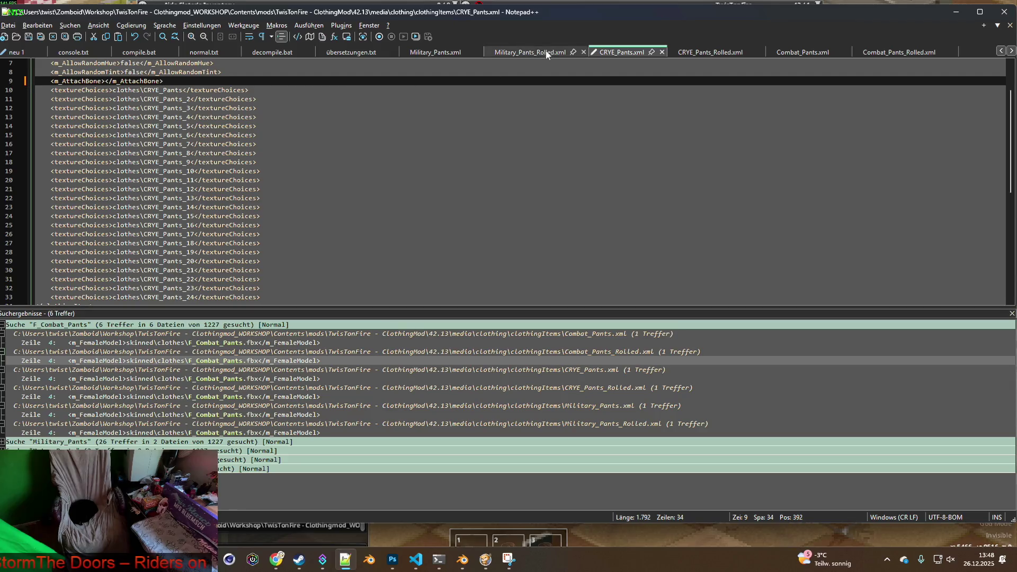
Step: Delete the m_Masks lines from Military_Pants_Rolled.xml and CRYE_Pants_Rolled.xml
{"action": "left_click", "coordinate": [535, 53]}
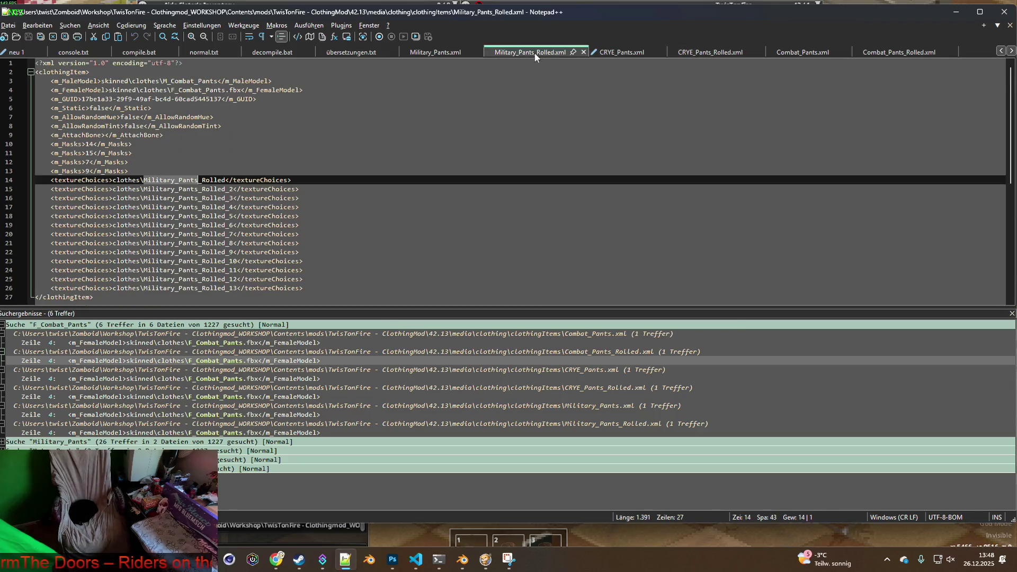
{"action": "left_click_drag", "start_coordinate": [136, 171], "coordinate": [16, 148]}
{"action": "key", "text": "BackSpace"}
{"action": "key", "text": "BackSpace"}
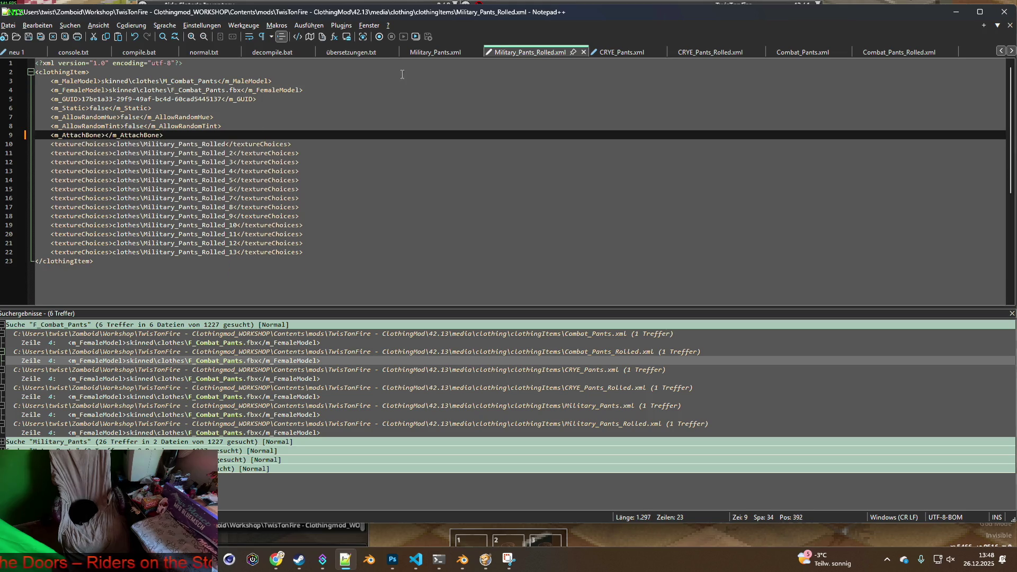
{"action": "left_click", "coordinate": [431, 53]}
{"action": "left_click", "coordinate": [621, 53]}
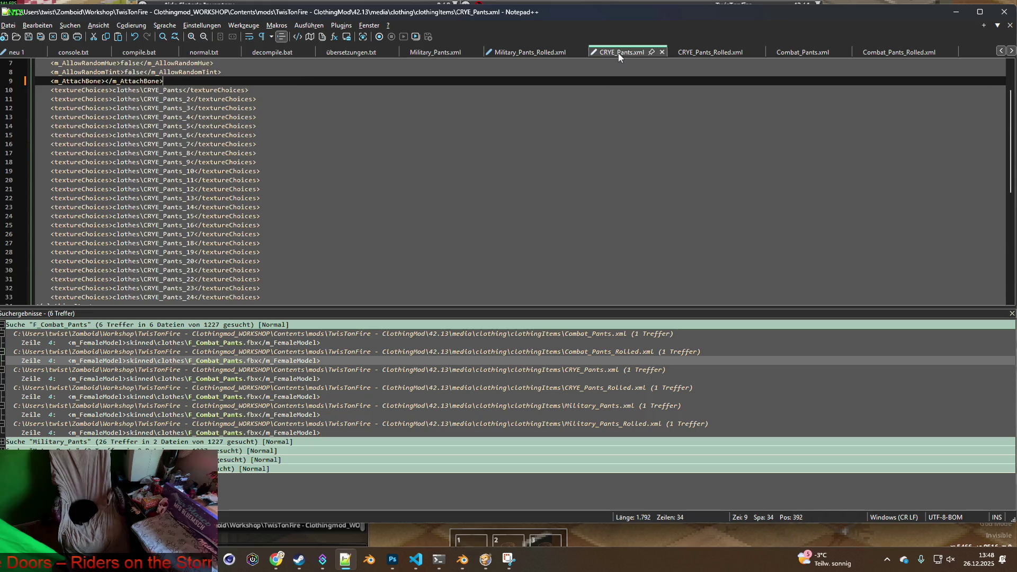
{"action": "scroll", "coordinate": [325, 148], "scroll_direction": "up", "scroll_amount": 2}
{"action": "left_click", "coordinate": [710, 53]}
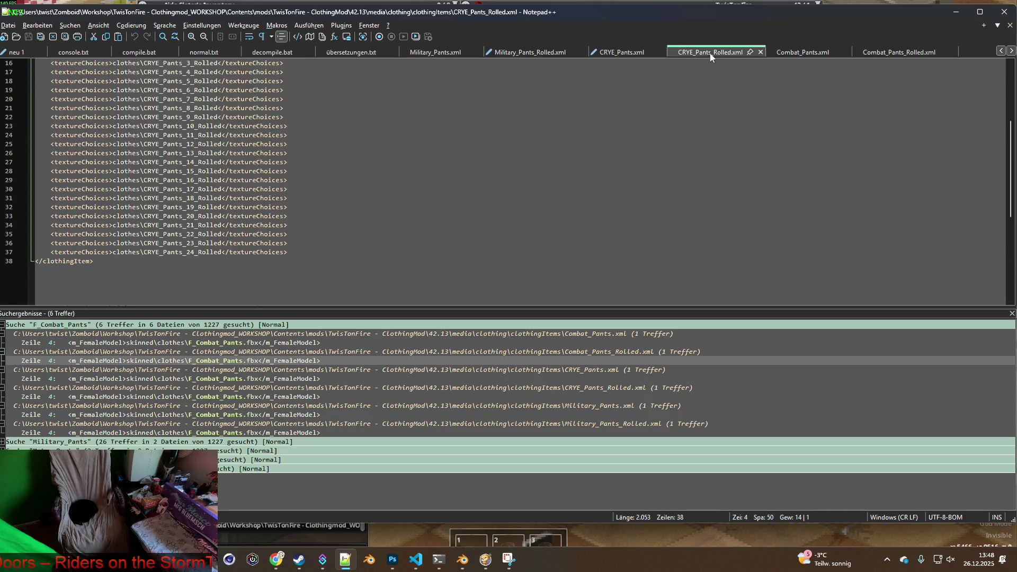
{"action": "scroll", "coordinate": [137, 145], "scroll_direction": "up", "scroll_amount": 3}
{"action": "left_click", "coordinate": [137, 146]}
{"action": "key", "text": "shift+Up"}
{"action": "key", "text": "shift+Up"}
{"action": "key", "text": "shift+Up"}
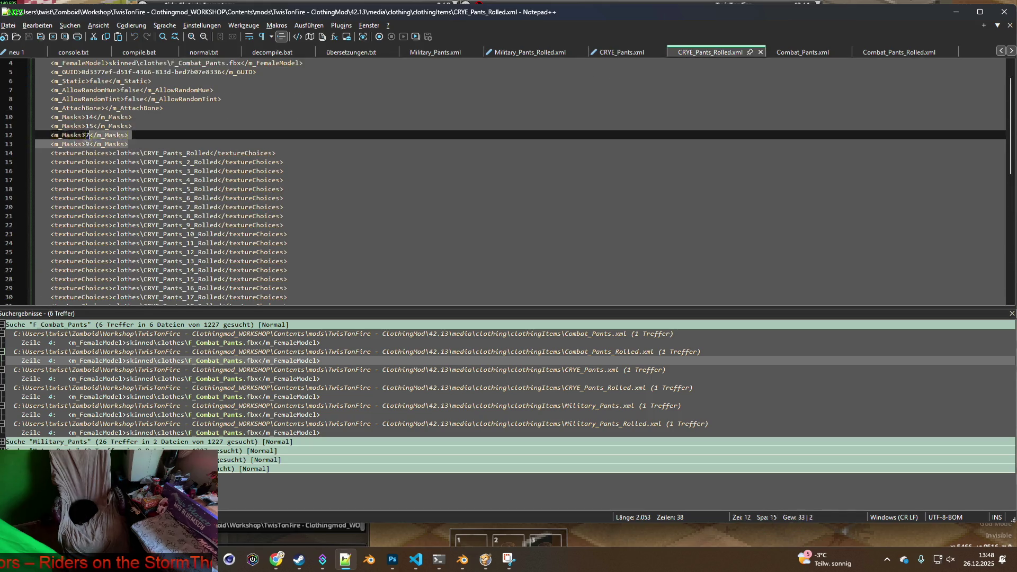
{"action": "key", "text": "shift+Home"}
{"action": "key", "text": "Delete"}
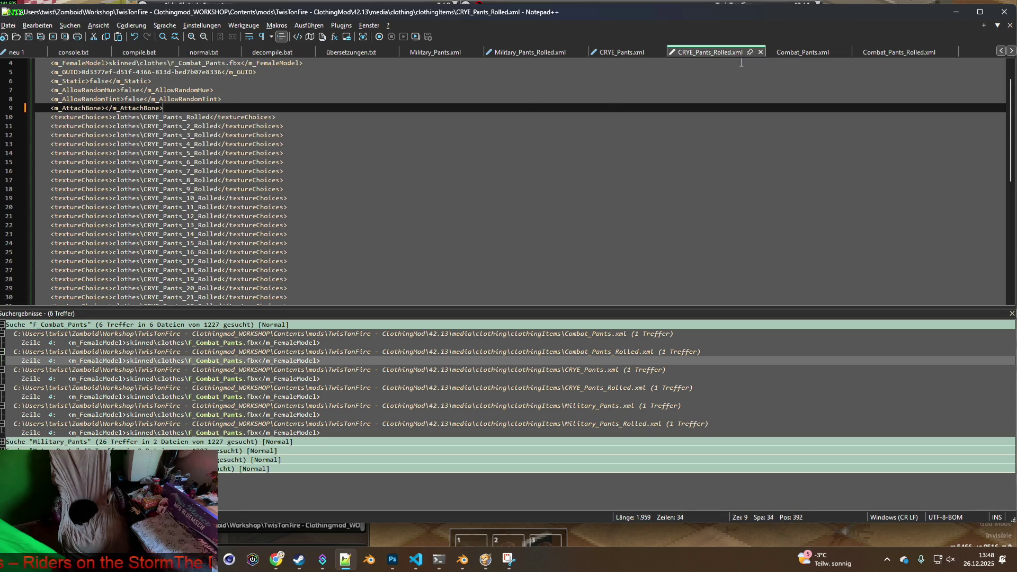
Step: Delete the m_Masks lines and leftover blank lines in Combat_Pants.xml and Combat_Pants_Rolled.xml
{"action": "left_click", "coordinate": [802, 53]}
{"action": "left_click", "coordinate": [127, 170]}
{"action": "key", "text": "shift+Up"}
{"action": "key", "text": "shift+Up"}
{"action": "key", "text": "shift+Up"}
{"action": "key", "text": "shift+Home"}
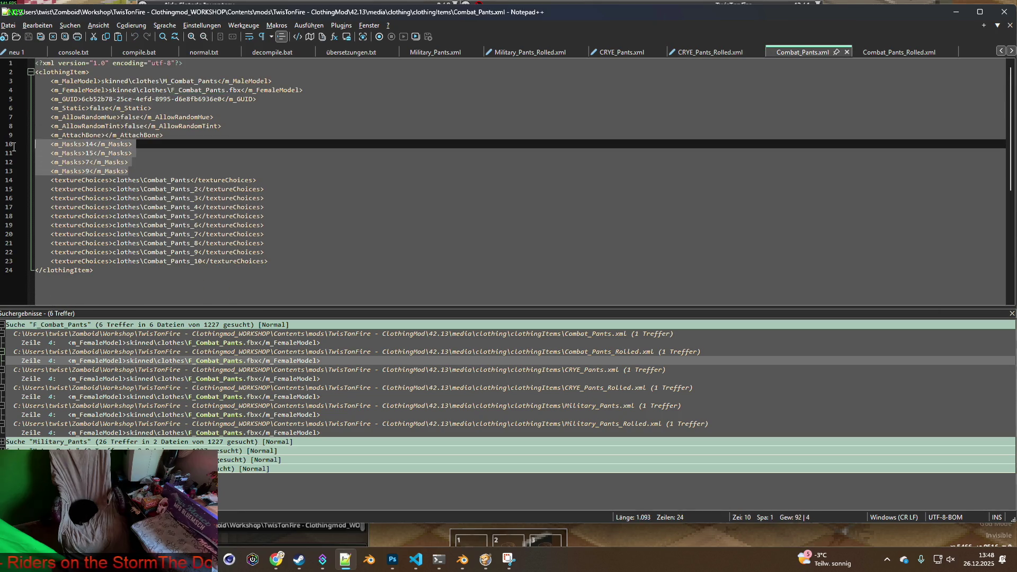
{"action": "key", "text": "Delete"}
{"action": "key", "text": "BackSpace"}
{"action": "left_click", "coordinate": [899, 53]}
{"action": "left_click", "coordinate": [165, 170]}
{"action": "key", "text": "shift+Up"}
{"action": "key", "text": "shift+Up"}
{"action": "key", "text": "shift+Up"}
{"action": "key", "text": "shift+Home"}
{"action": "key", "text": "Delete"}
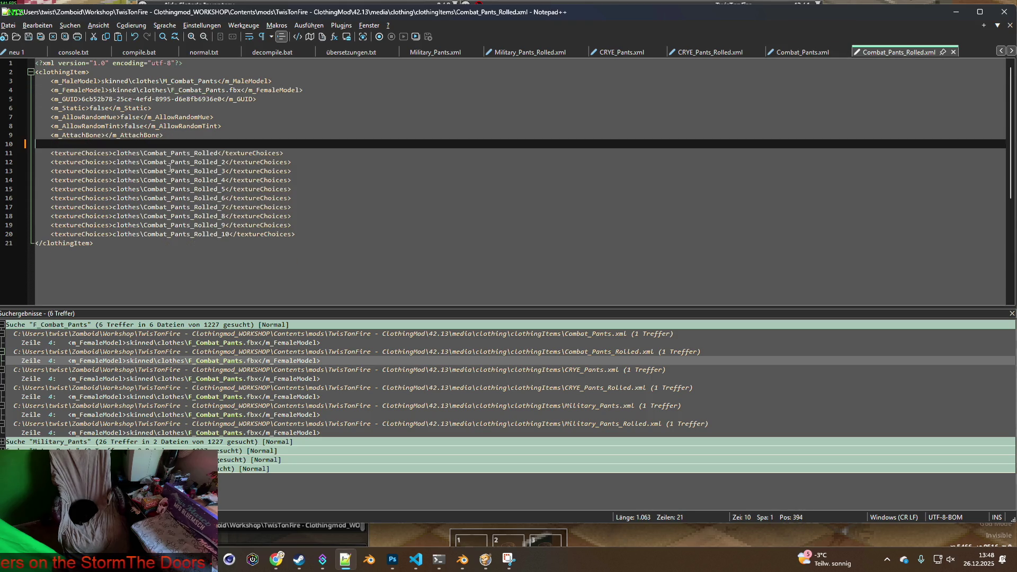
{"action": "key", "text": "BackSpace"}
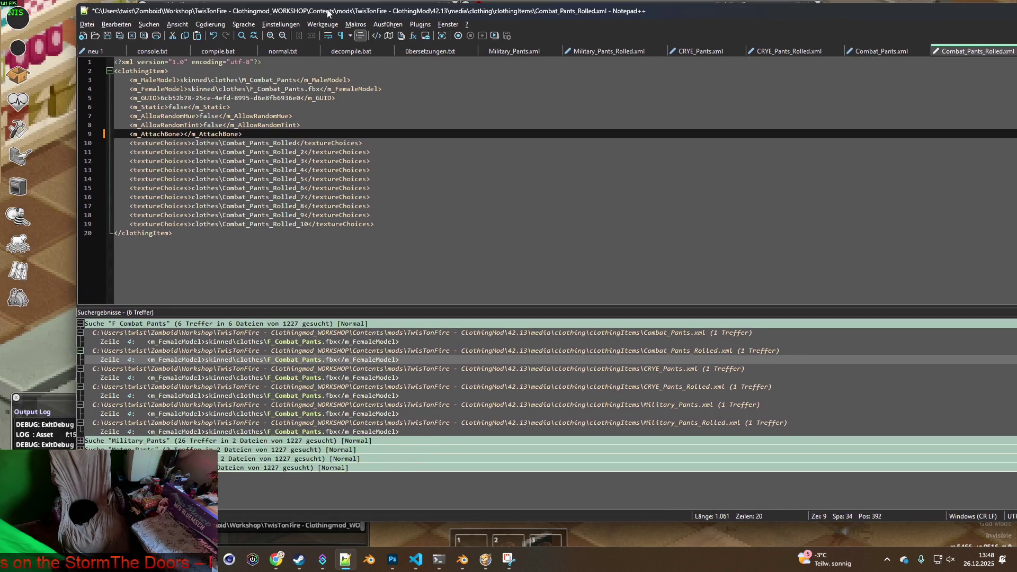
Step: Save each edited pants XML file, then return to Project Zomboid
{"action": "left_click", "coordinate": [108, 35]}
{"action": "key", "text": "ctrl+Tab"}
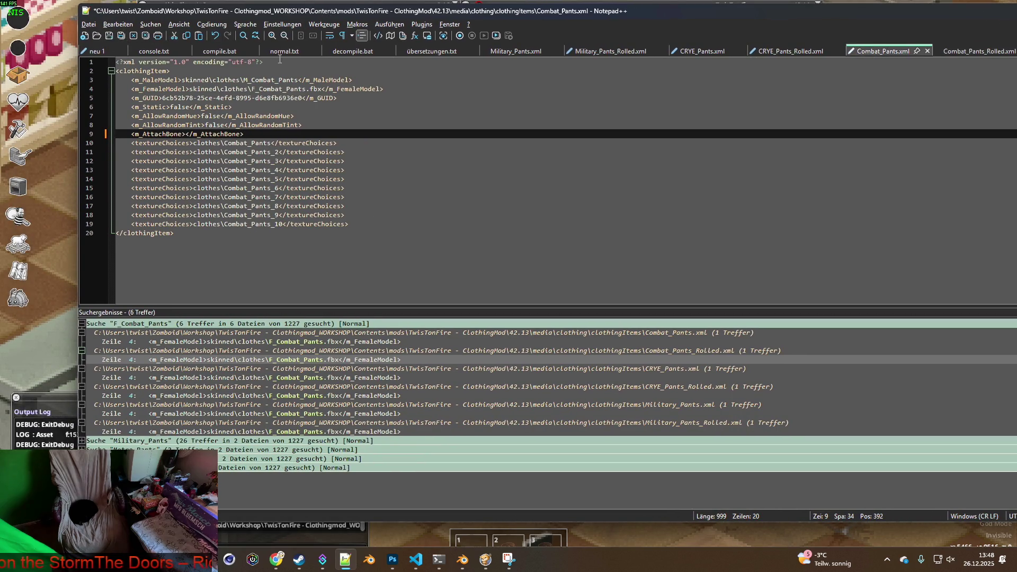
{"action": "left_click", "coordinate": [109, 36]}
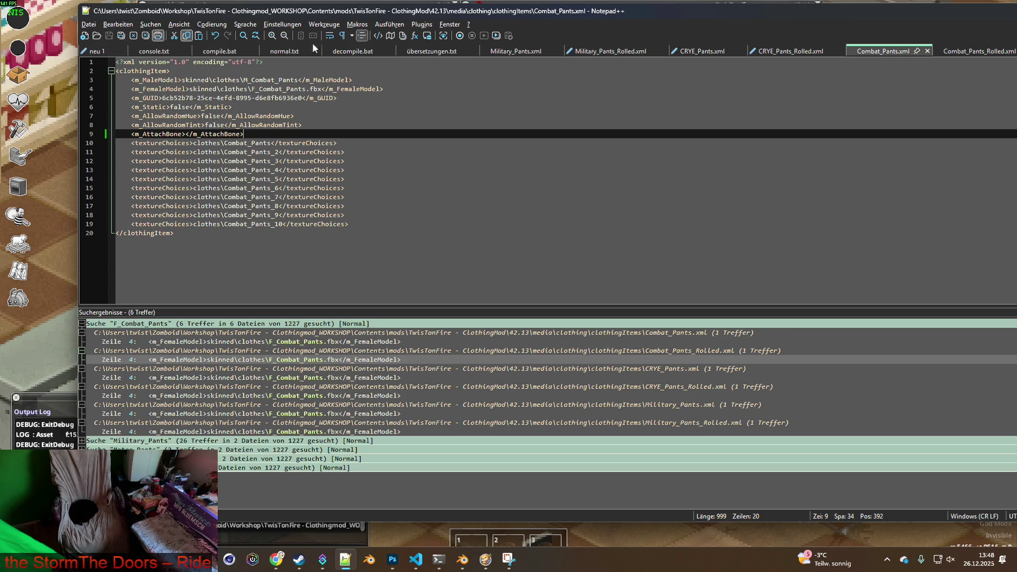
{"action": "left_click", "coordinate": [773, 51]}
{"action": "key", "text": "ctrl+s"}
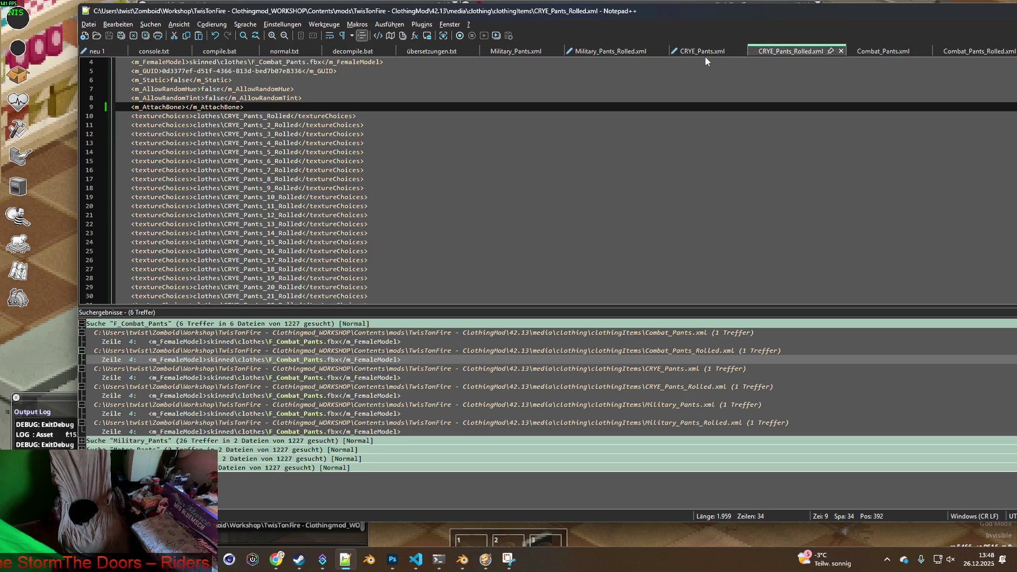
{"action": "left_click", "coordinate": [705, 51]}
{"action": "left_click", "coordinate": [108, 36]}
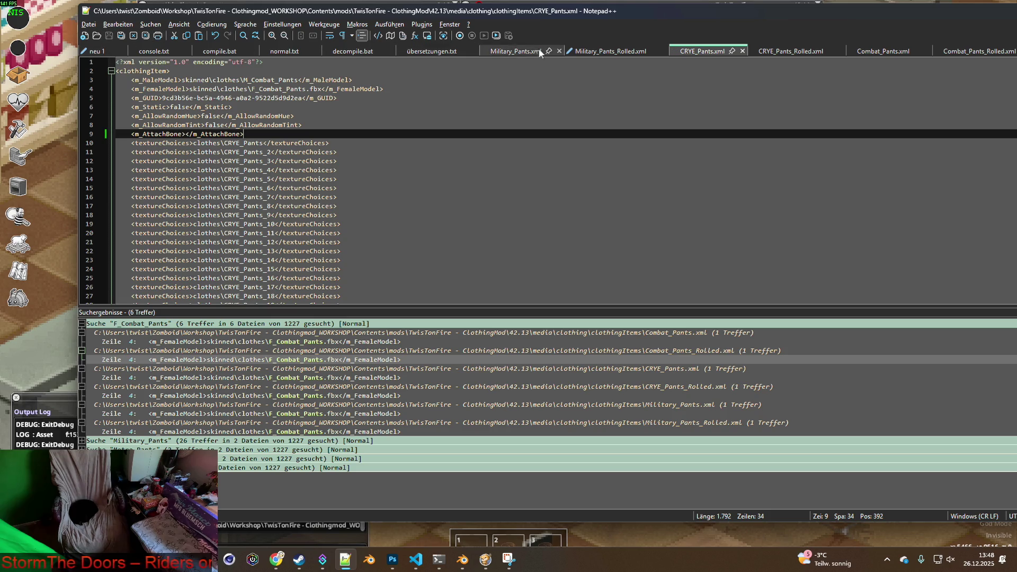
{"action": "left_click", "coordinate": [610, 52]}
{"action": "left_click", "coordinate": [122, 36]}
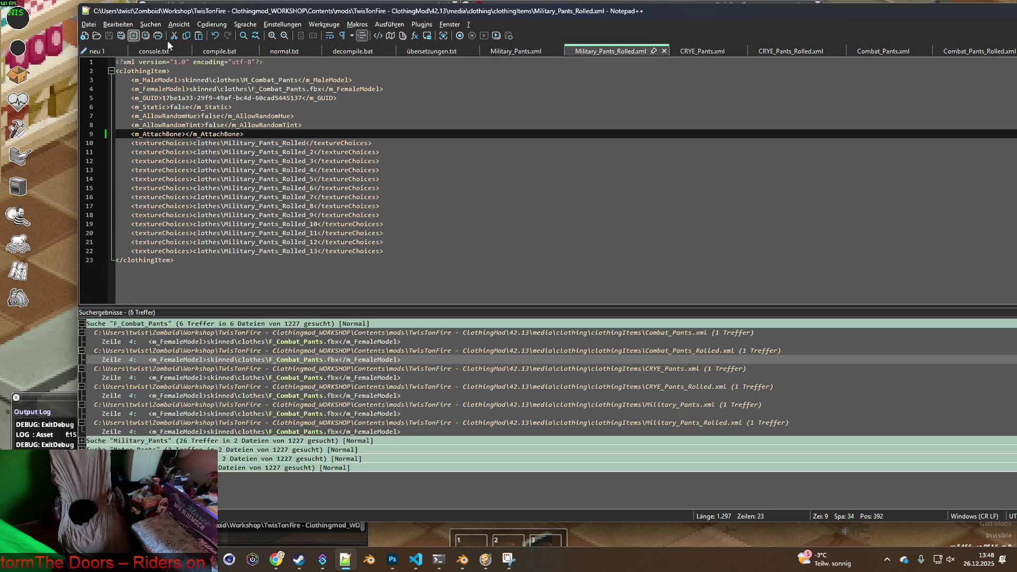
{"action": "left_click", "coordinate": [512, 51]}
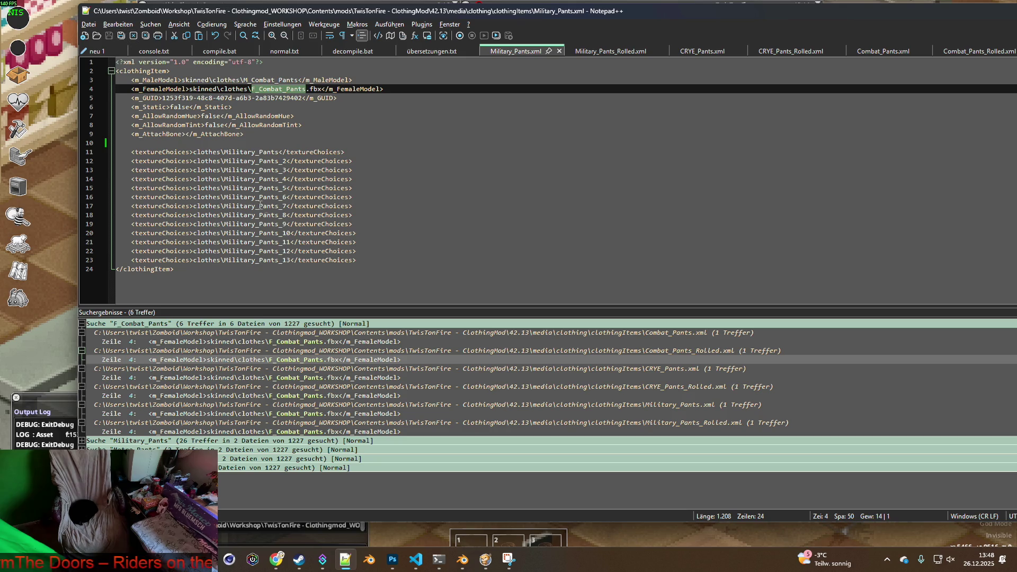
{"action": "left_click", "coordinate": [68, 175]}
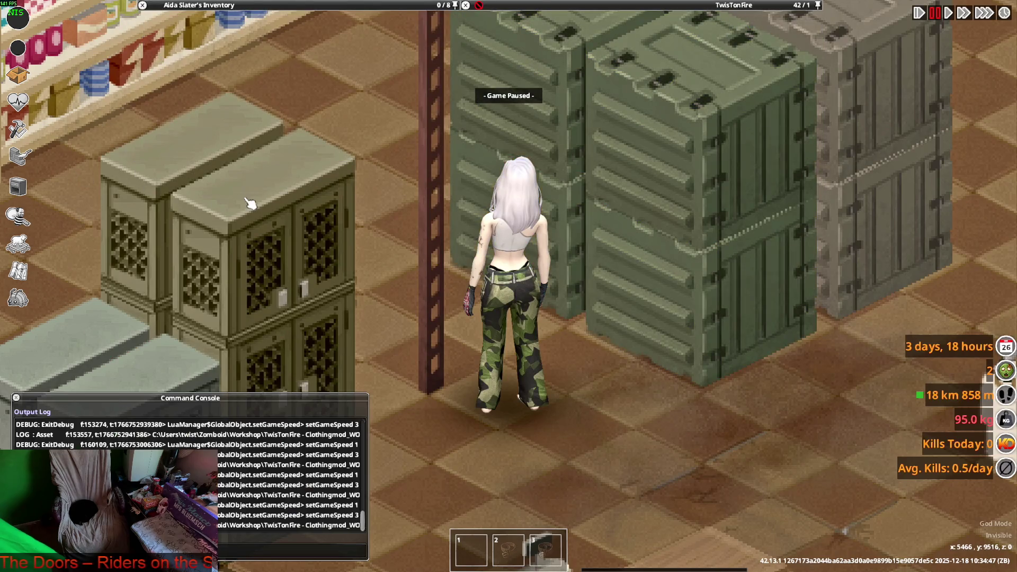
Step: Open the debug Items List on the BRITA tab, filtered by Type 'cr'
{"action": "key", "text": "space"}
{"action": "mouse_move", "coordinate": [175, 132]}
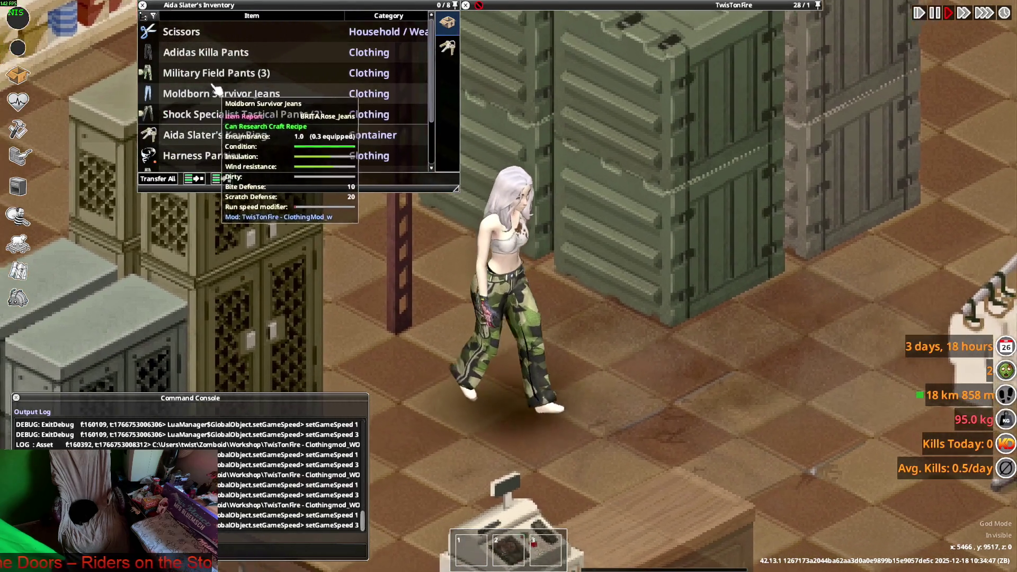
{"action": "left_click", "coordinate": [17, 299]}
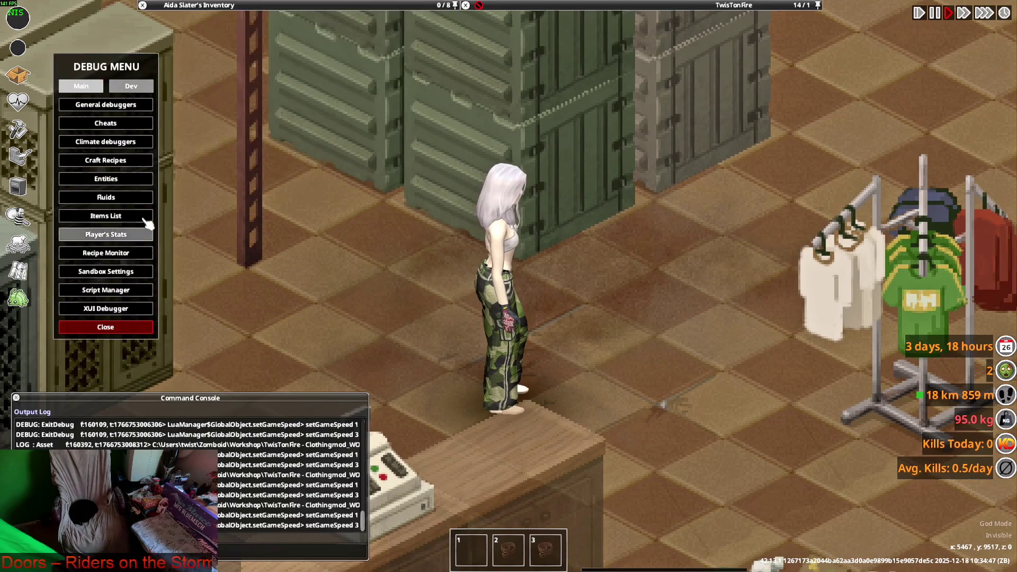
{"action": "left_click", "coordinate": [122, 216]}
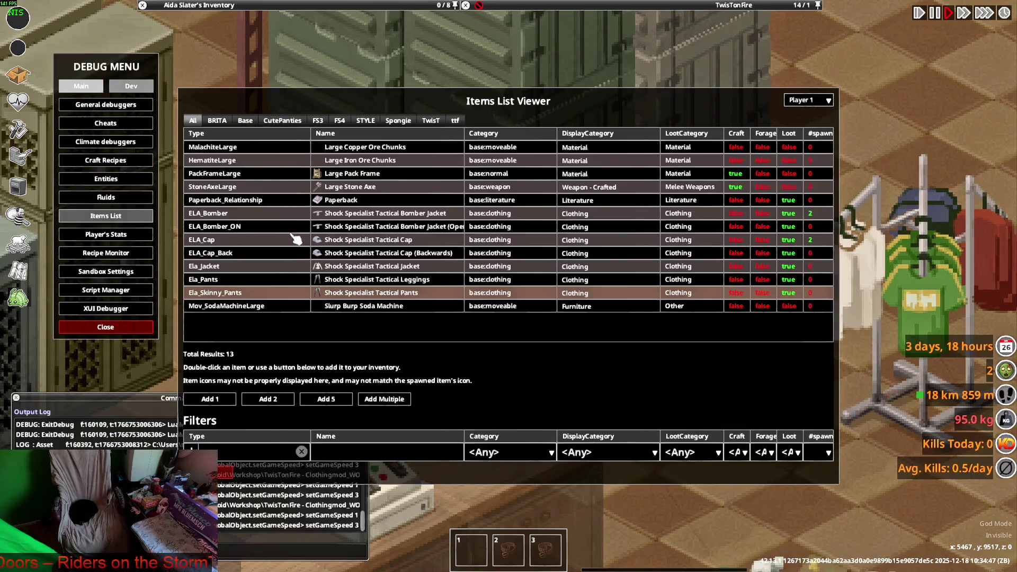
{"action": "left_click", "coordinate": [302, 451]}
{"action": "scroll", "coordinate": [286, 440], "scroll_direction": "down", "scroll_amount": 5}
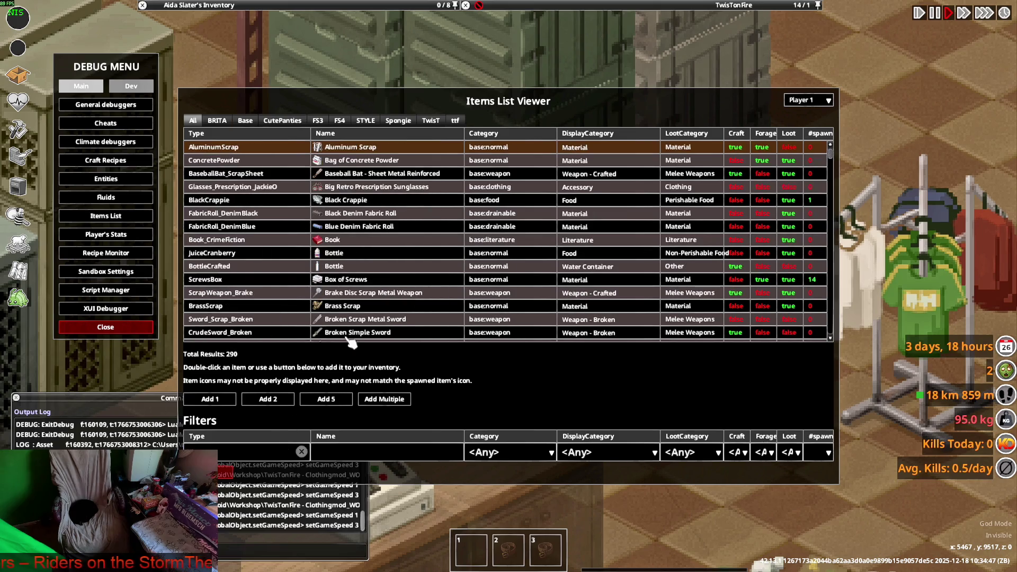
{"action": "left_click", "coordinate": [219, 121]}
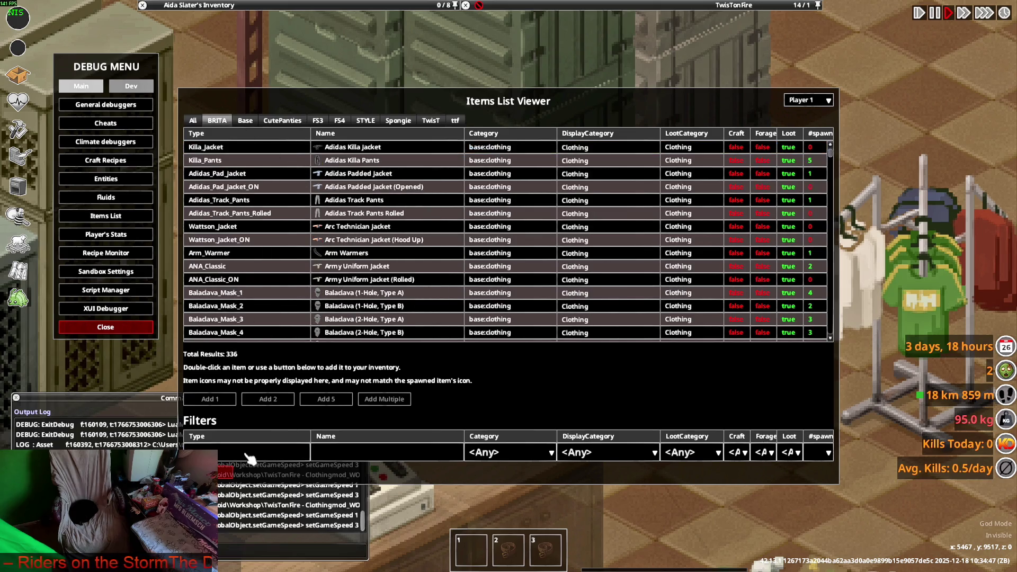
{"action": "type", "text": "cr"}
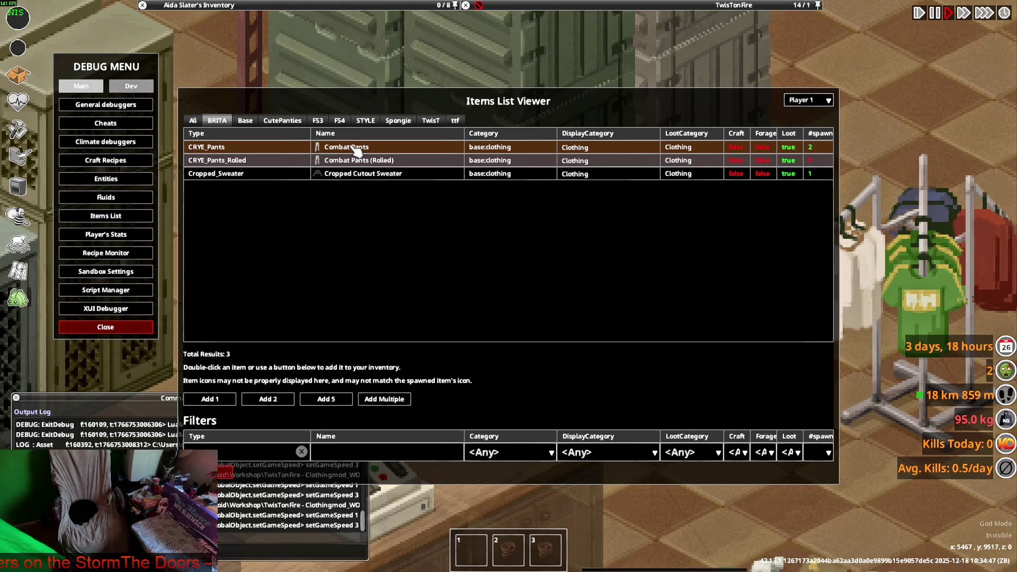
Step: Add 50 Combat Pants to the inventory and close the debug windows
{"action": "left_click", "coordinate": [384, 401]}
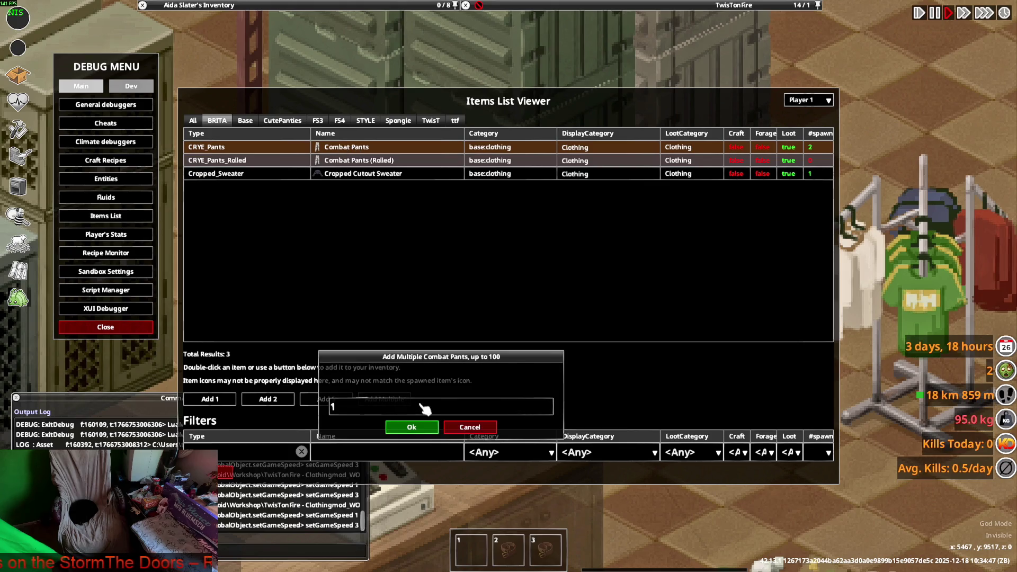
{"action": "type", "text": "50"}
{"action": "left_click", "coordinate": [411, 428]}
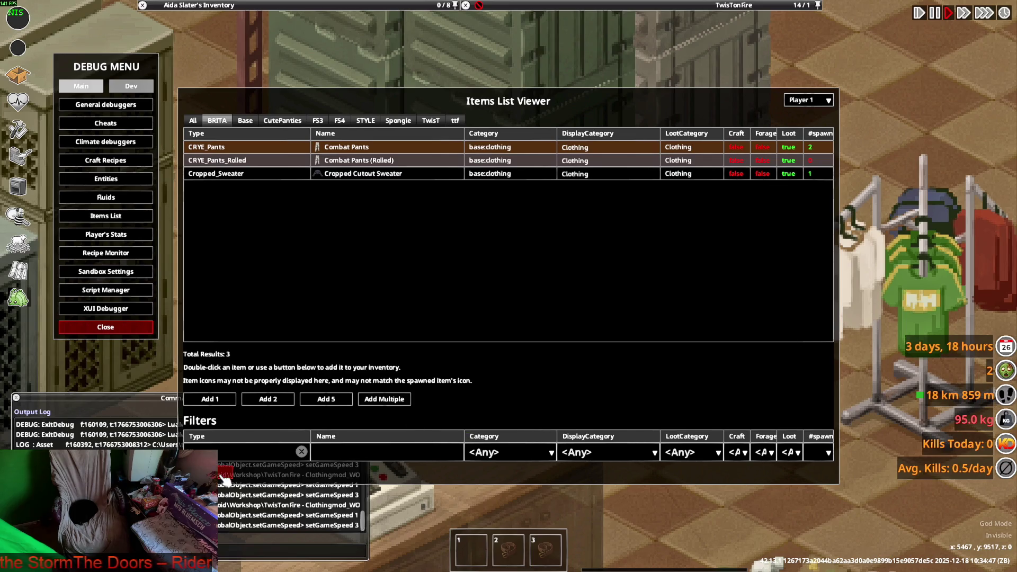
{"action": "key", "text": "Escape"}
{"action": "key", "text": "a"}
{"action": "key", "text": "Escape"}
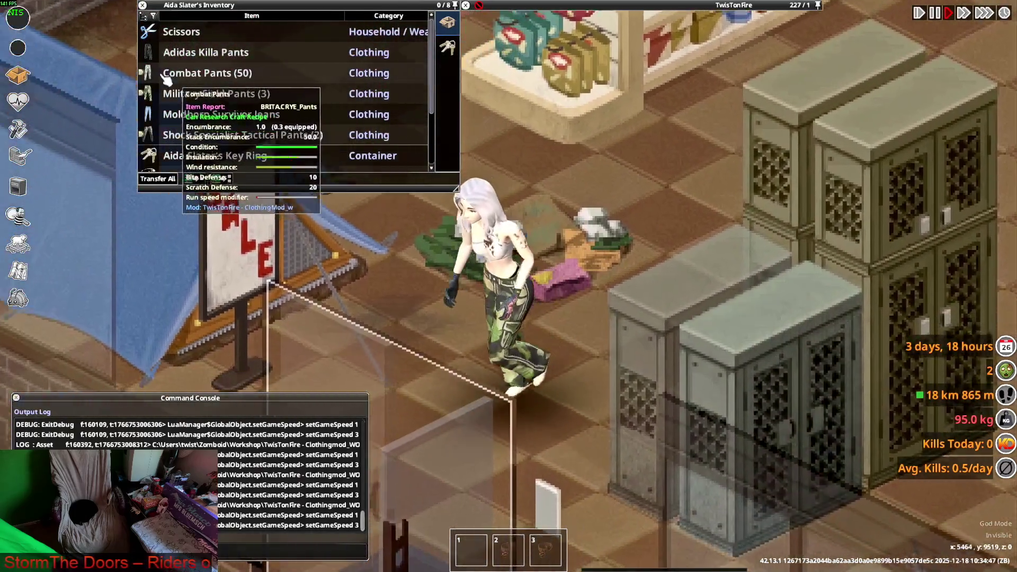
Step: Expand the Combat Pants stack, walk the character about, and wear a camo pair
{"action": "left_click", "coordinate": [142, 72]}
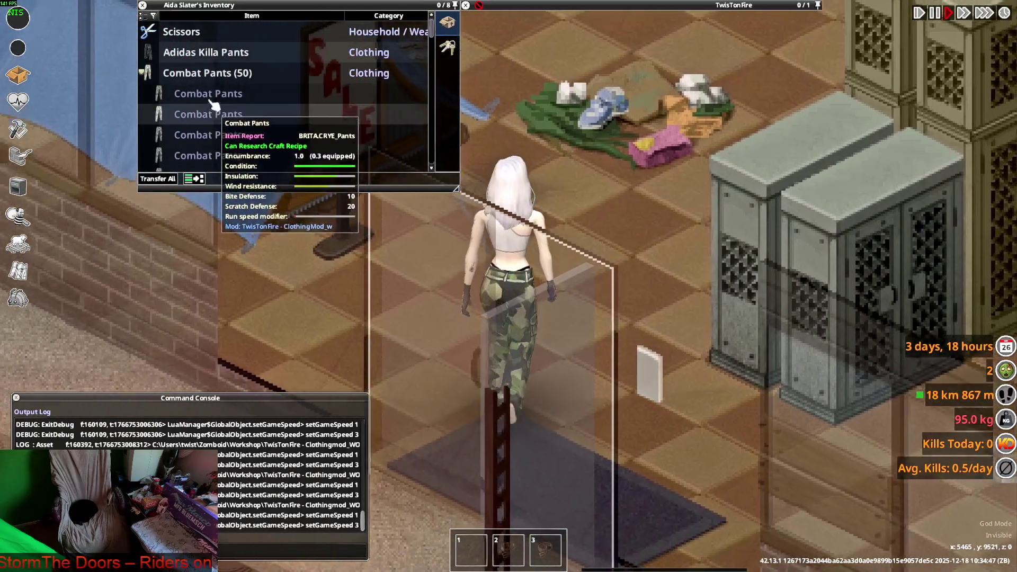
{"action": "scroll", "coordinate": [211, 138], "scroll_direction": "down", "scroll_amount": 1}
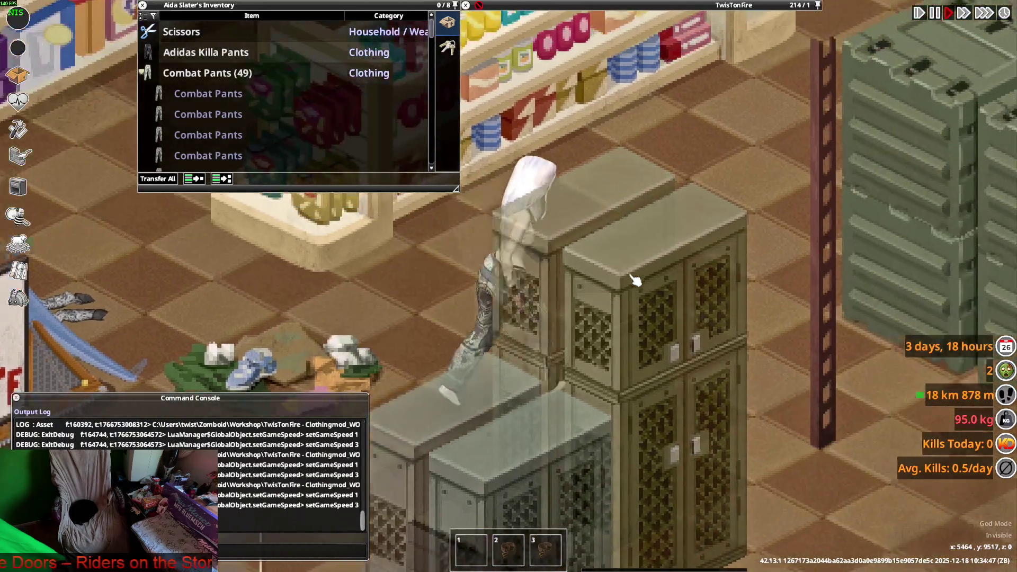
{"action": "key", "text": "w"}
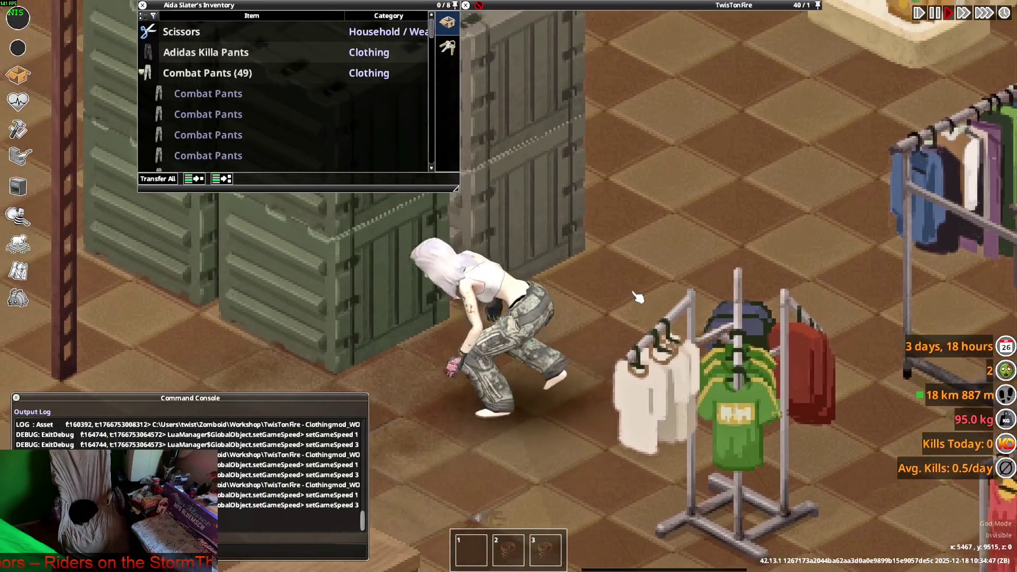
{"action": "key", "text": "s"}
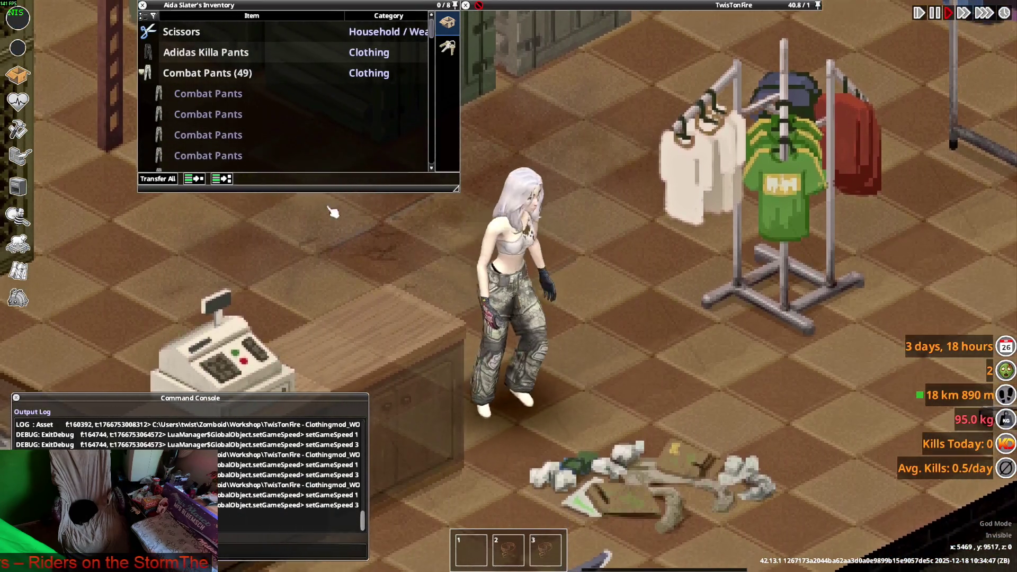
{"action": "scroll", "coordinate": [218, 122], "scroll_direction": "down", "scroll_amount": 2}
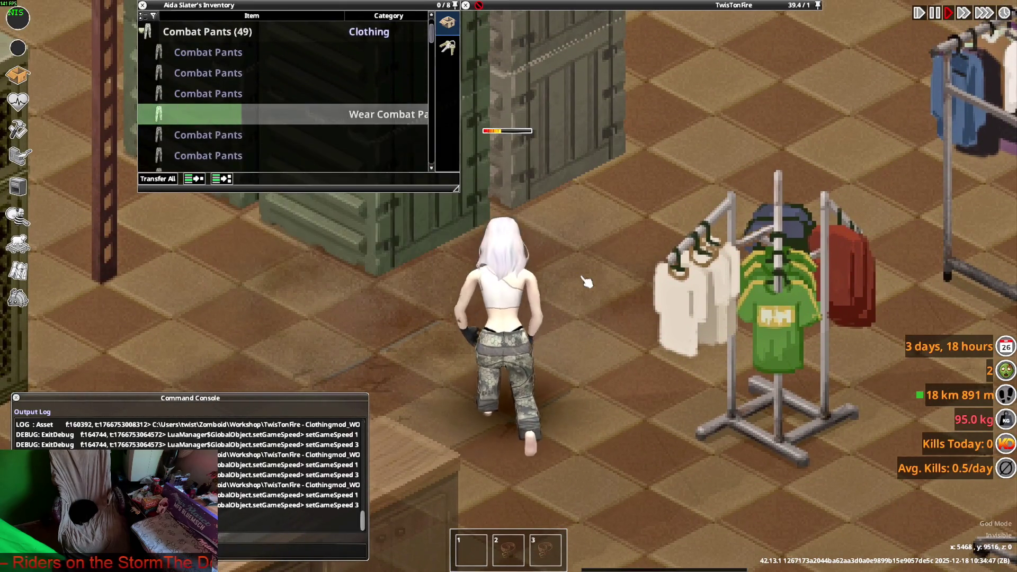
{"action": "key", "text": "s"}
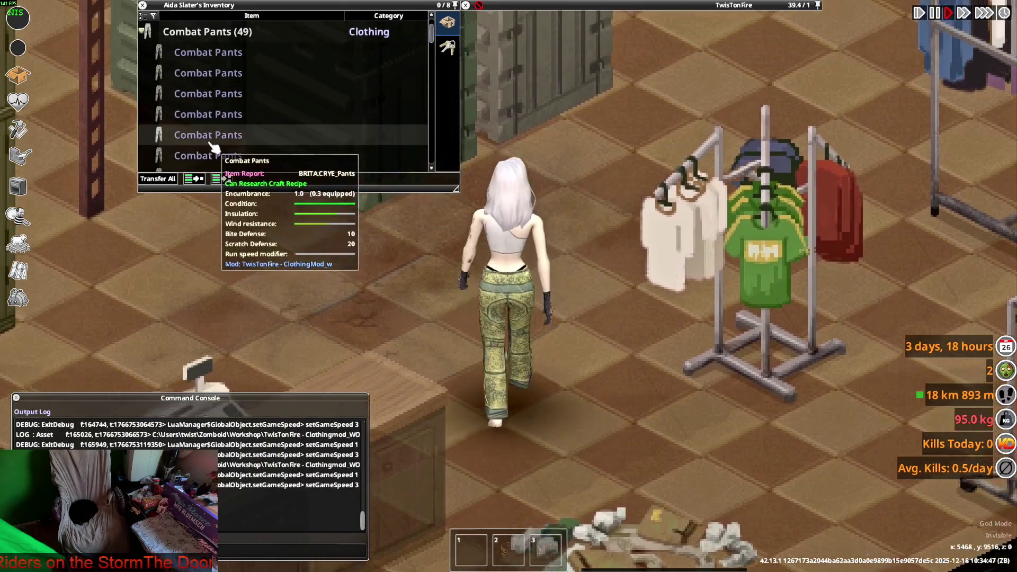
{"action": "right_click", "coordinate": [212, 145]}
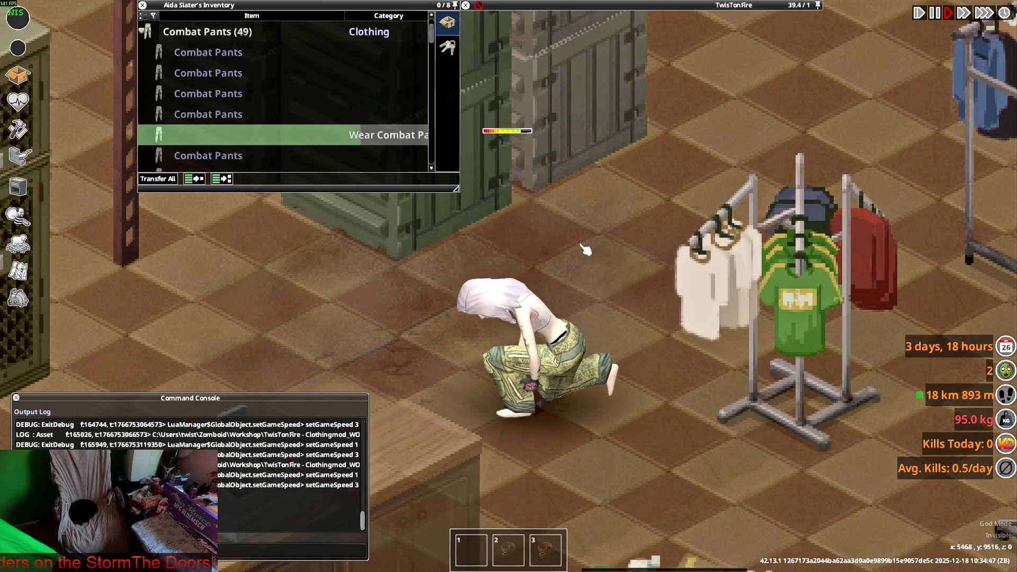
{"action": "key", "text": "s"}
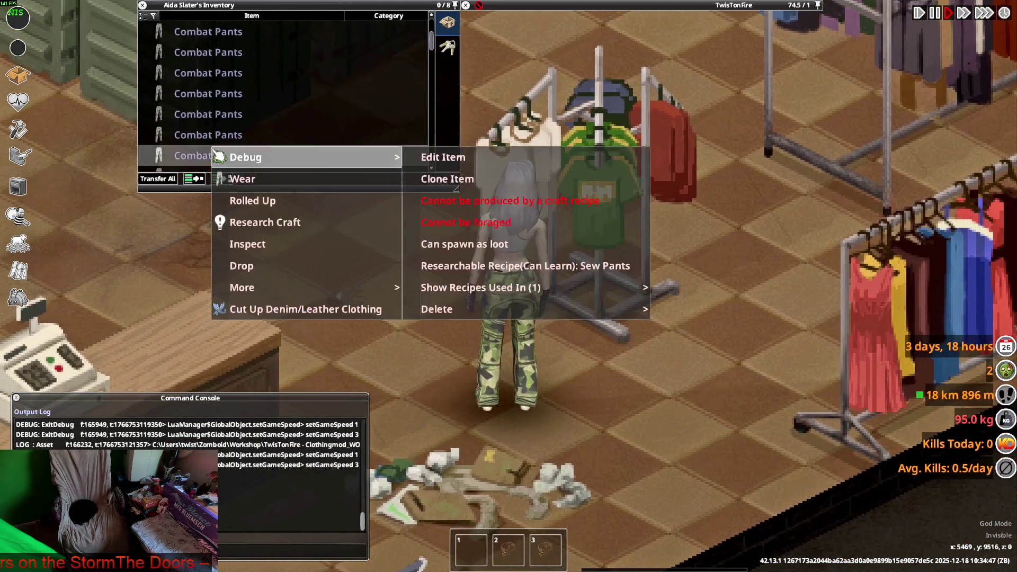
Step: Walk the character around the store to view the new pants from several sides
{"action": "key", "text": "s"}
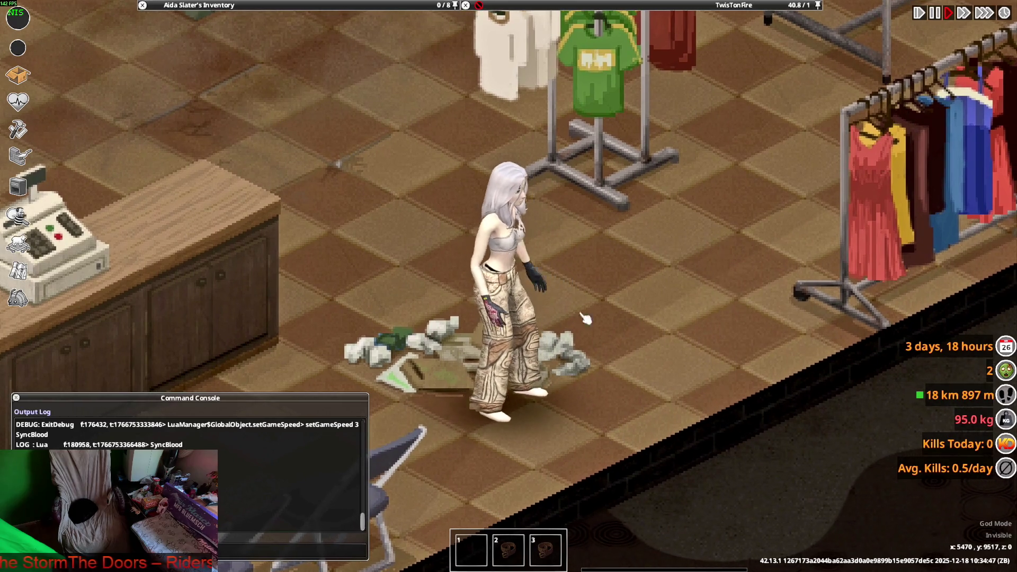
{"action": "key", "text": "s"}
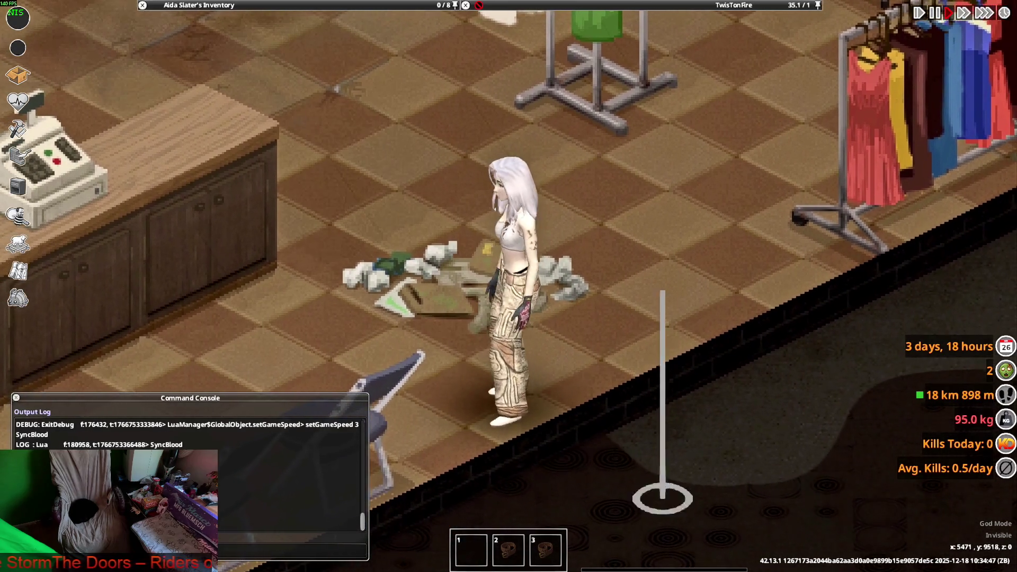
{"action": "key", "text": "w"}
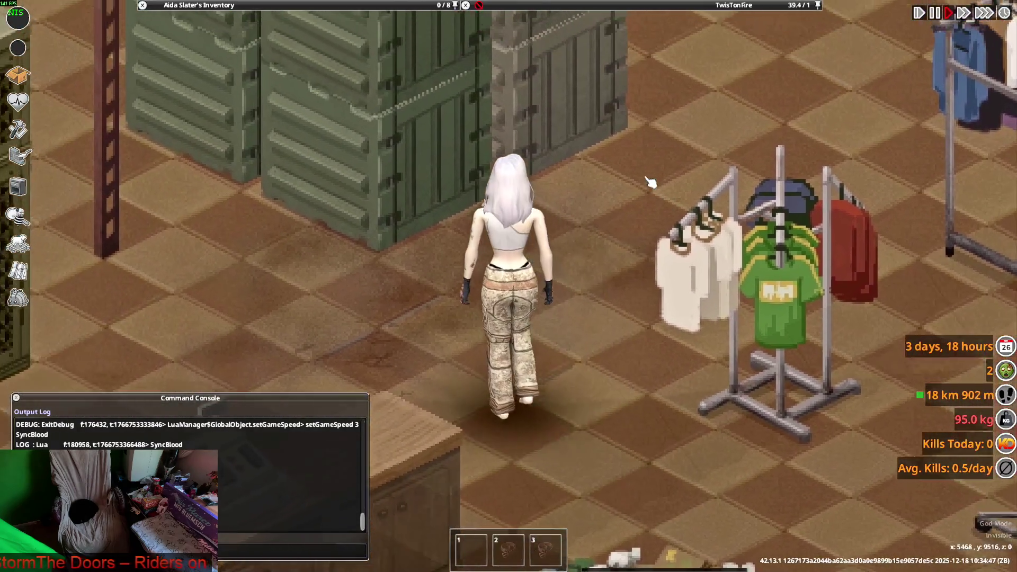
{"action": "mouse_move", "coordinate": [303, 5]}
{"action": "key", "text": "s"}
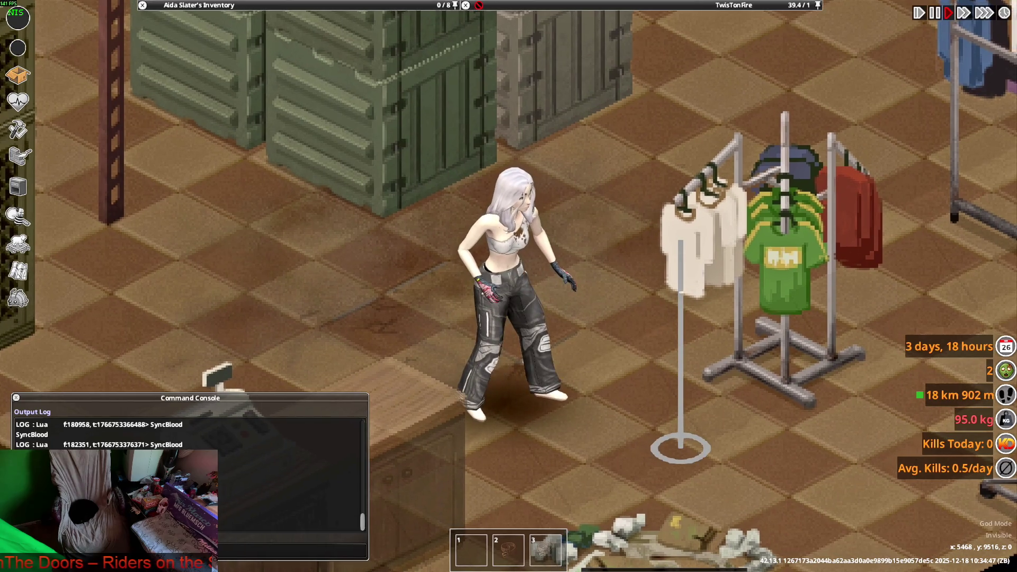
{"action": "key", "text": "d"}
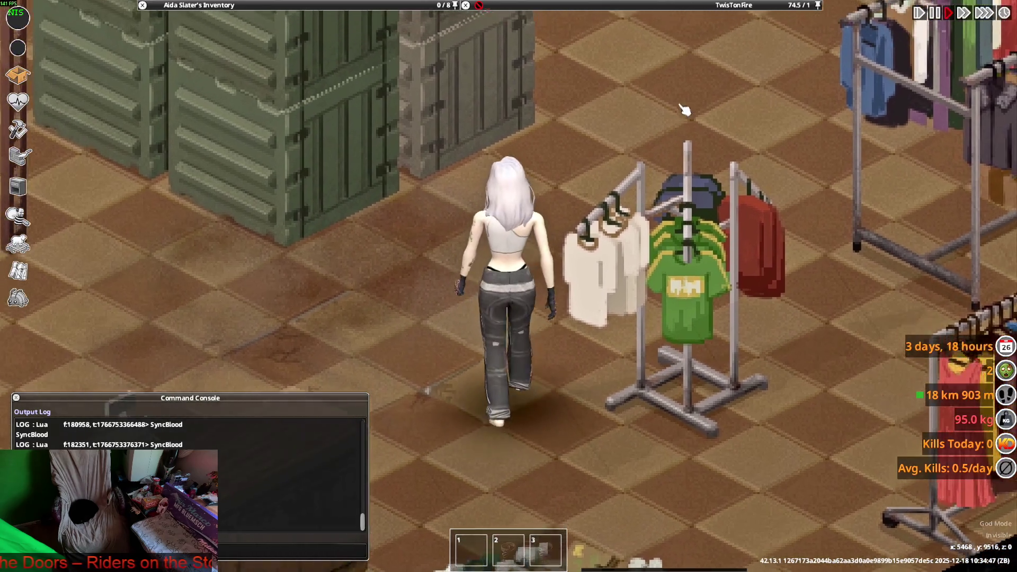
{"action": "key", "text": "a"}
{"action": "mouse_move", "coordinate": [270, 14]}
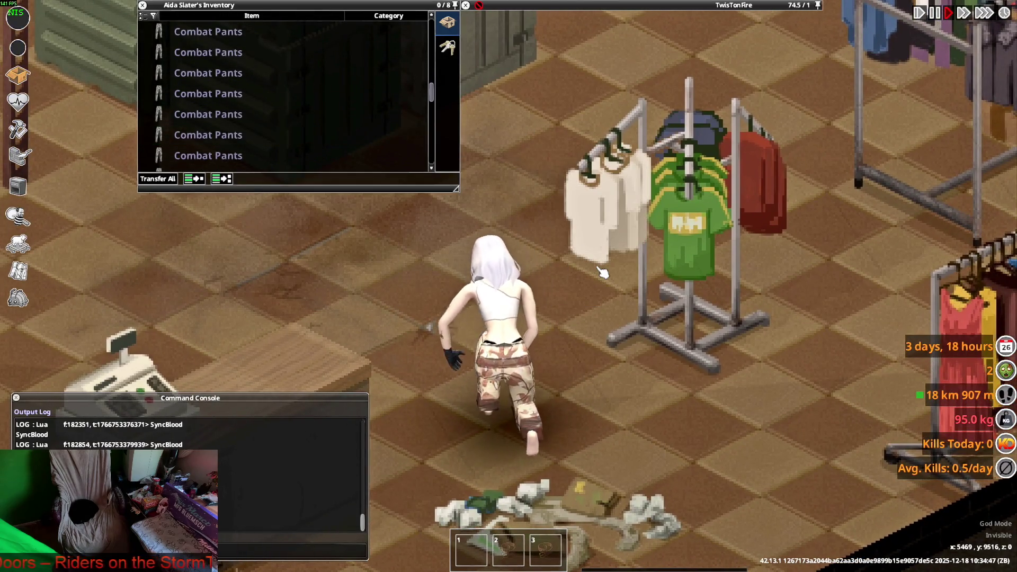
{"action": "key", "text": "a"}
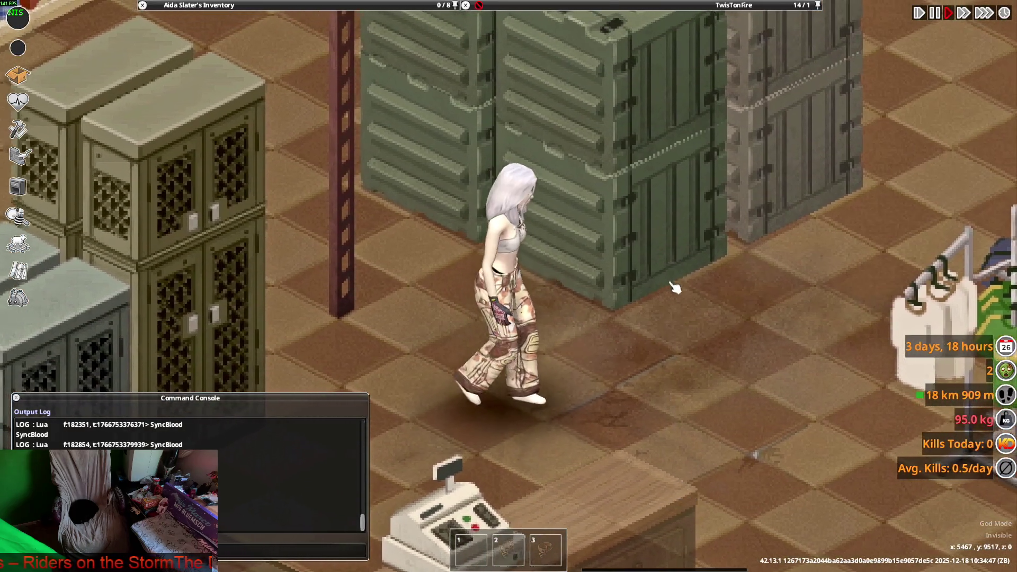
{"action": "mouse_move", "coordinate": [254, 50]}
{"action": "mouse_move", "coordinate": [233, 147]}
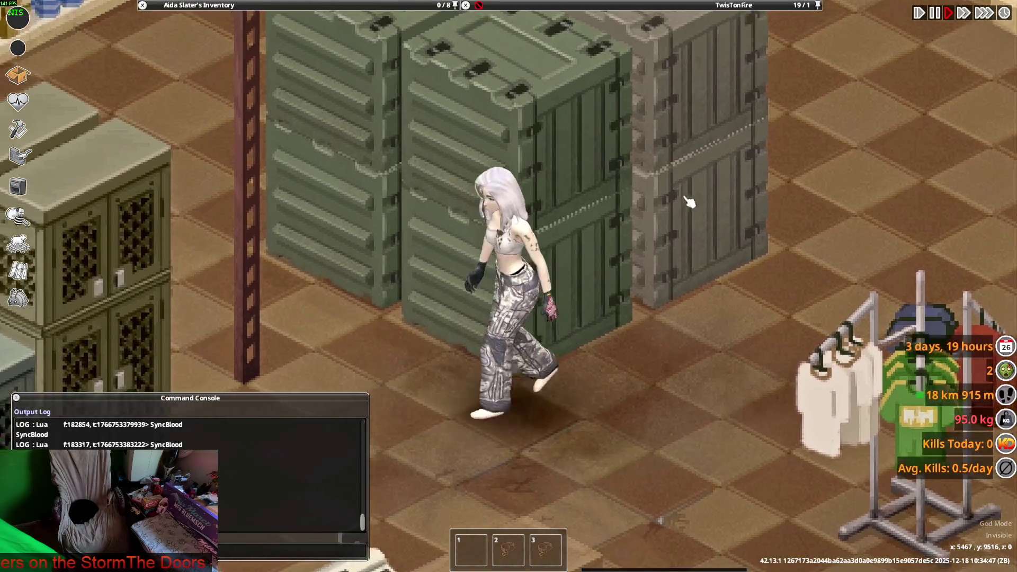
Step: Keep walking and zooming to inspect the grey camouflage Combat Pants
{"action": "key", "text": "w"}
{"action": "key", "text": "d"}
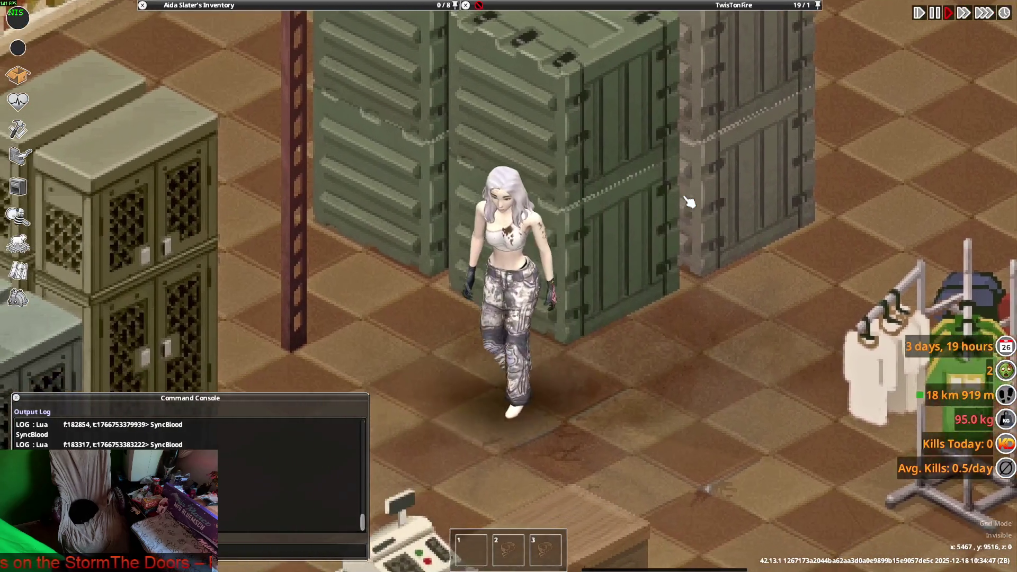
{"action": "key", "text": "d"}
{"action": "key", "text": "w"}
{"action": "key", "text": "d"}
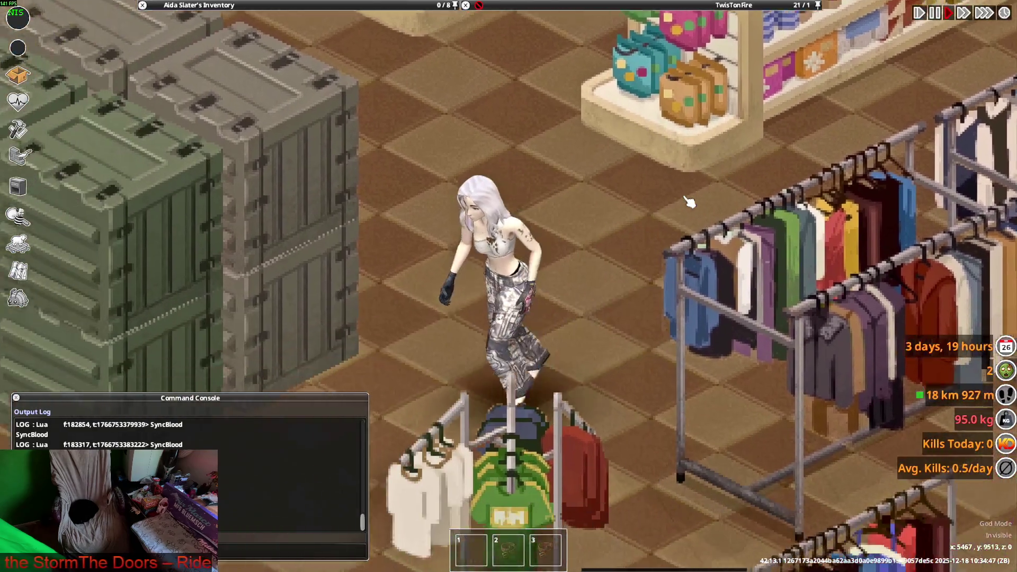
{"action": "key", "text": "s"}
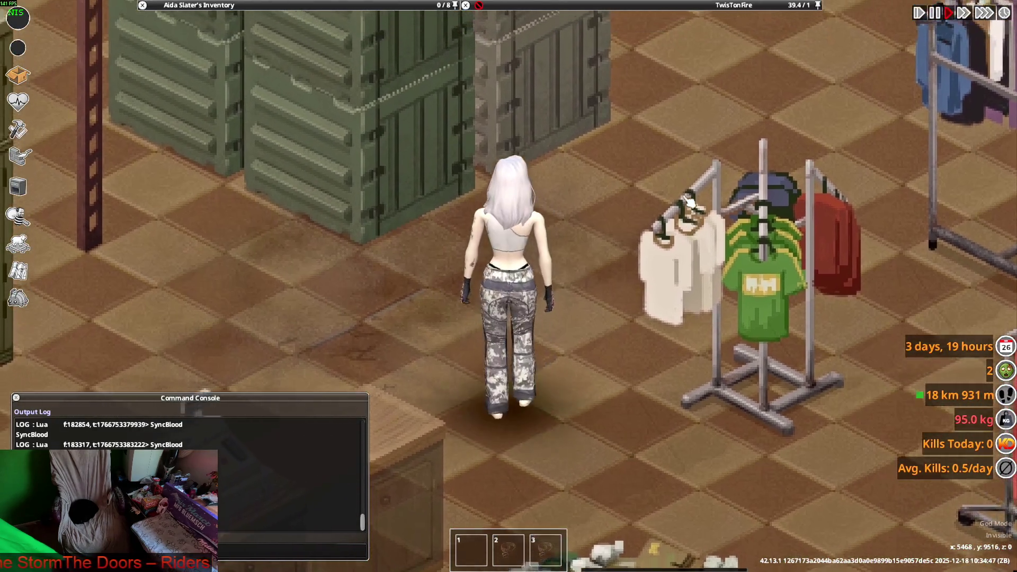
{"action": "key", "text": "w"}
{"action": "key", "text": "a"}
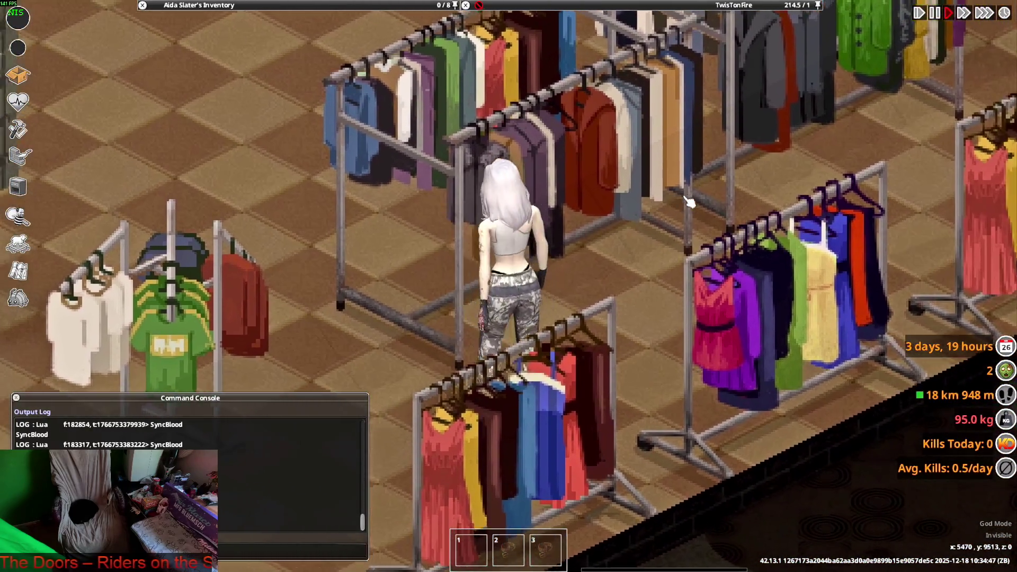
{"action": "scroll", "coordinate": [689, 201], "scroll_direction": "down", "scroll_amount": 5}
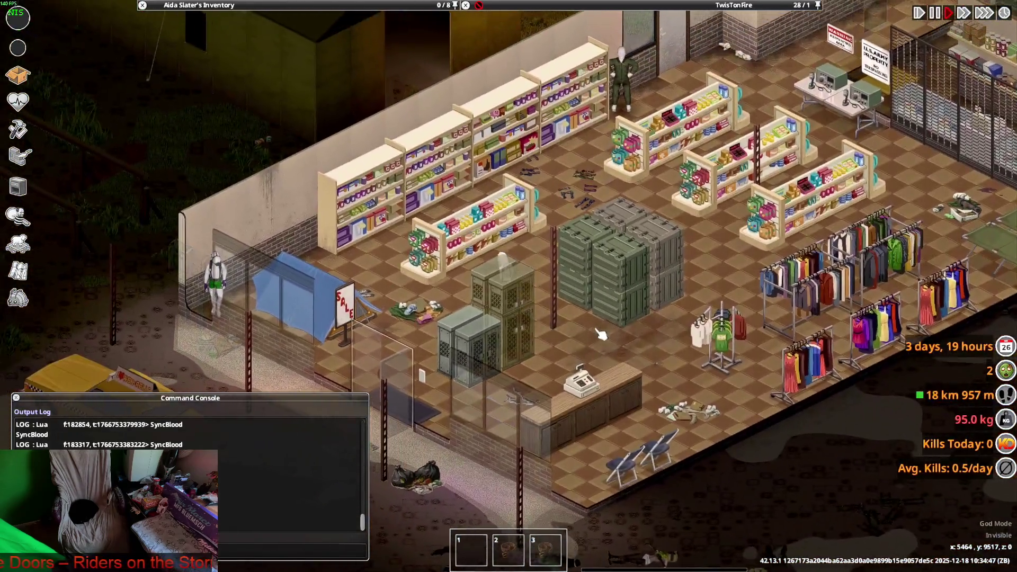
{"action": "scroll", "coordinate": [601, 334], "scroll_direction": "up", "scroll_amount": 5}
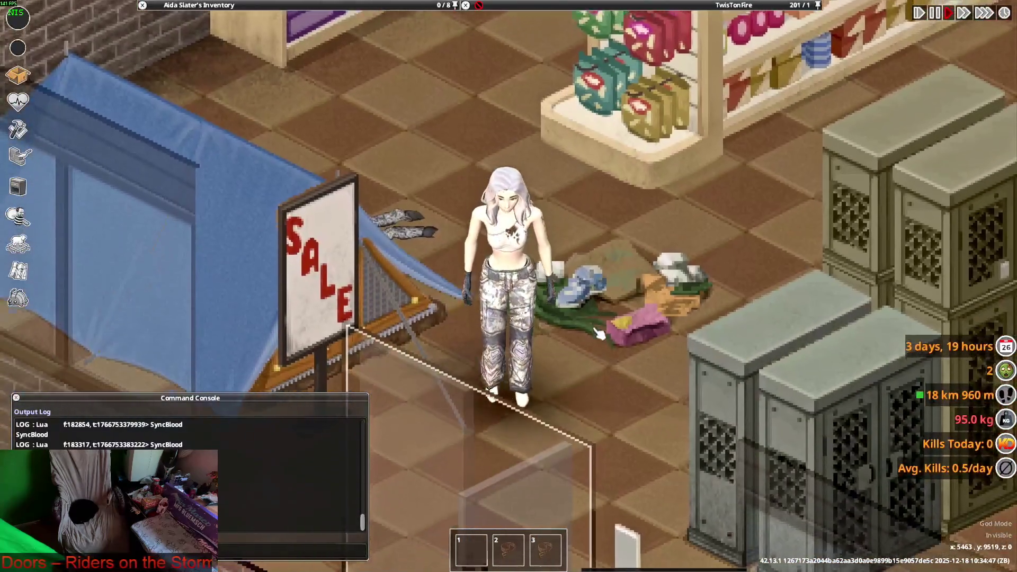
{"action": "key", "text": "w"}
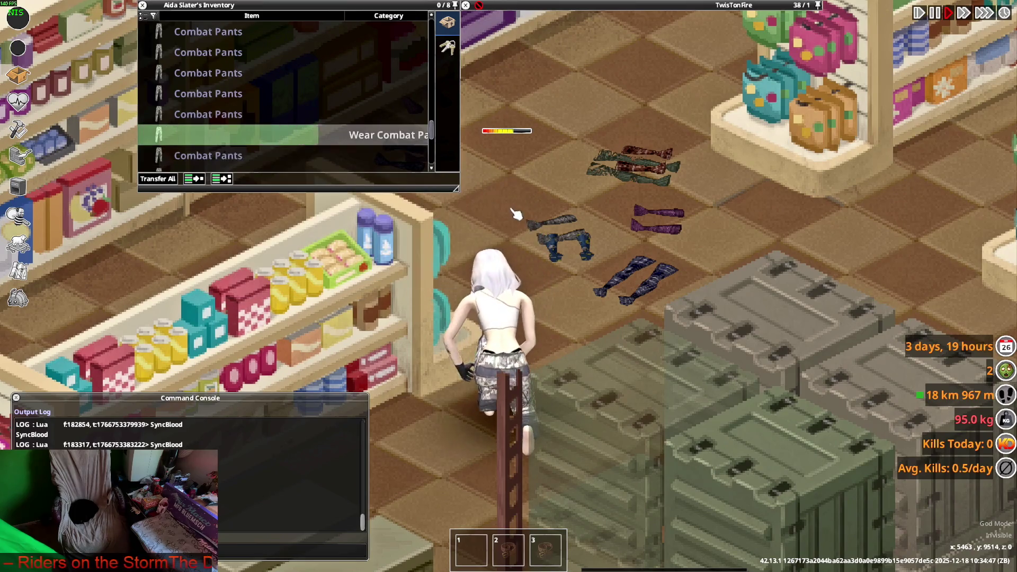
Step: Collapse Combat Pants (49) and drag the whole stack out of the inventory
{"action": "key", "text": "d"}
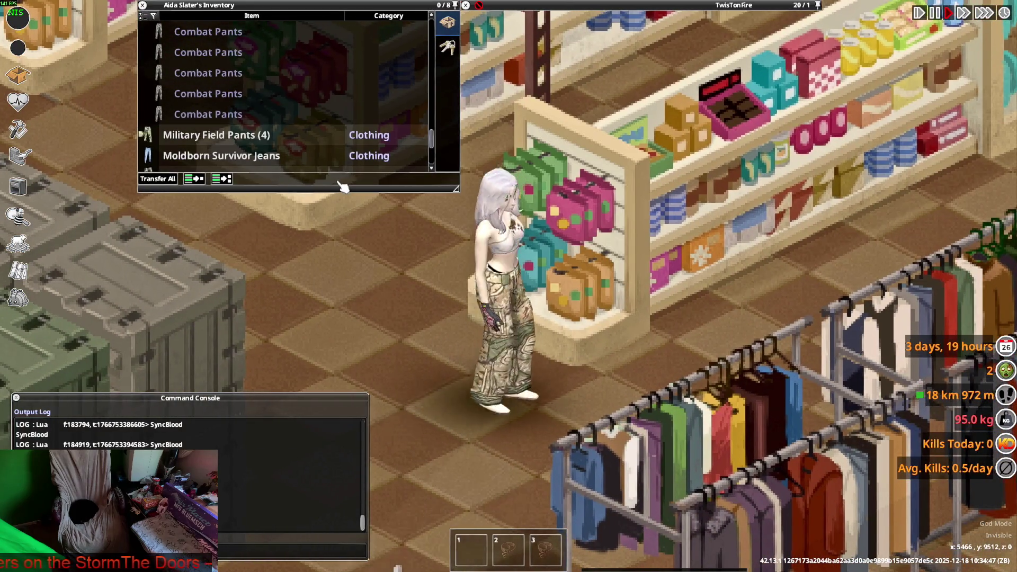
{"action": "key", "text": "d"}
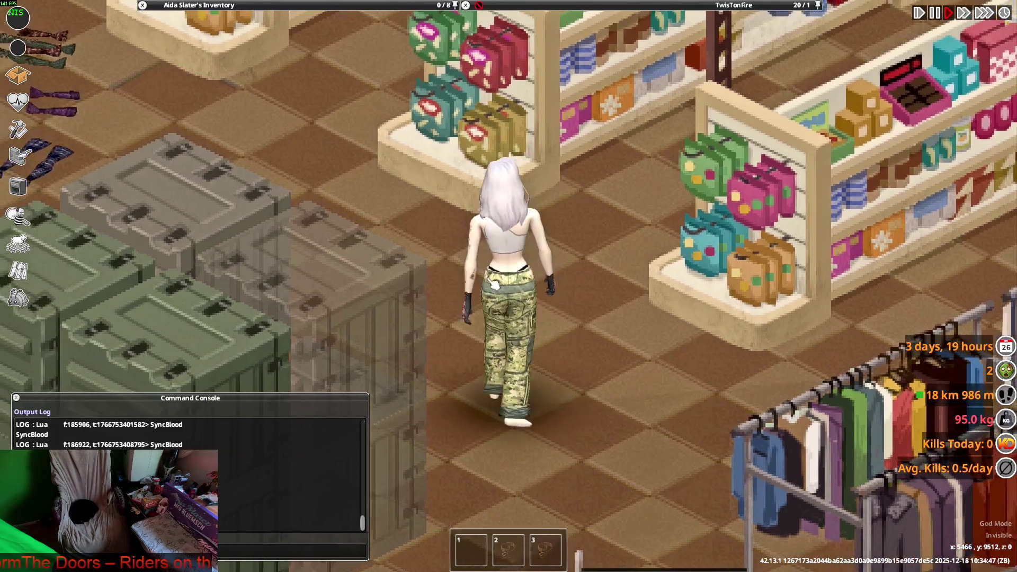
{"action": "mouse_move", "coordinate": [212, 80]}
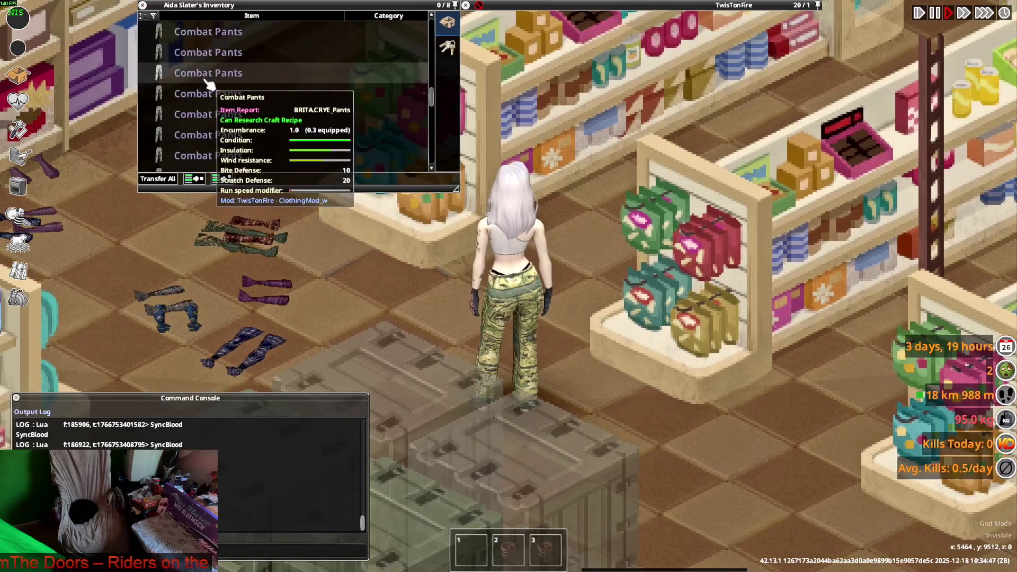
{"action": "scroll", "coordinate": [194, 98], "scroll_direction": "up", "scroll_amount": 5}
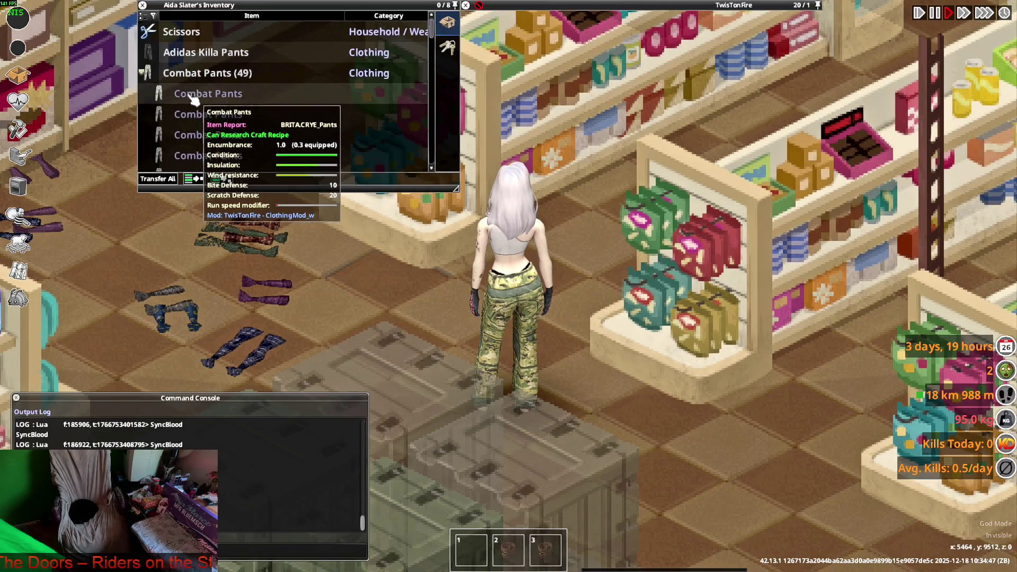
{"action": "left_click", "coordinate": [203, 74]}
{"action": "key", "text": "w"}
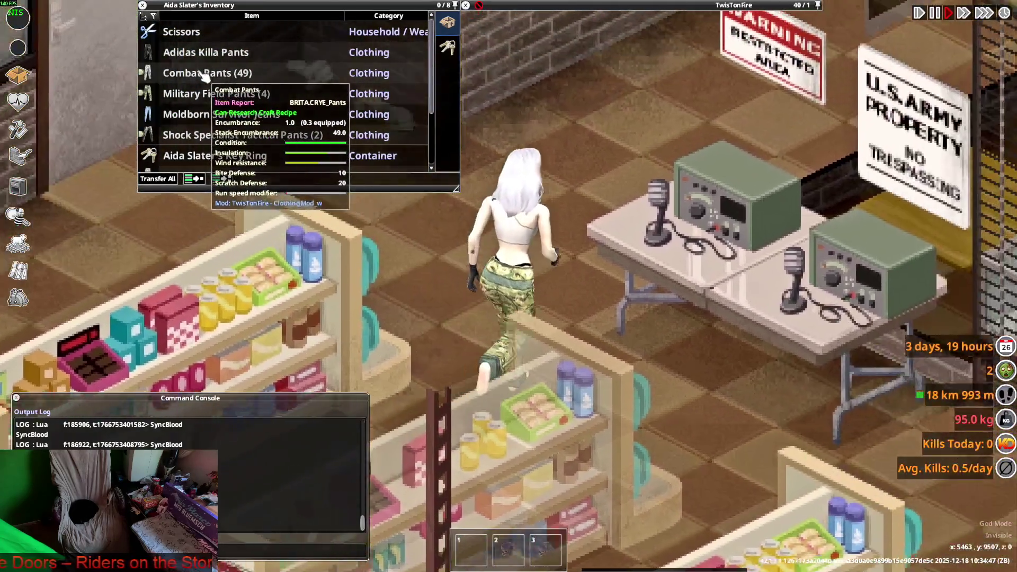
{"action": "left_click_drag", "start_coordinate": [204, 74], "coordinate": [586, 325]}
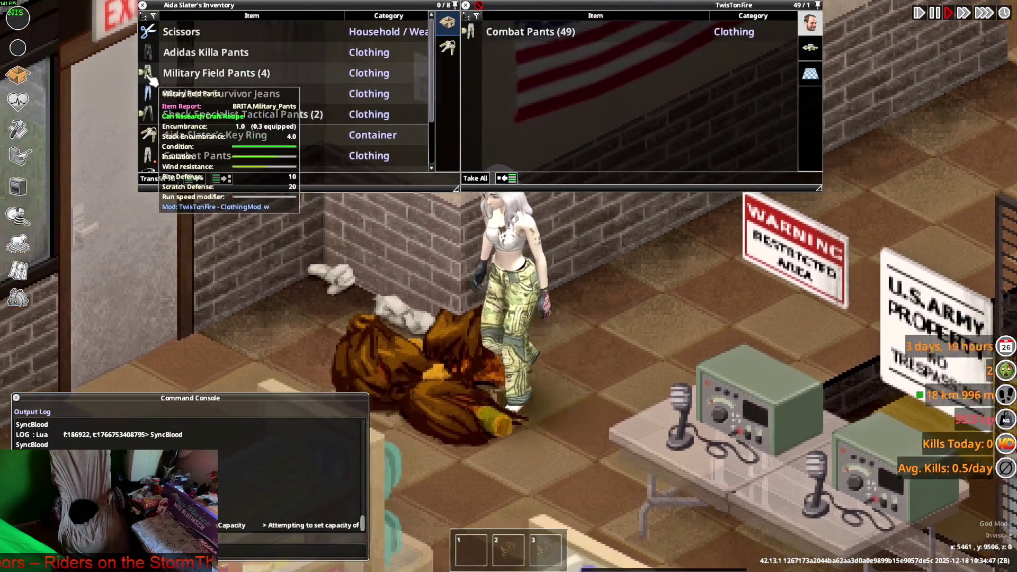
Step: Expand Military Field Pants (4) and bring up the Alt+Tab window switcher
{"action": "key", "text": "s"}
{"action": "left_click", "coordinate": [158, 73]}
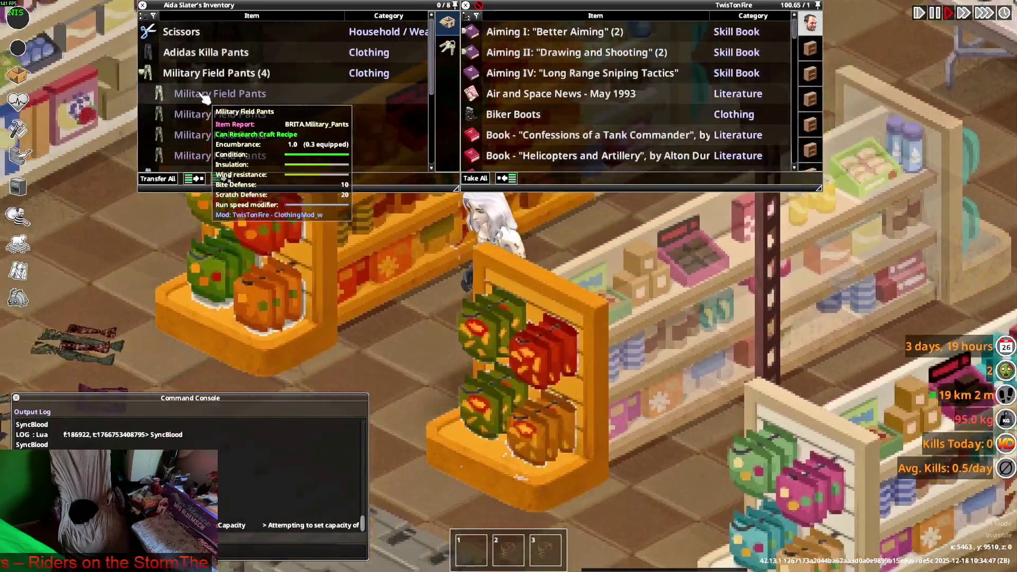
{"action": "key", "text": "alt+Tab"}
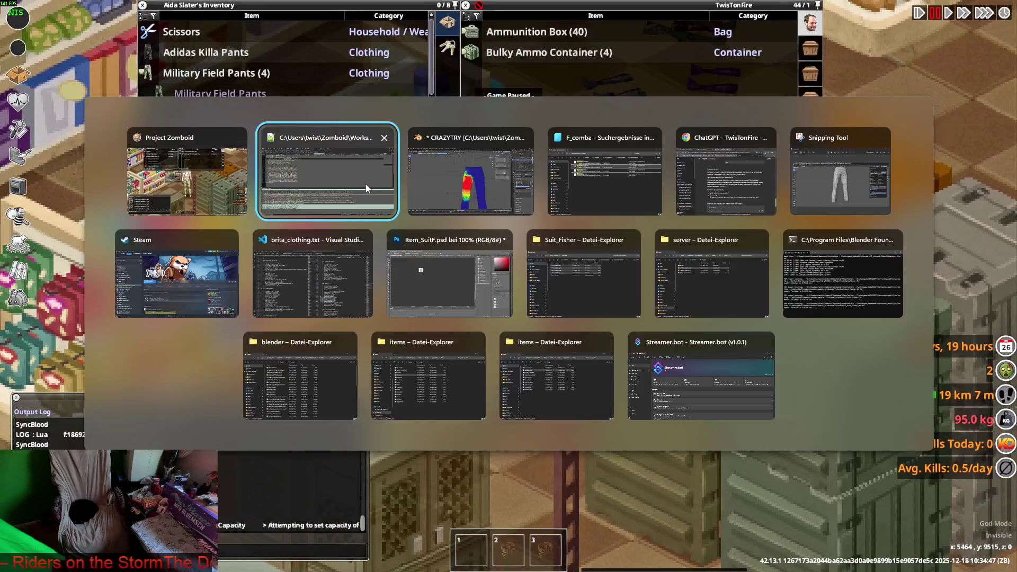
Step: View Combat_Pants.xml with its F_Combat_Pants.fbx and texture entries, then return to the game
{"action": "left_click", "coordinate": [384, 197]}
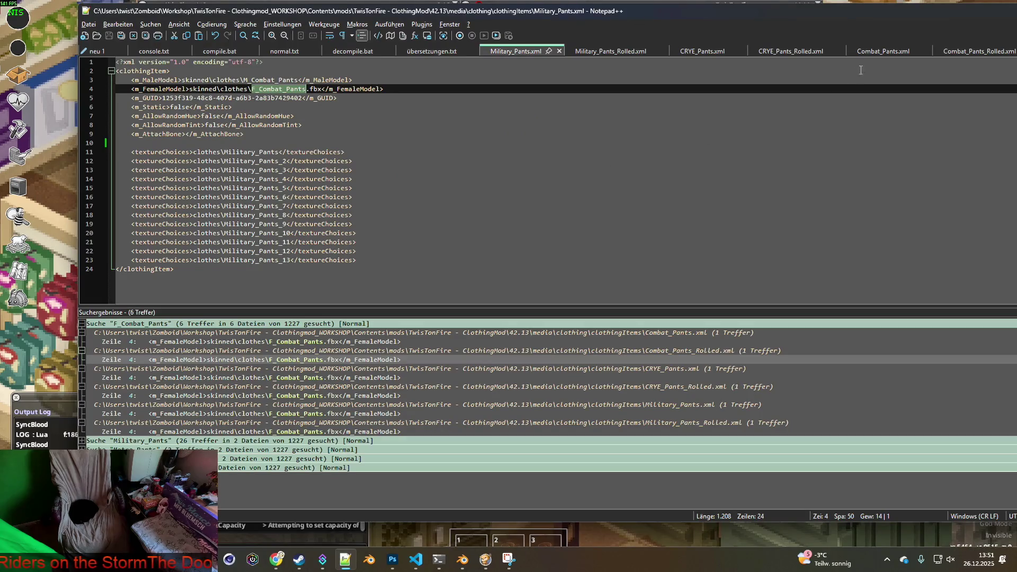
{"action": "left_click_drag", "start_coordinate": [812, 12], "coordinate": [720, 15]}
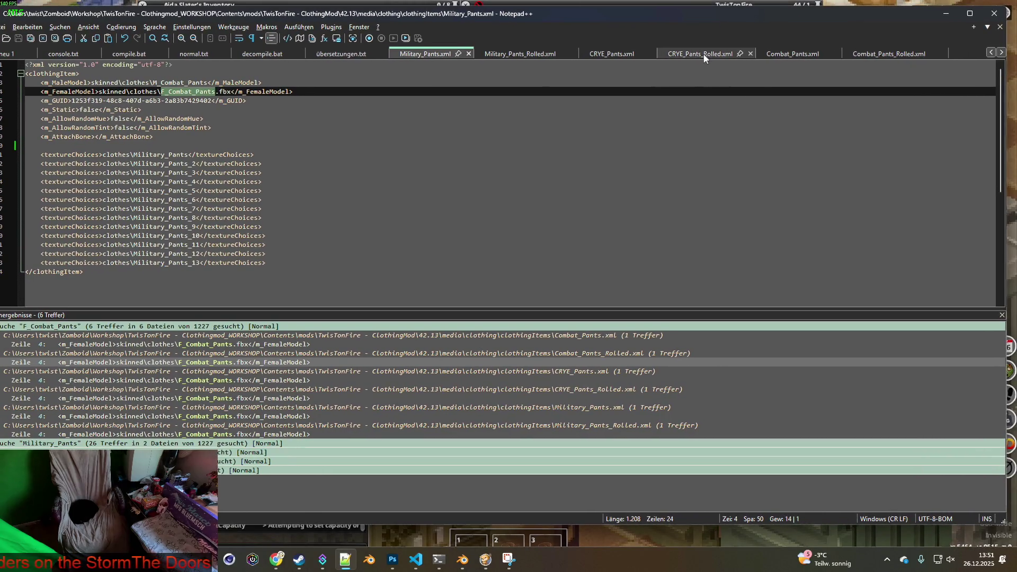
{"action": "left_click", "coordinate": [790, 55]}
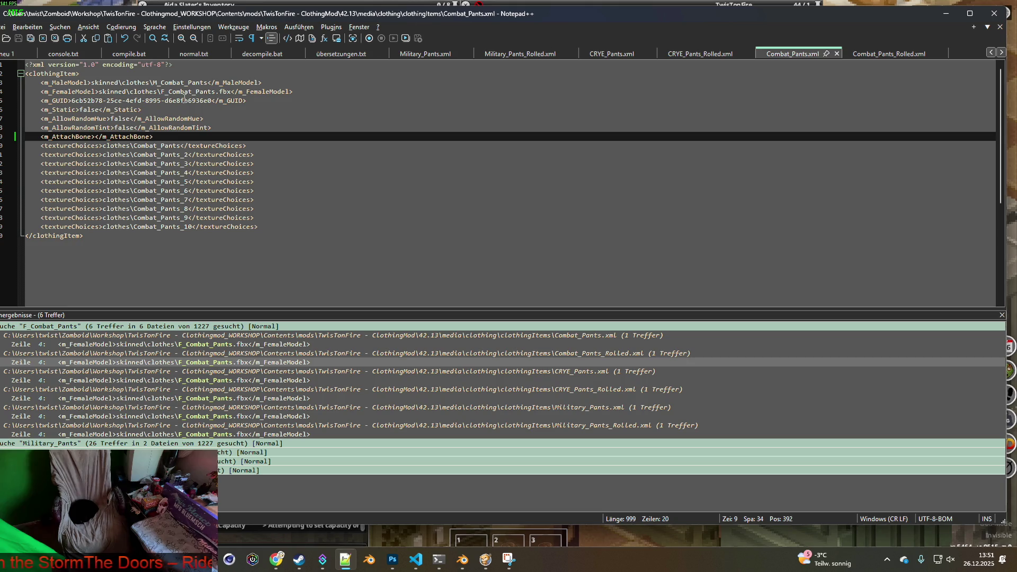
{"action": "key", "text": "alt+Tab"}
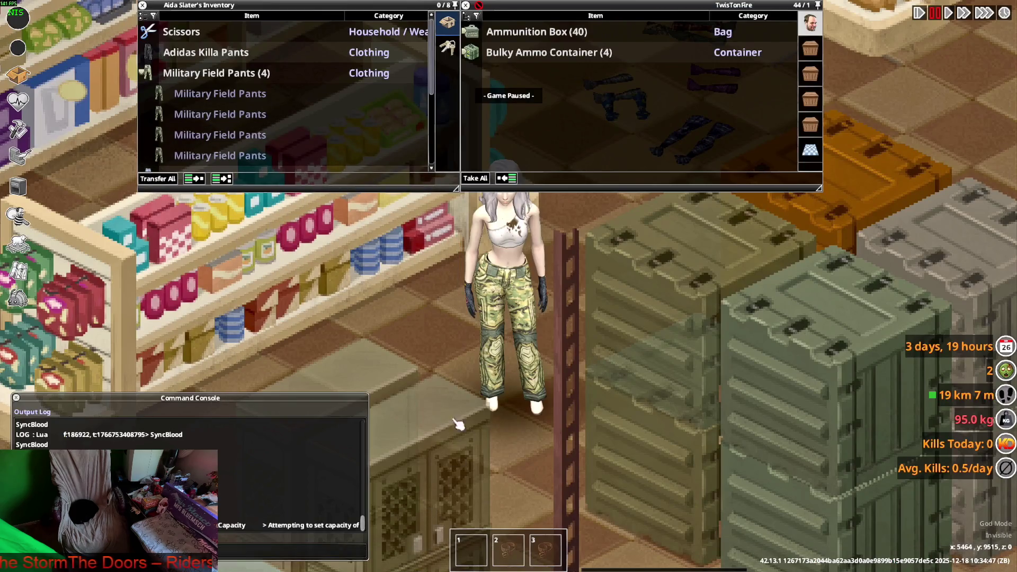
Step: Open the debug Items List and filter Type by 'combat'
{"action": "key", "text": "space"}
{"action": "left_click", "coordinate": [18, 298]}
{"action": "left_click", "coordinate": [118, 215]}
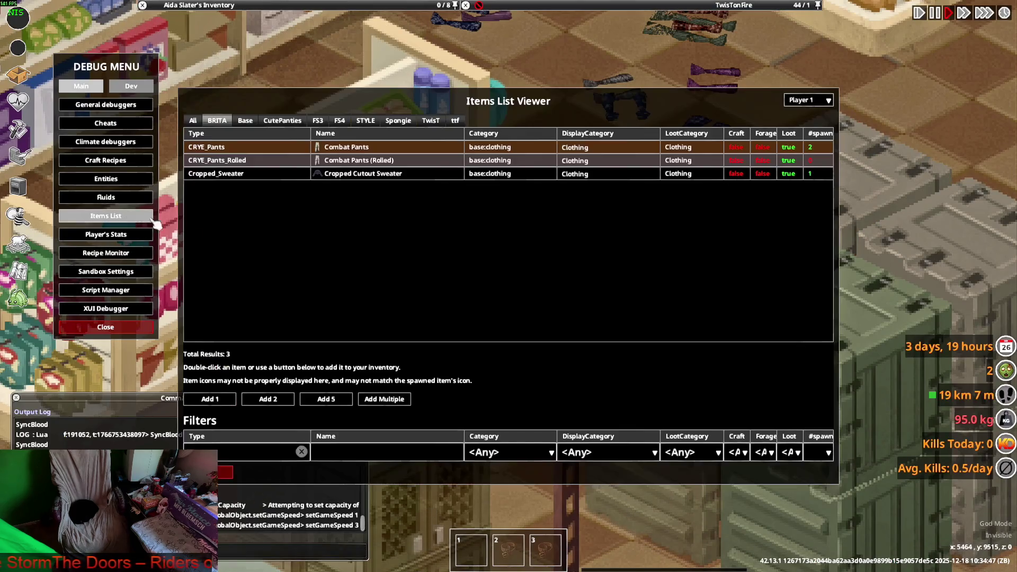
{"action": "left_click", "coordinate": [302, 452]}
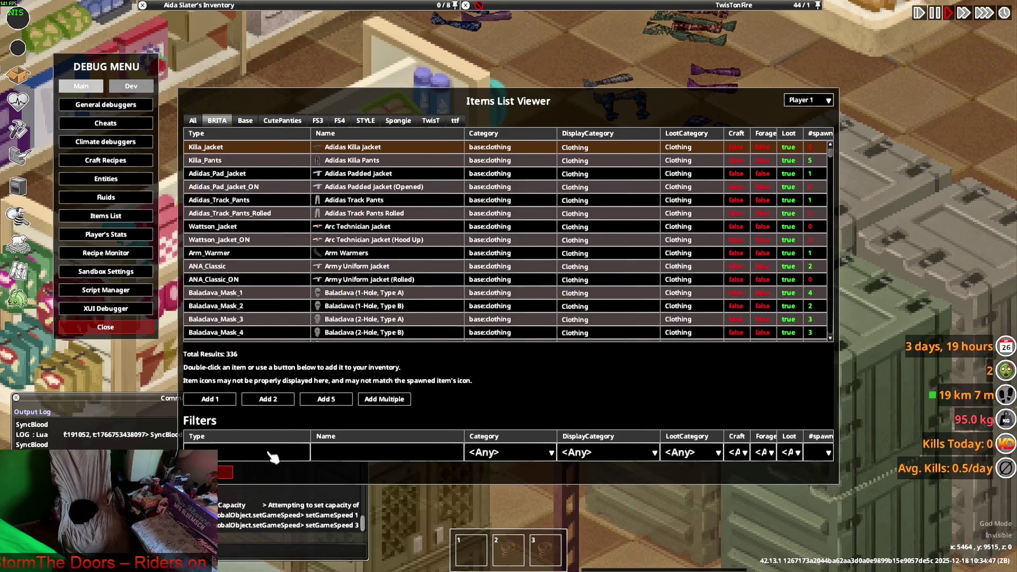
{"action": "type", "text": "combat"}
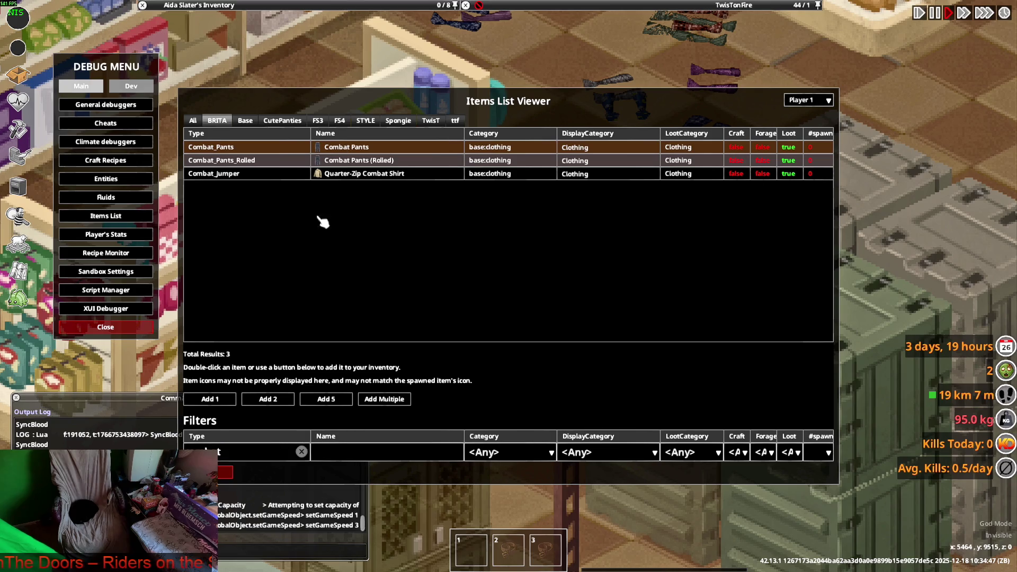
Step: Add multiple Combat Pants with quantity 50, close the list, and expand the new stack
{"action": "left_click", "coordinate": [361, 402]}
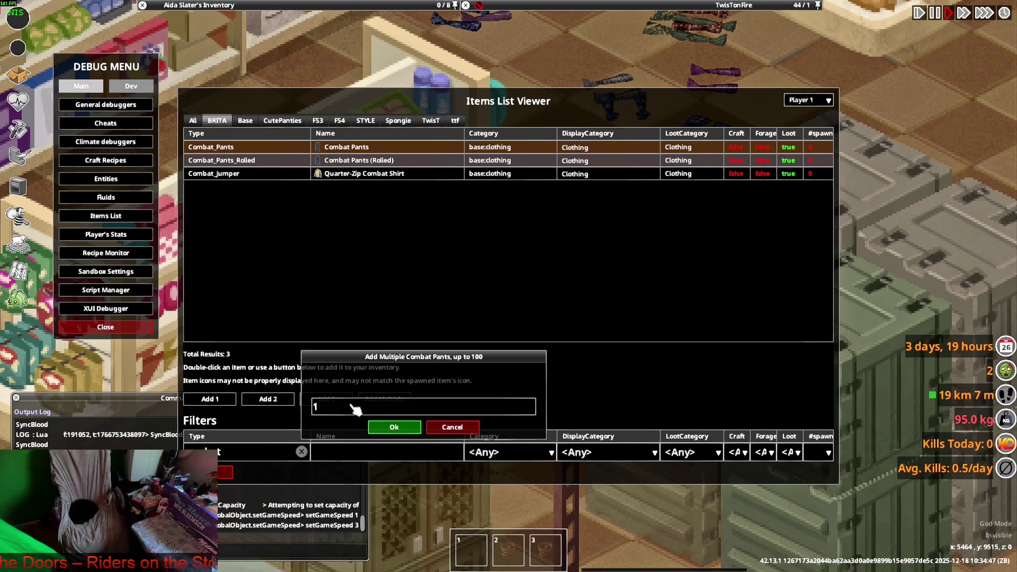
{"action": "type", "text": "50"}
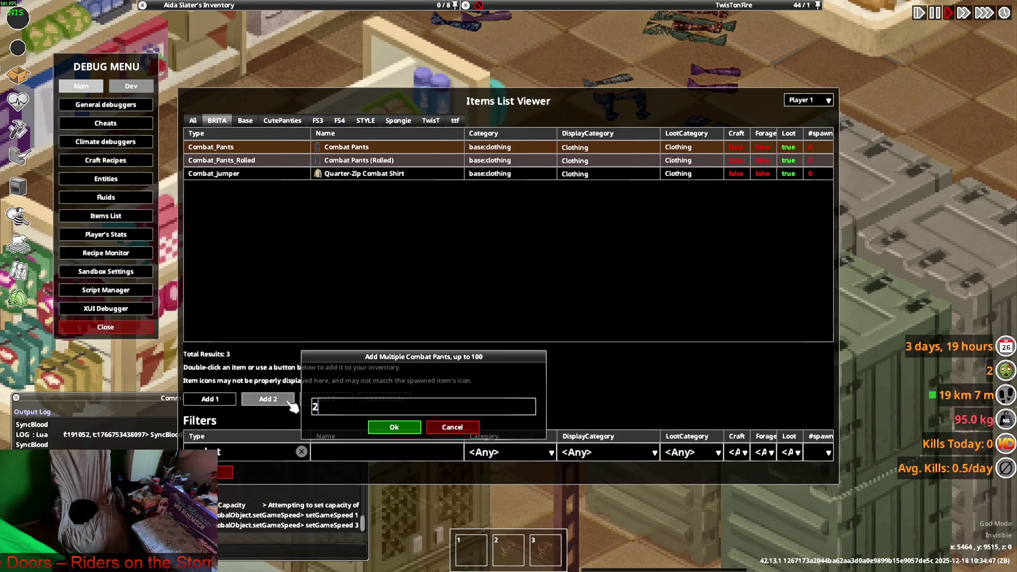
{"action": "left_click", "coordinate": [404, 433]}
{"action": "left_click", "coordinate": [229, 473]}
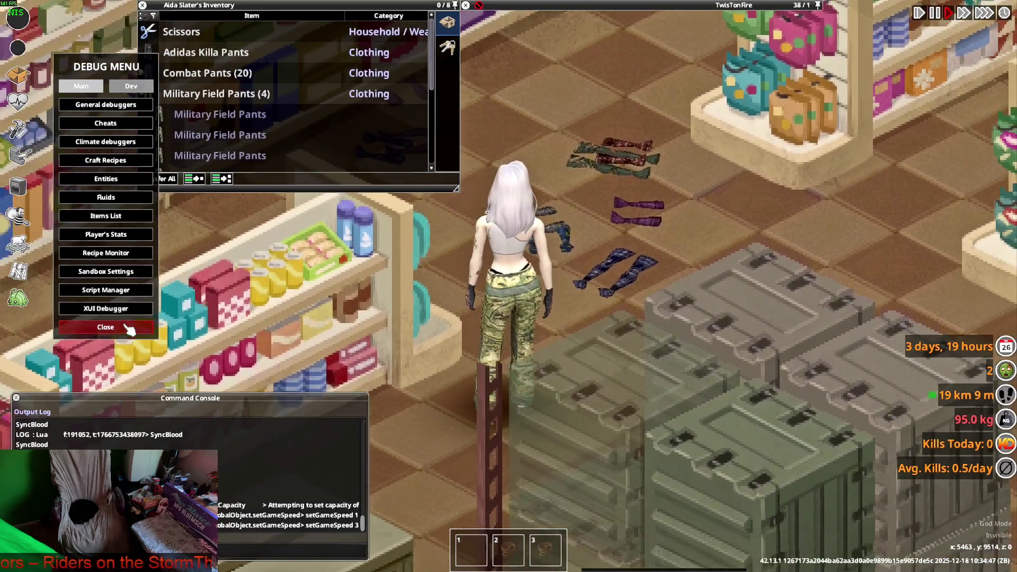
{"action": "left_click", "coordinate": [129, 327]}
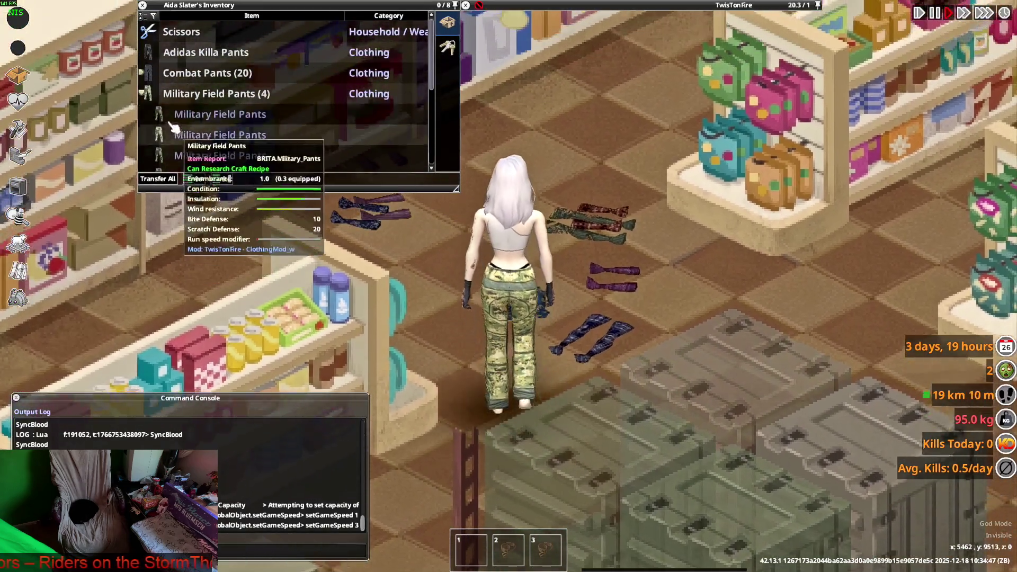
Step: Wear the black Combat Pants and walk the character to view them from behind
{"action": "right_click", "coordinate": [201, 96]}
{"action": "mouse_move", "coordinate": [204, 104]}
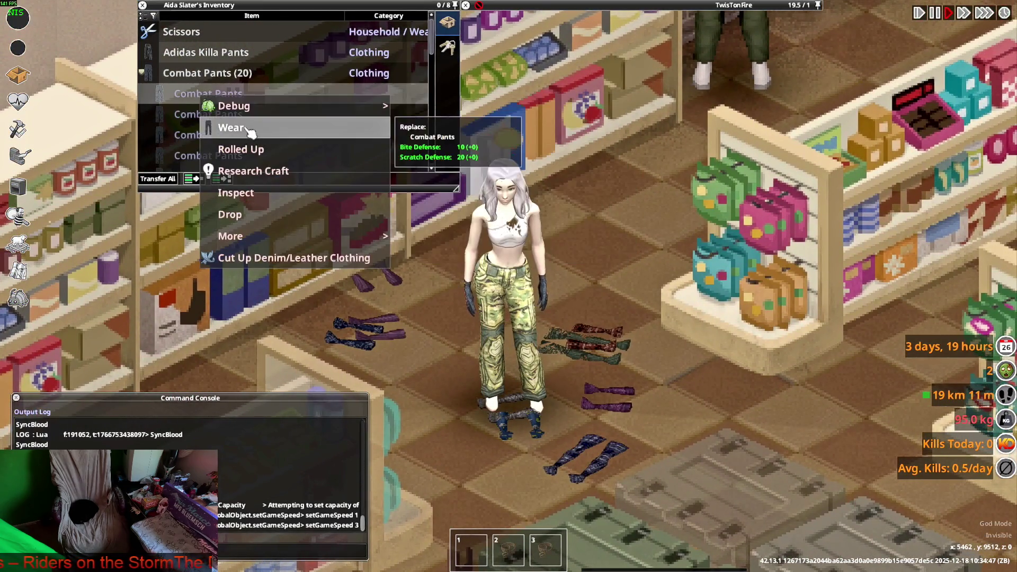
{"action": "left_click", "coordinate": [265, 125]}
{"action": "key", "text": "d"}
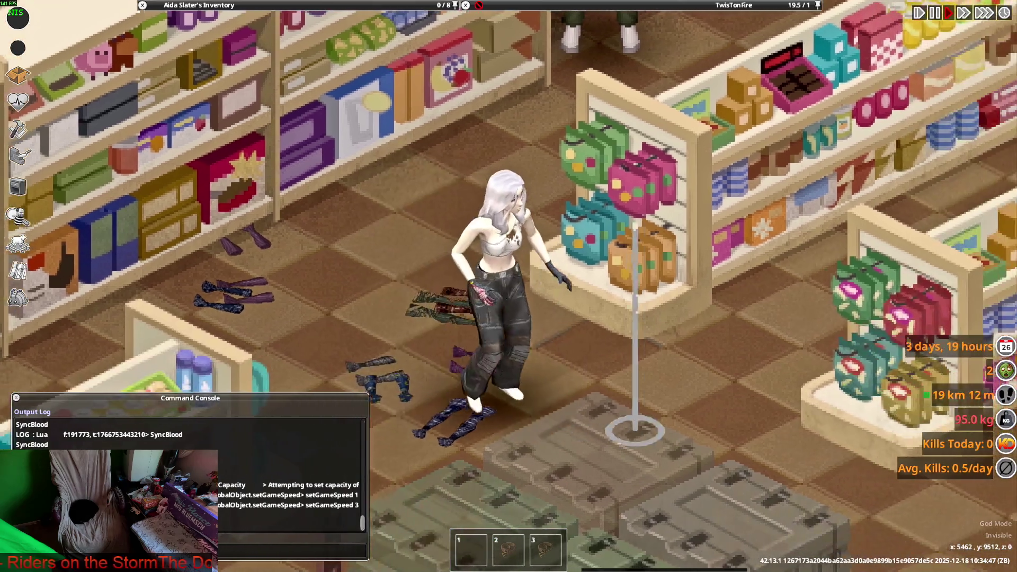
{"action": "key", "text": "a"}
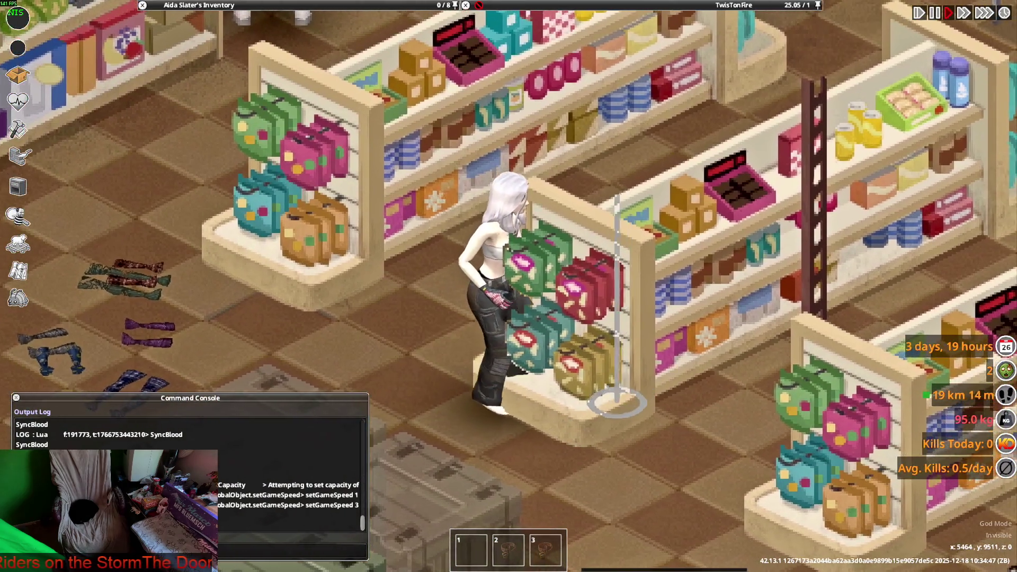
{"action": "key", "text": "w"}
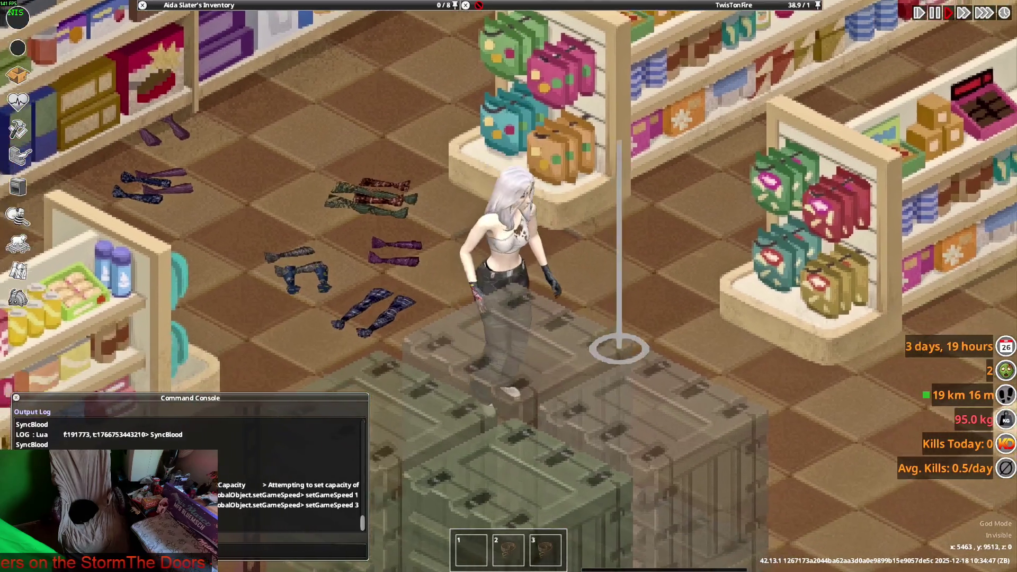
{"action": "scroll", "coordinate": [596, 217], "scroll_direction": "up", "scroll_amount": 2}
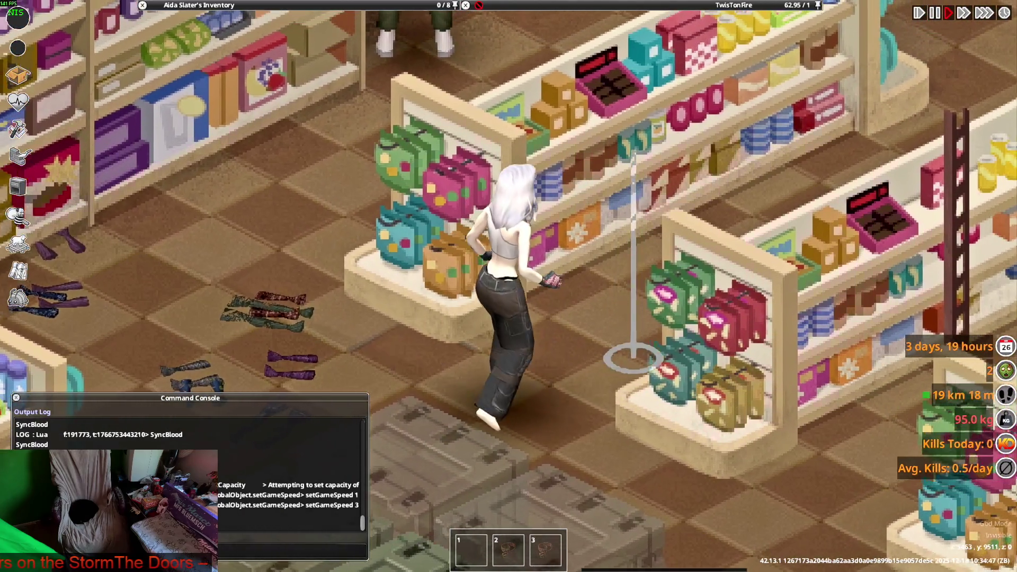
Step: Walk left and right repeatedly to check the hip fit, then switch to Blender
{"action": "key", "text": "a"}
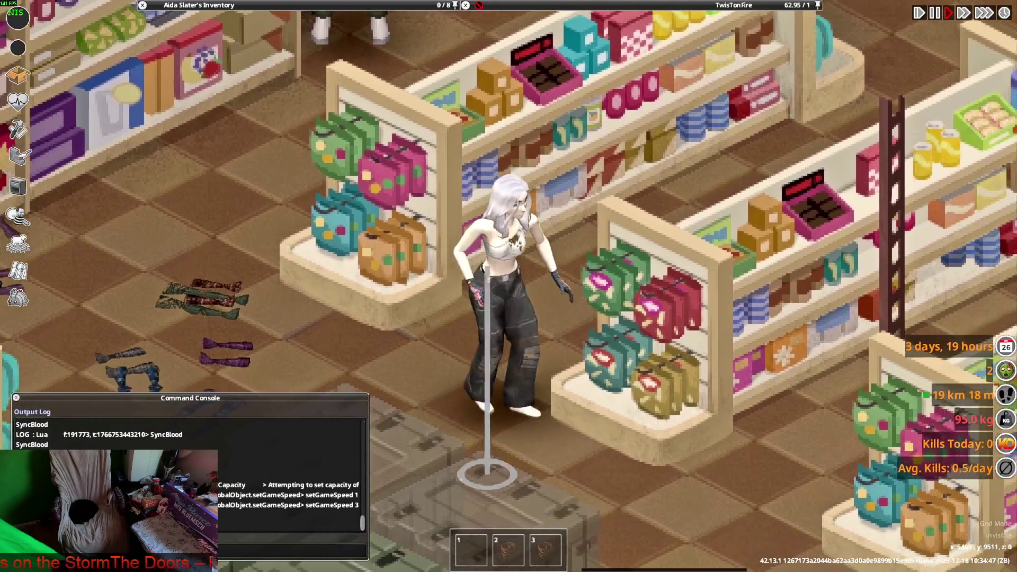
{"action": "key", "text": "d"}
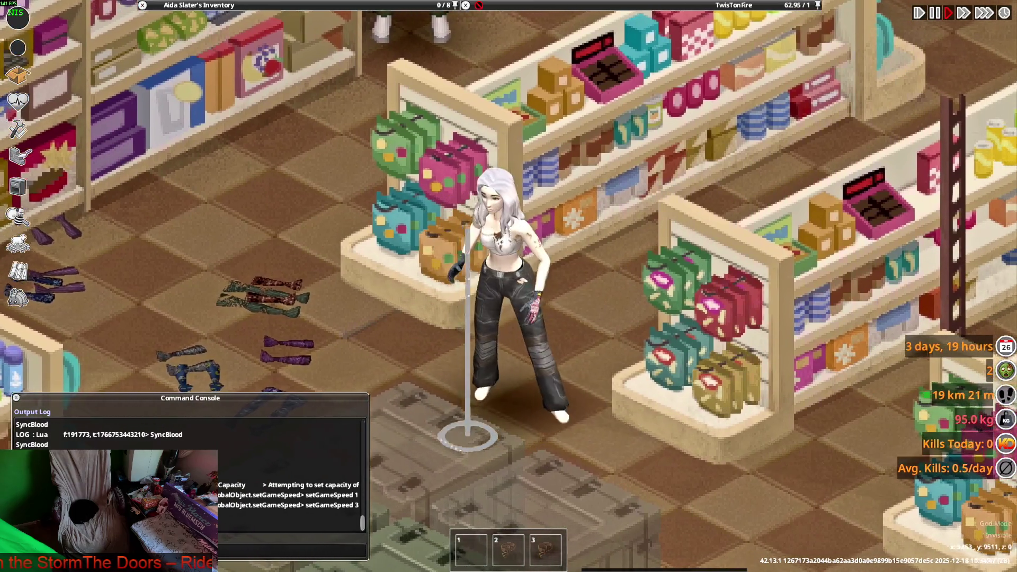
{"action": "key", "text": "d"}
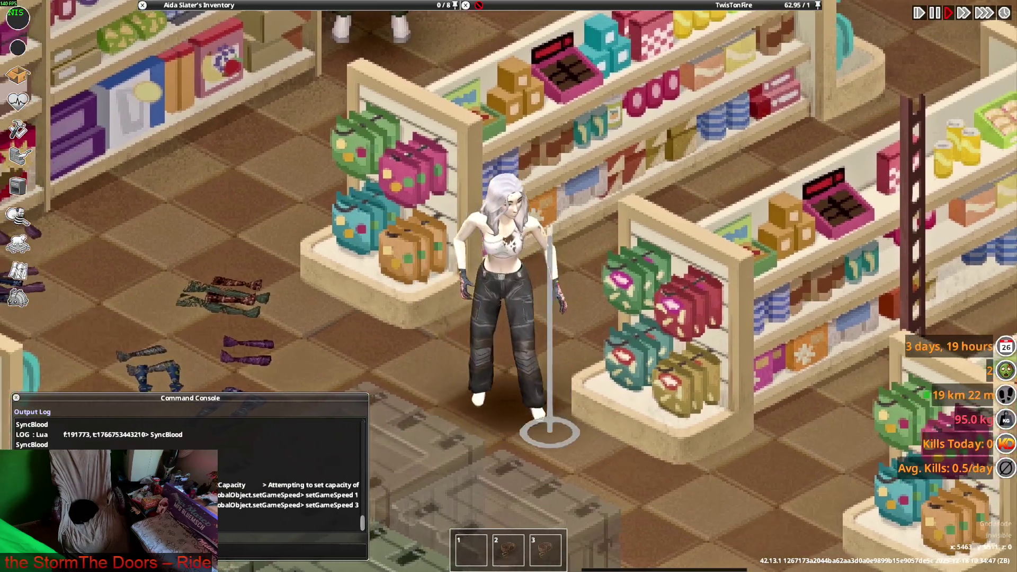
{"action": "key", "text": "a"}
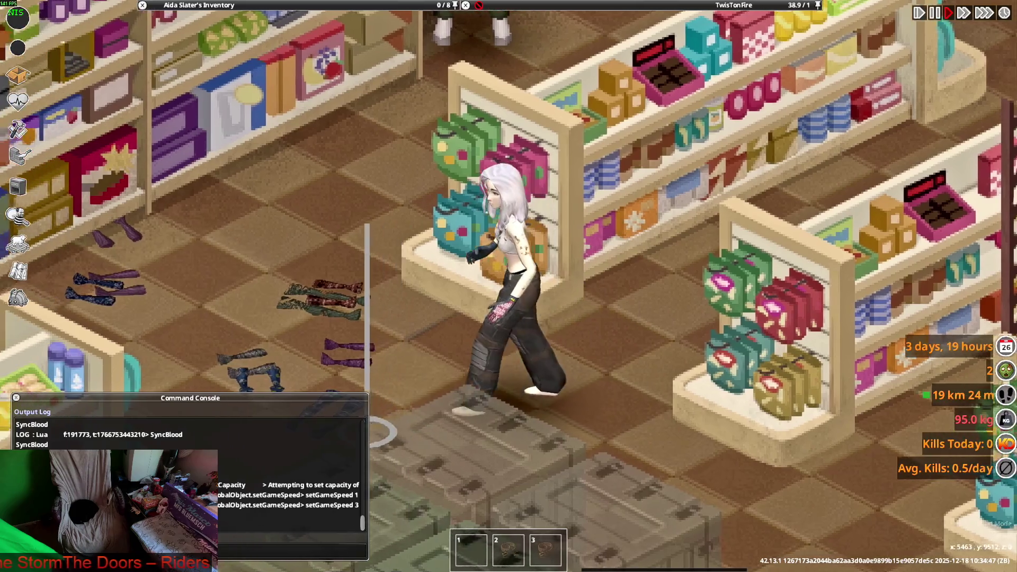
{"action": "key", "text": "a"}
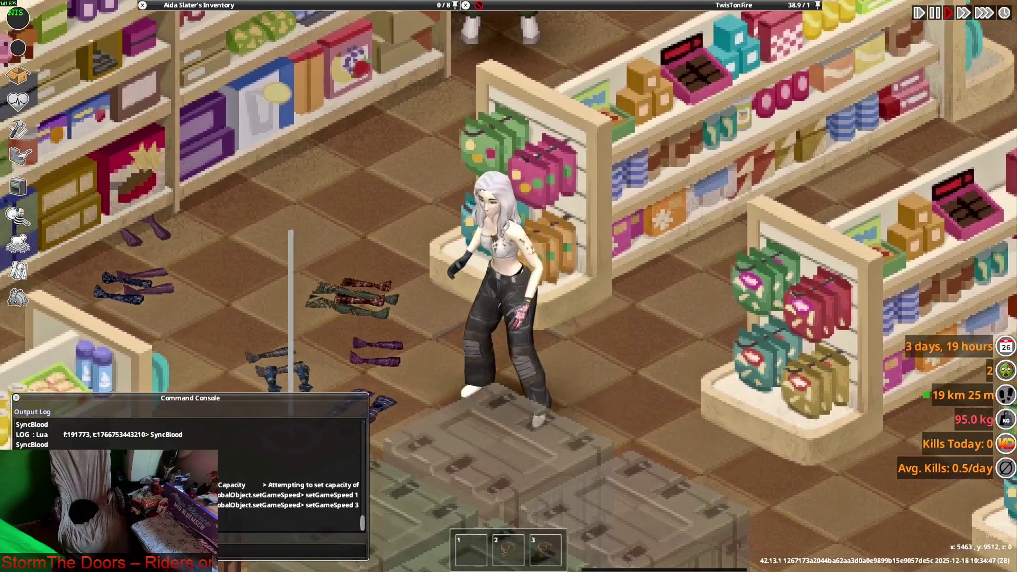
{"action": "key", "text": "d"}
{"action": "key", "text": "a"}
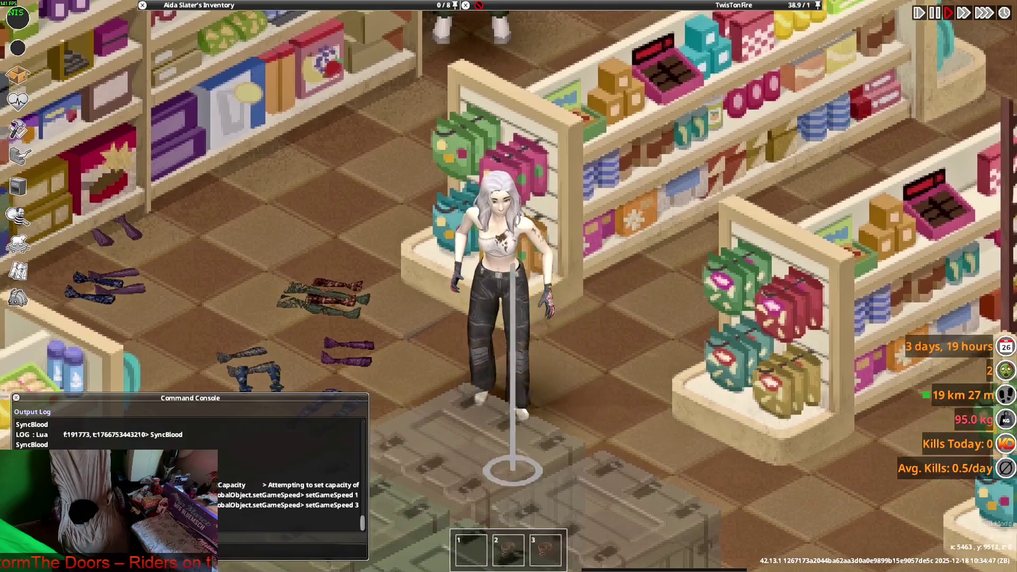
{"action": "key", "text": "d"}
{"action": "key", "text": "a"}
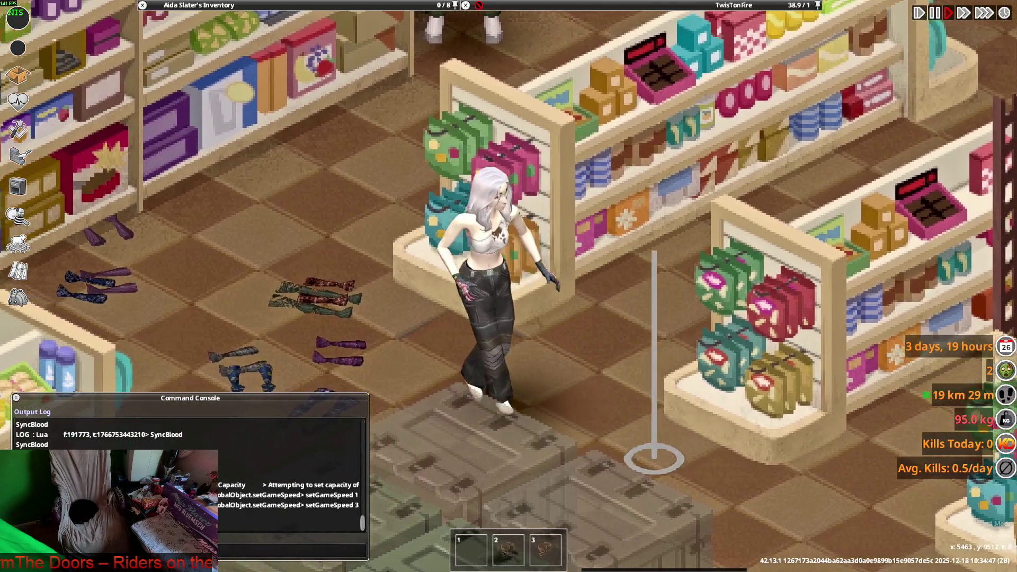
{"action": "key", "text": "d"}
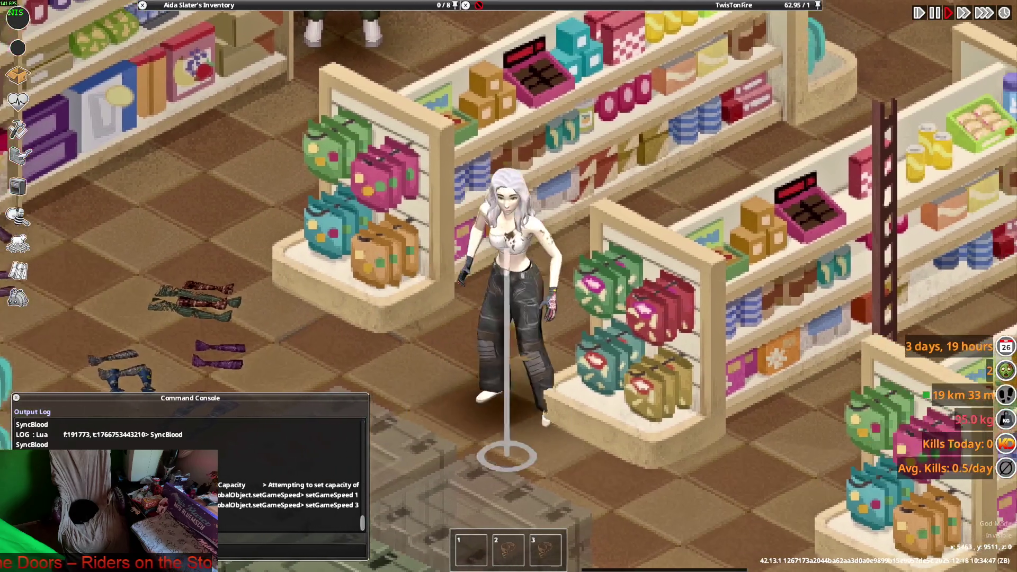
{"action": "key", "text": "a"}
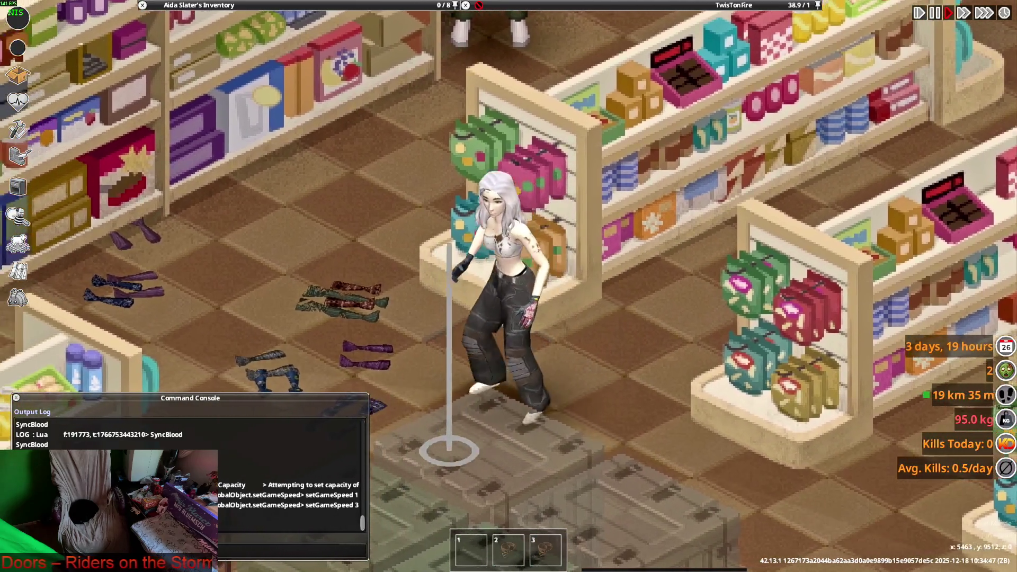
{"action": "key", "text": "alt+Tab"}
{"action": "key", "text": "alt+Tab"}
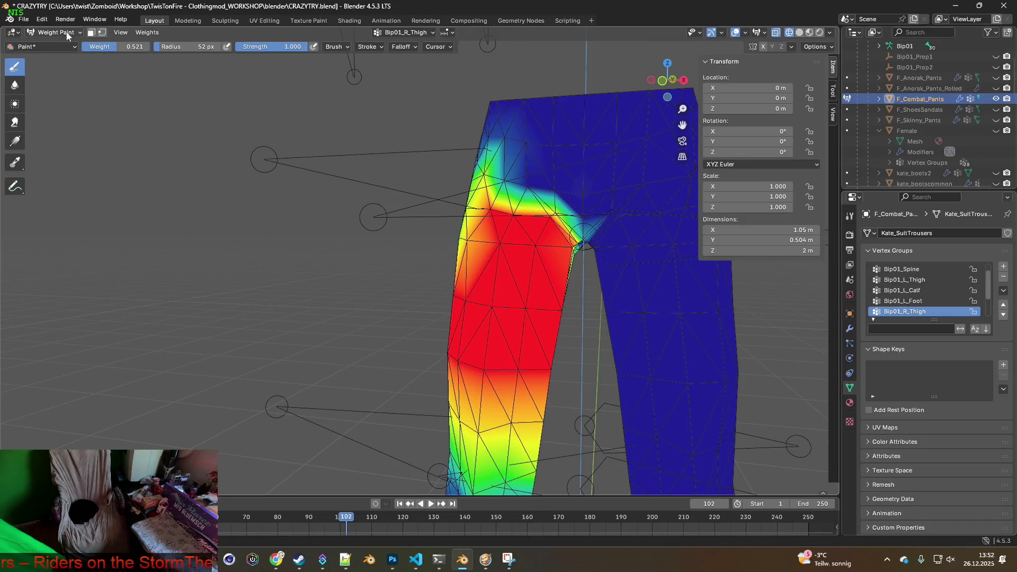
Step: Show the Bip01_Pelvis vertex group and paint more pelvis weight onto the hip area
{"action": "left_click", "coordinate": [902, 270]}
{"action": "scroll", "coordinate": [530, 283], "scroll_direction": "up", "scroll_amount": 4}
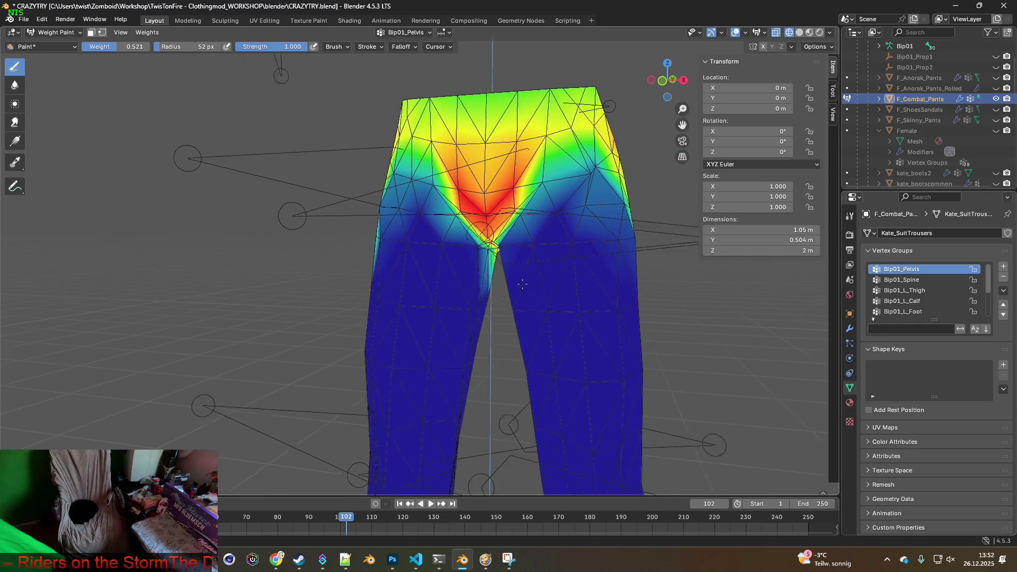
{"action": "middle_click_drag", "start_coordinate": [551, 278], "coordinate": [437, 240]}
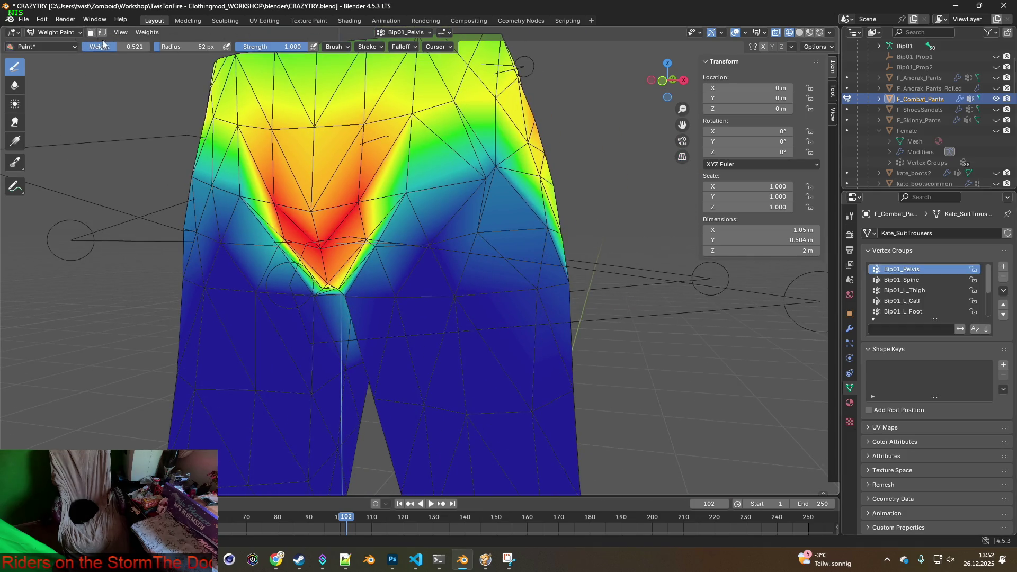
{"action": "left_click_drag", "start_coordinate": [513, 170], "coordinate": [497, 171]}
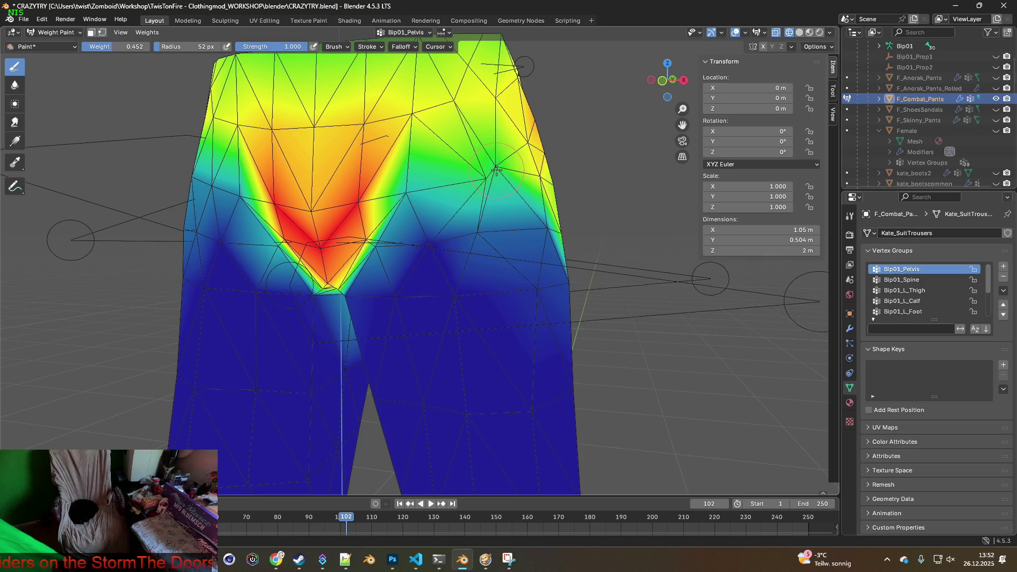
{"action": "middle_click_drag", "start_coordinate": [398, 201], "coordinate": [333, 193]}
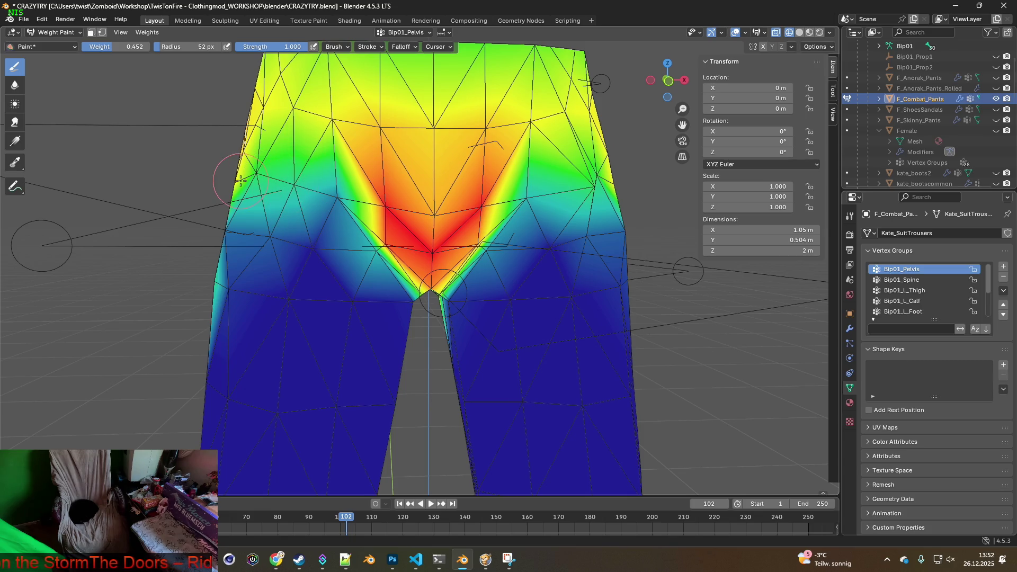
{"action": "scroll", "coordinate": [245, 168], "scroll_direction": "down", "scroll_amount": 1}
Step: Export the pants as F_Combat_Pants.fbx into the clothes folder, then switch to the game
{"action": "left_click", "coordinate": [23, 20]}
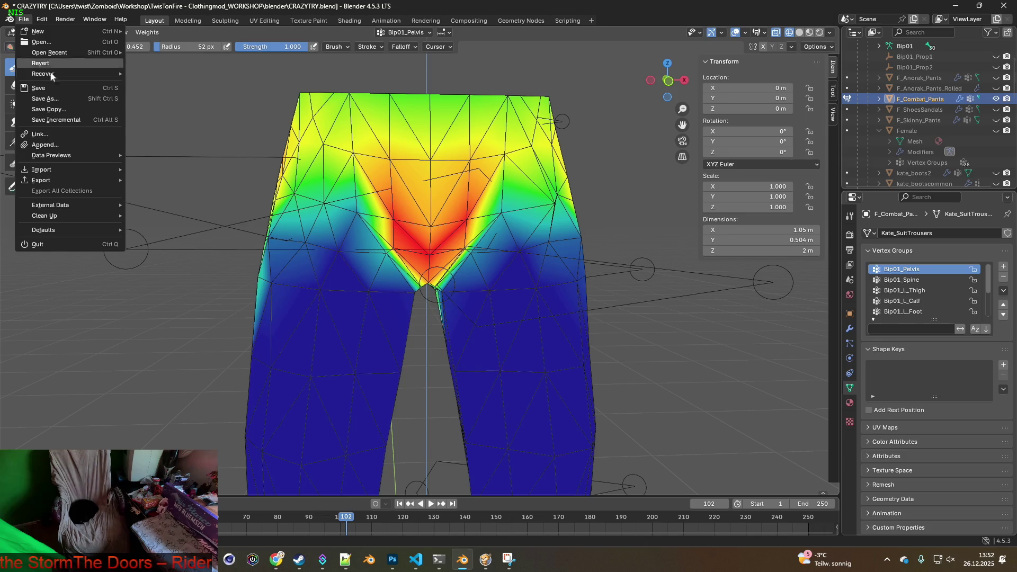
{"action": "mouse_move", "coordinate": [51, 182]}
{"action": "left_click", "coordinate": [159, 275]}
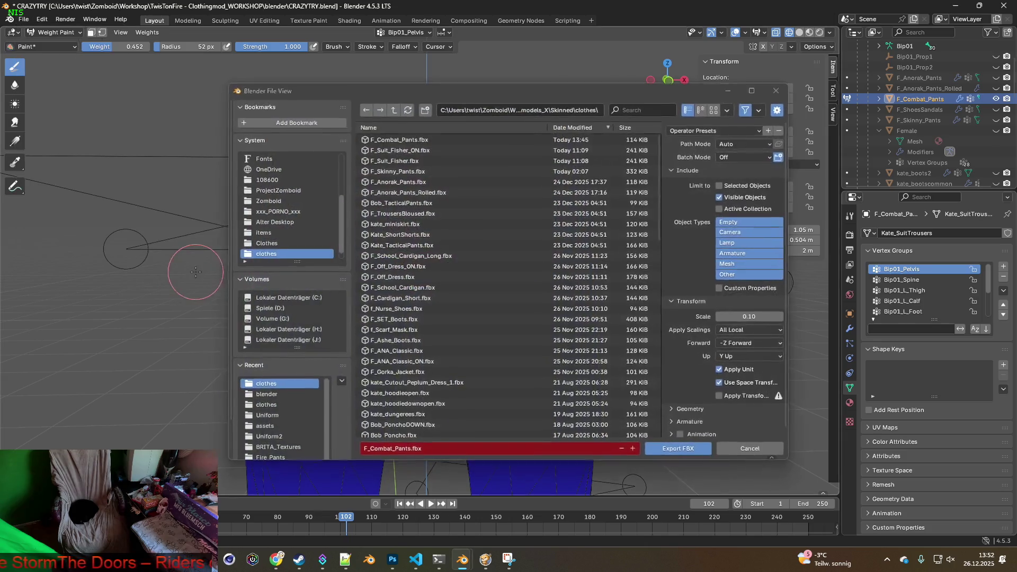
{"action": "left_click", "coordinate": [671, 451]}
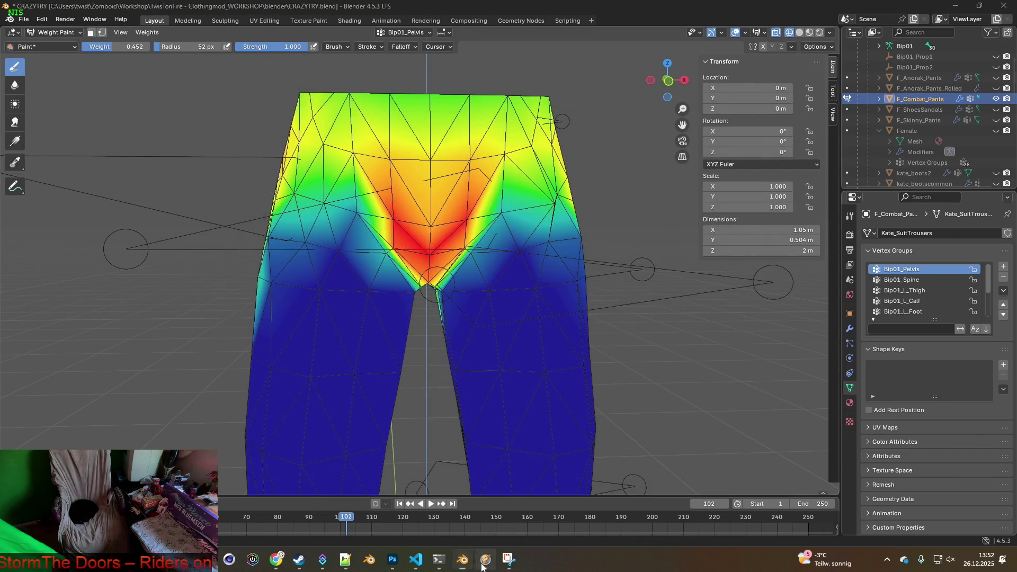
{"action": "left_click", "coordinate": [483, 562]}
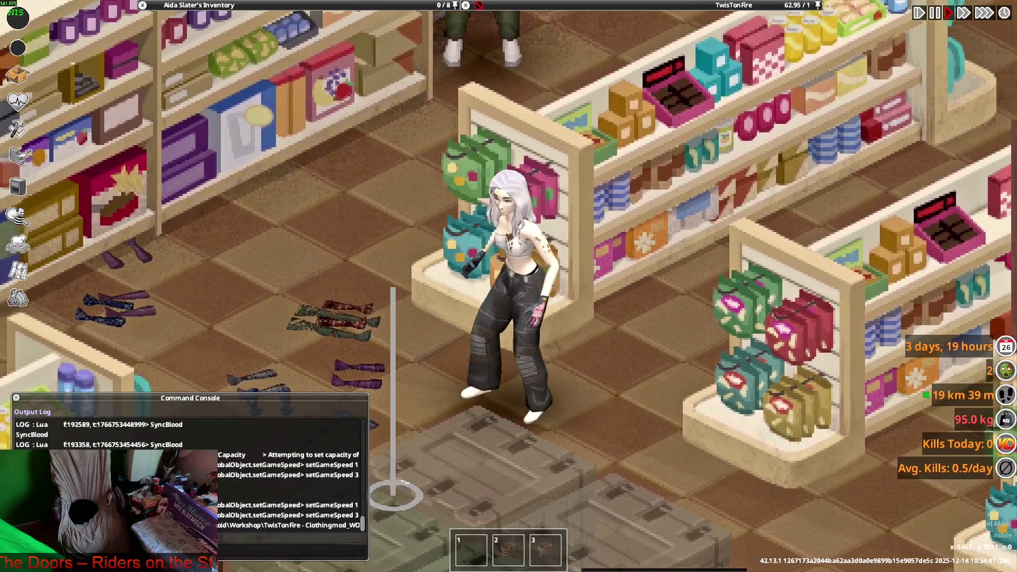
Step: Walk the character left and right in the re-exported black pants, then return to Blender
{"action": "key", "text": "d"}
{"action": "key", "text": "d"}
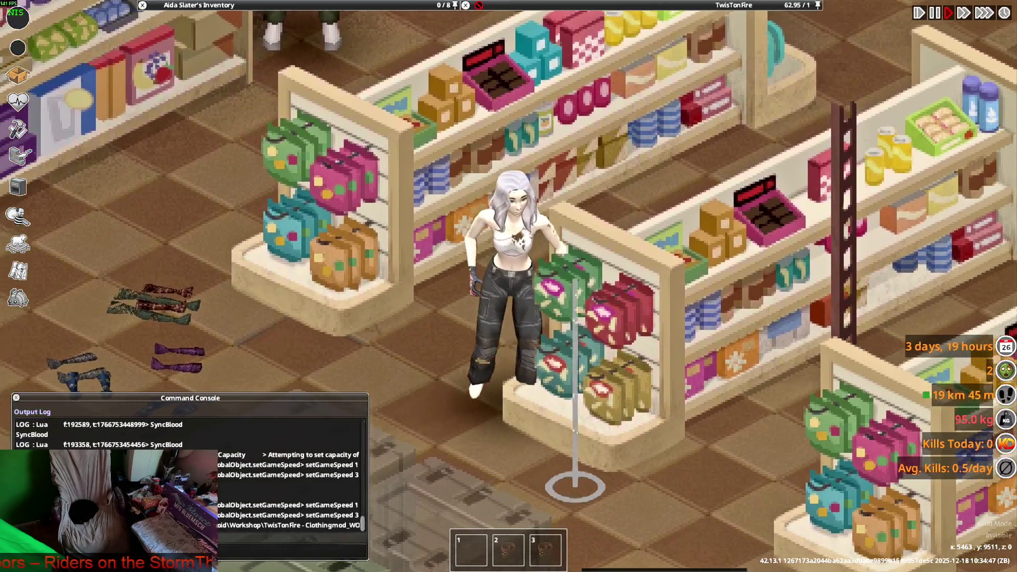
{"action": "key", "text": "a"}
{"action": "key", "text": "a"}
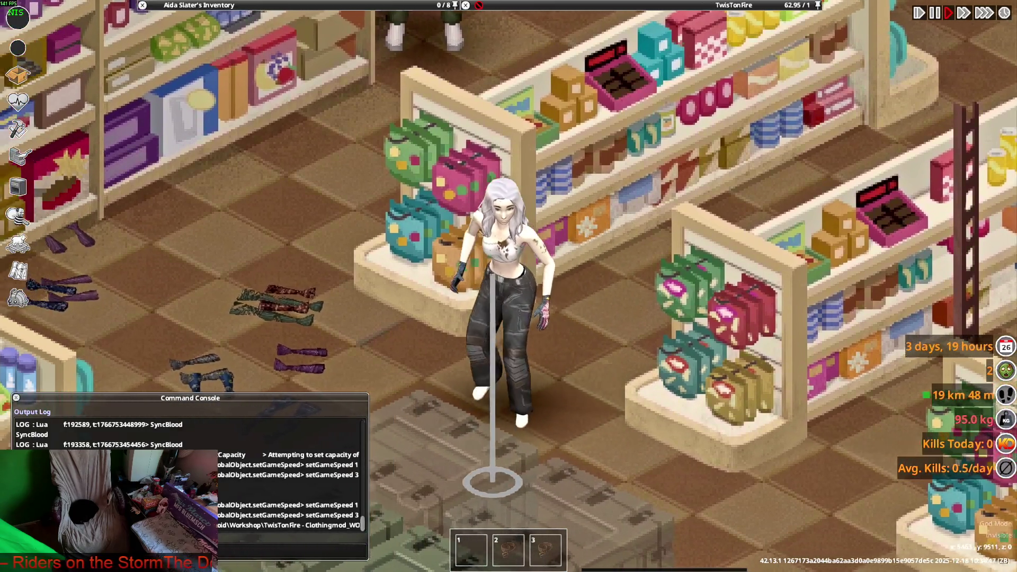
{"action": "key", "text": "alt+Tab"}
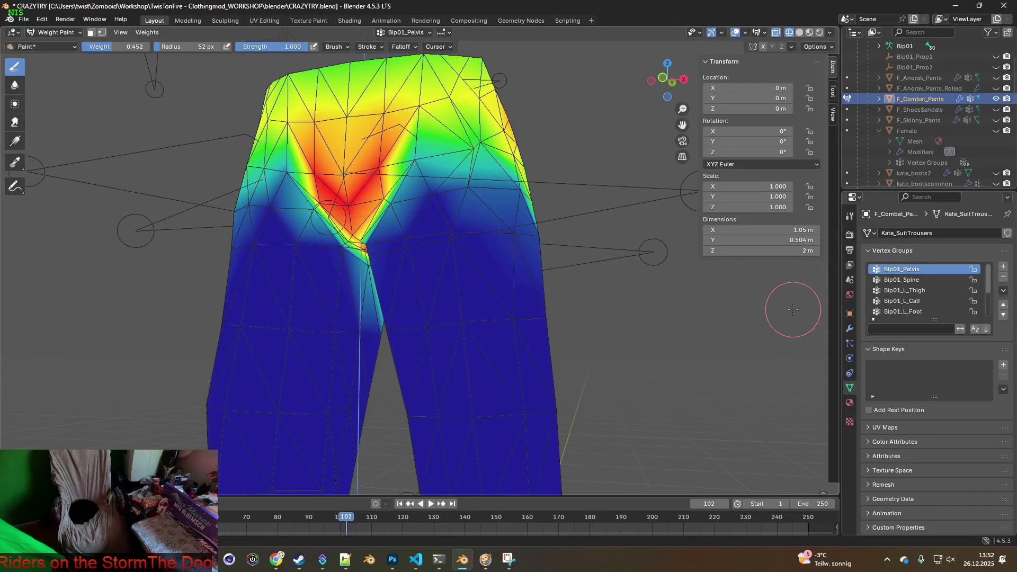
Step: Inspect the Bip01_R_Thigh and Bip01_L_Thigh vertex weights around the crotch
{"action": "scroll", "coordinate": [923, 291], "scroll_direction": "down", "scroll_amount": 1}
{"action": "left_click", "coordinate": [922, 311]}
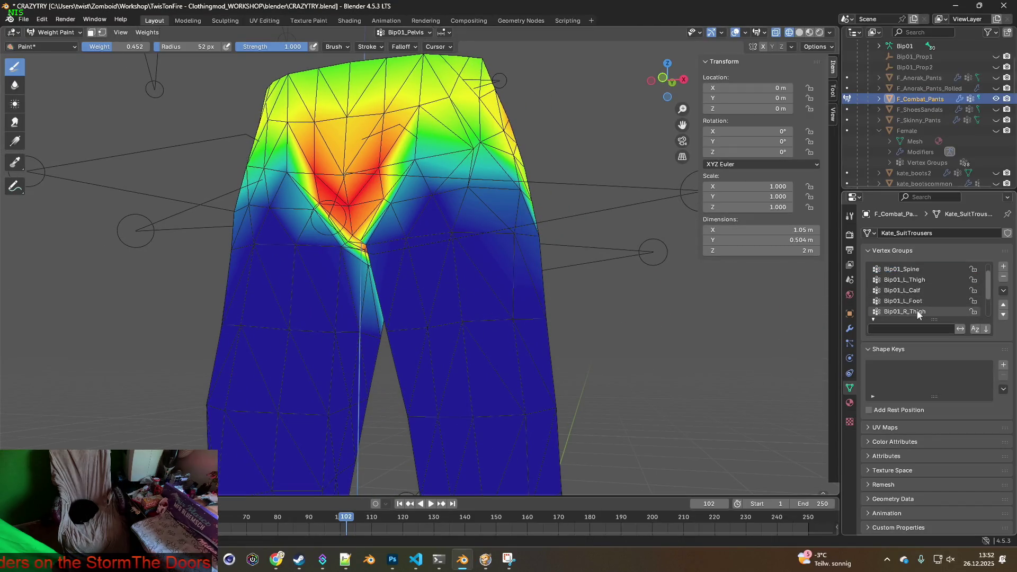
{"action": "middle_click_drag", "start_coordinate": [544, 311], "coordinate": [548, 306]}
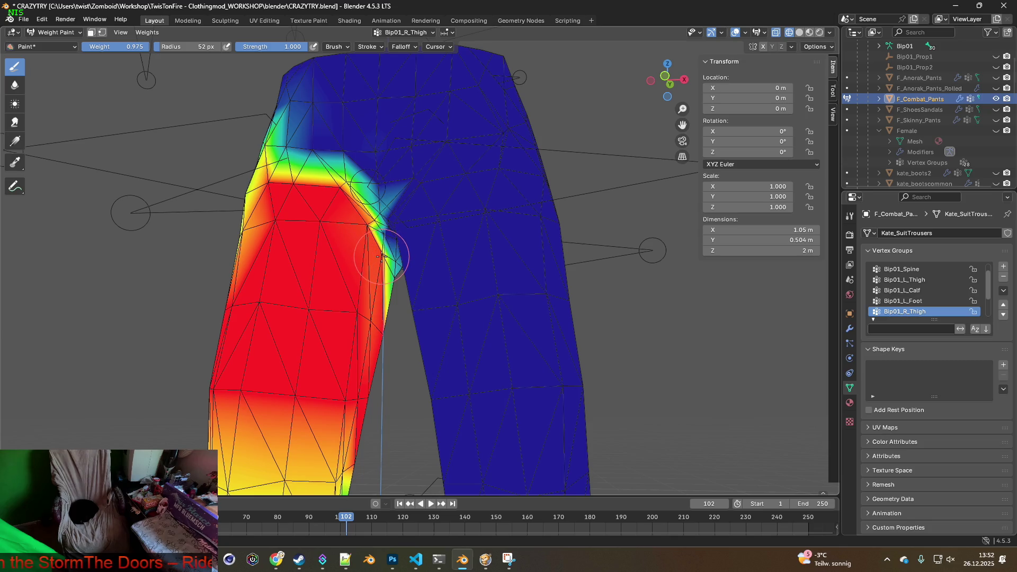
{"action": "middle_click_drag", "start_coordinate": [393, 276], "coordinate": [787, 321]}
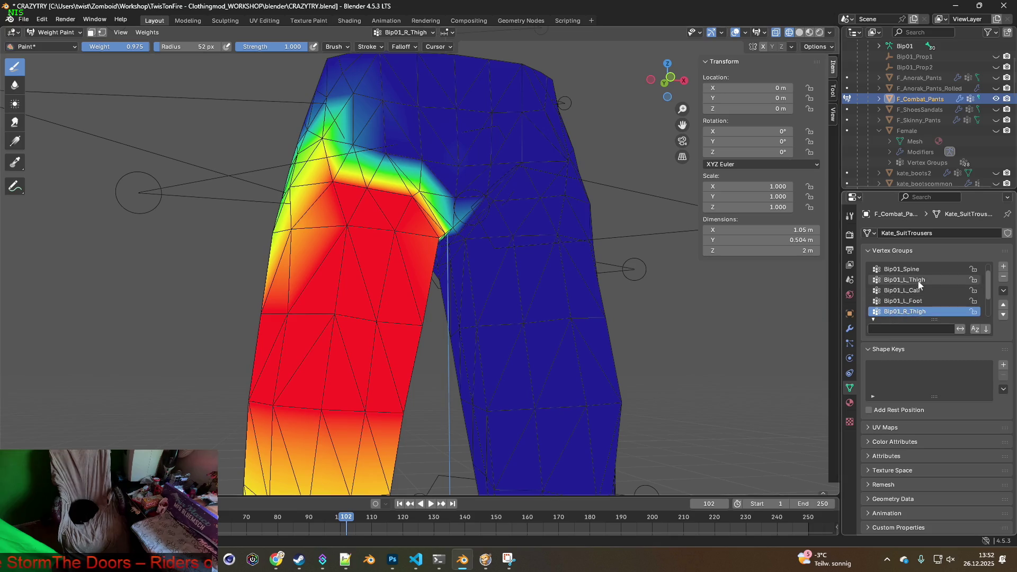
{"action": "left_click", "coordinate": [919, 282]}
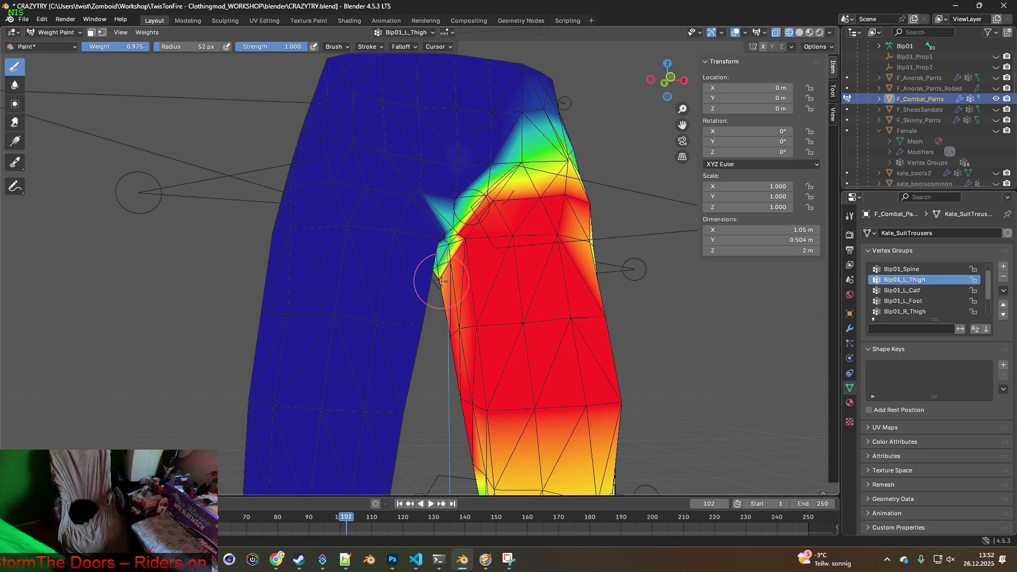
Step: Re-export the pants as F_Combat_Pants.fbx and resume the paused game
{"action": "left_click", "coordinate": [24, 19]}
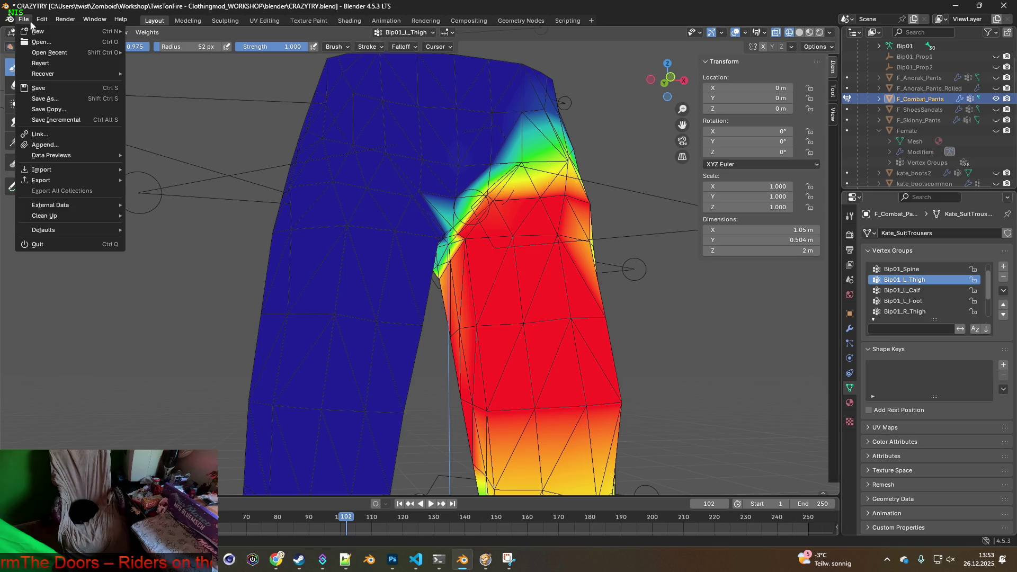
{"action": "mouse_move", "coordinate": [44, 183]}
{"action": "left_click", "coordinate": [164, 275]}
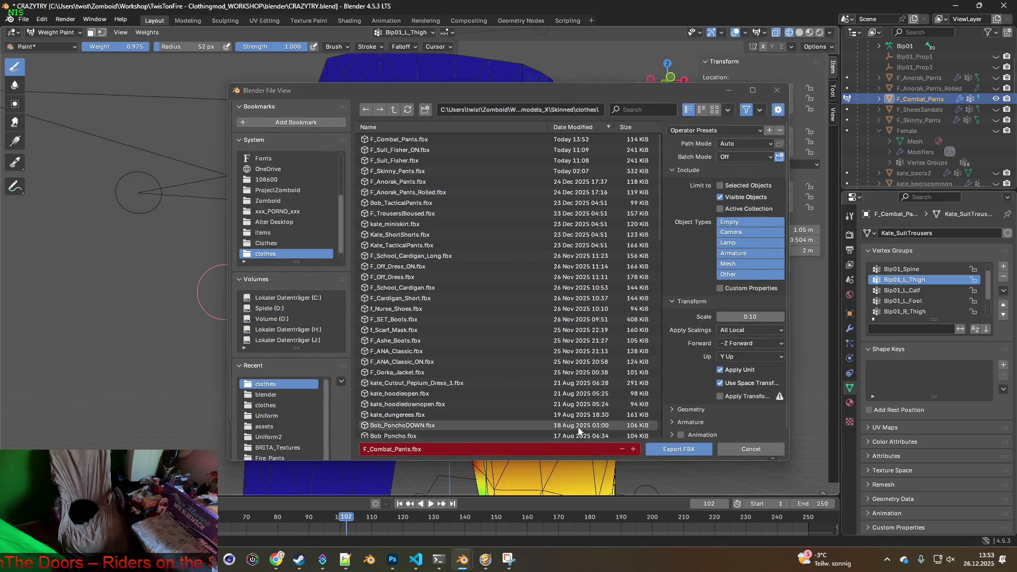
{"action": "left_click", "coordinate": [663, 448]}
{"action": "left_click", "coordinate": [486, 559]}
{"action": "key", "text": "space"}
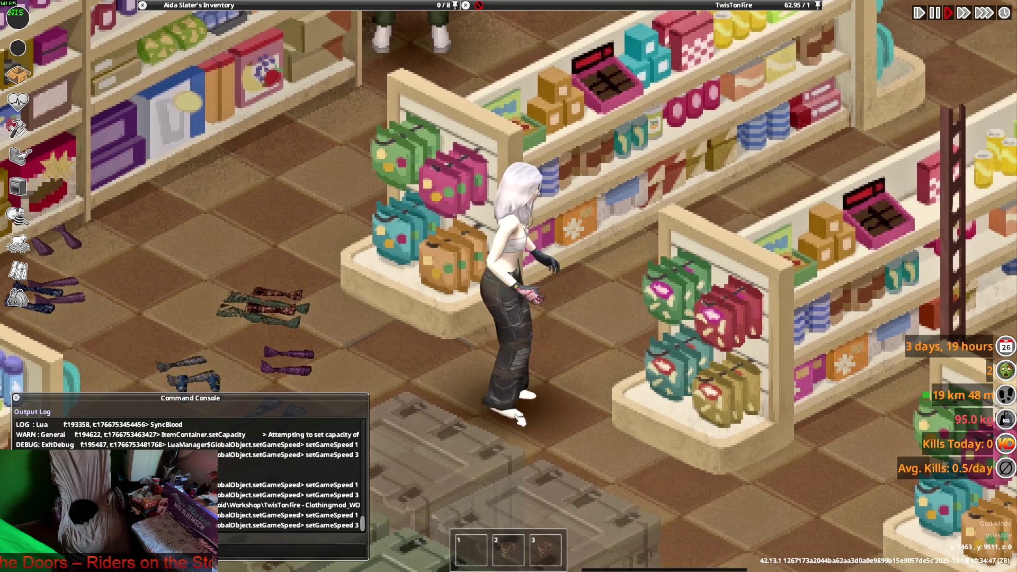
Step: Walk the character up the aisle, back down, and up again
{"action": "scroll", "coordinate": [612, 510], "scroll_direction": "up", "scroll_amount": 1}
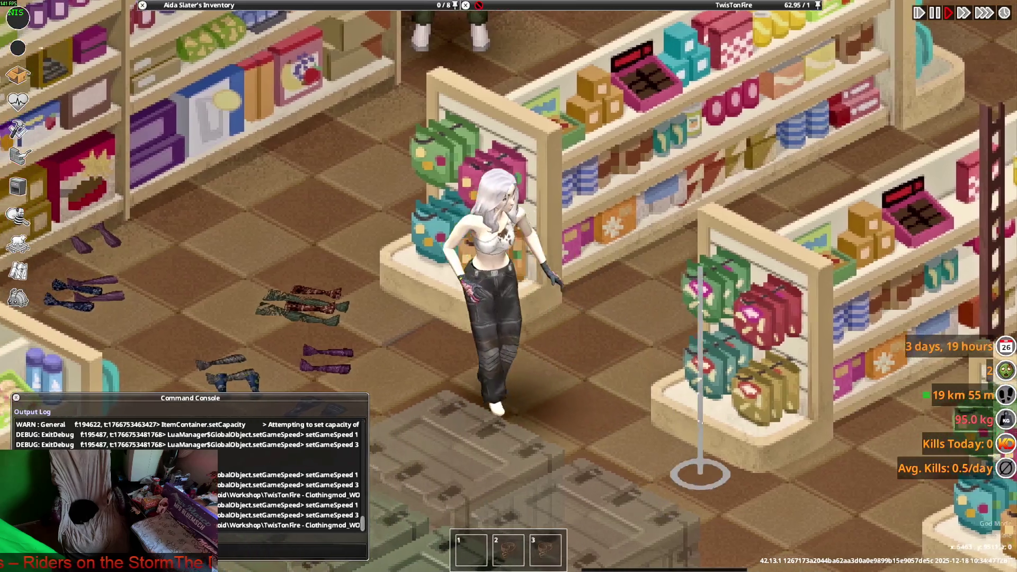
{"action": "key", "text": "w"}
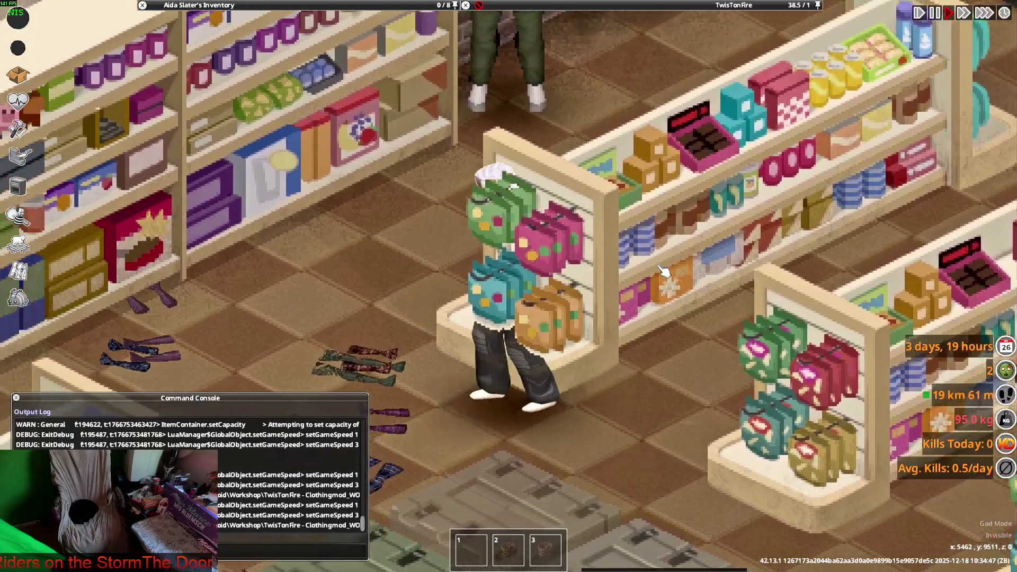
{"action": "key", "text": "s"}
{"action": "key", "text": "w"}
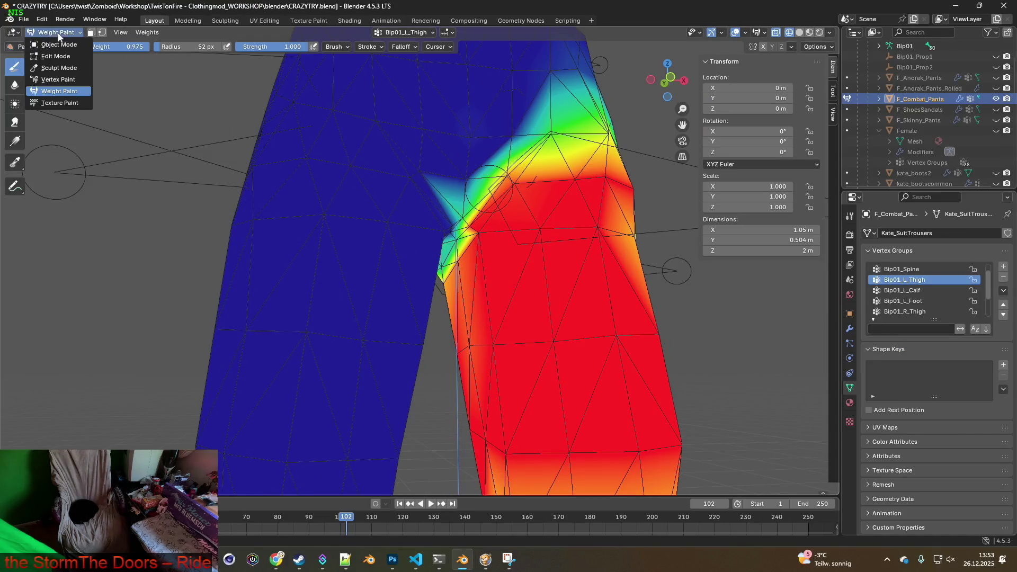
Step: In Edit Mode, select several crotch vertices and nudge them slightly along X
{"action": "left_click", "coordinate": [61, 56]}
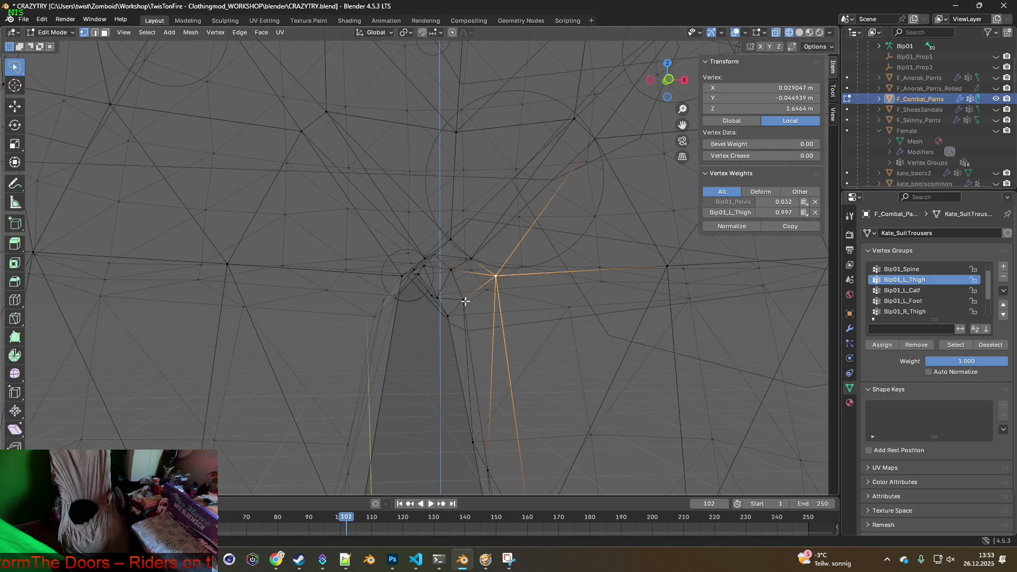
{"action": "scroll", "coordinate": [450, 325], "scroll_direction": "down", "scroll_amount": 3}
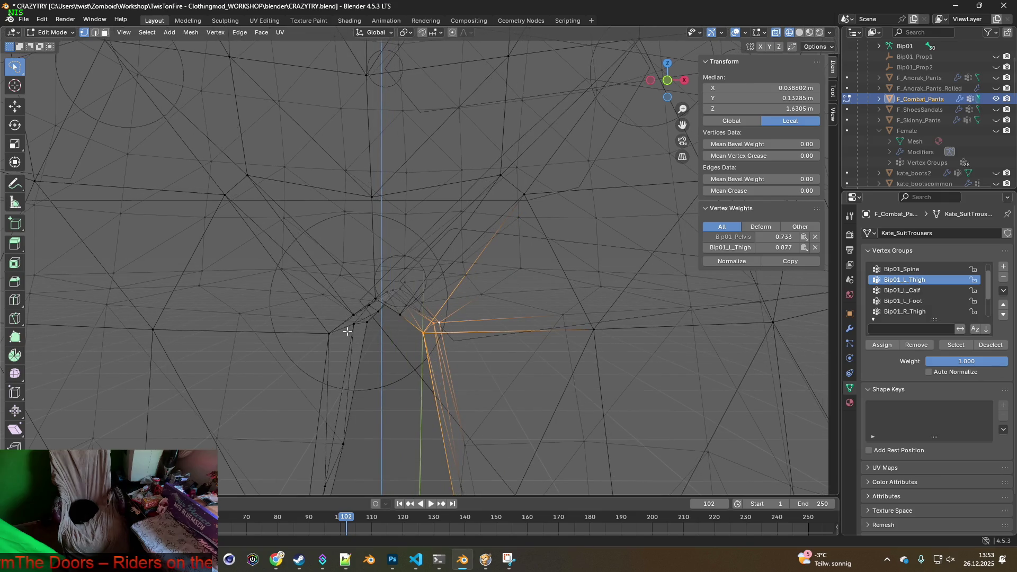
{"action": "mouse_move", "coordinate": [381, 332]}
{"action": "middle_mouse_down", "text": "shift"}
{"action": "mouse_move", "coordinate": [454, 321]}
{"action": "mouse_move", "coordinate": [445, 336]}
{"action": "middle_mouse_up", "text": "shift"}
{"action": "left_click", "coordinate": [432, 329]}
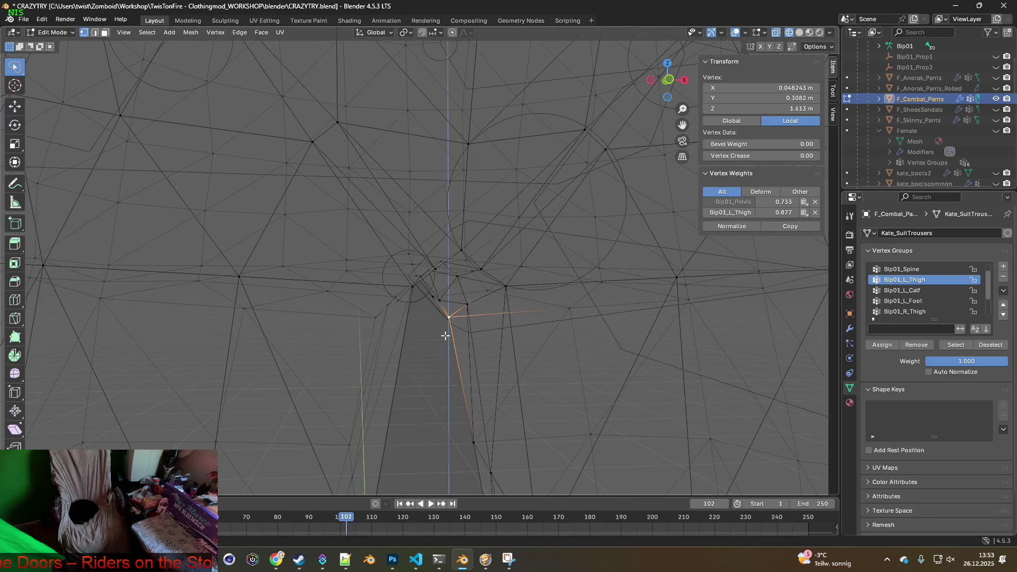
{"action": "right_click_drag", "start_coordinate": [489, 274], "coordinate": [563, 296], "text": "ctrl"}
{"action": "mouse_move", "coordinate": [550, 320]}
{"action": "middle_mouse_down", "text": "shift"}
{"action": "mouse_move", "coordinate": [541, 333]}
{"action": "mouse_move", "coordinate": [509, 323]}
{"action": "mouse_move", "coordinate": [520, 304]}
{"action": "mouse_move", "coordinate": [467, 311]}
{"action": "mouse_move", "coordinate": [509, 312]}
{"action": "middle_mouse_up", "text": "shift"}
{"action": "key", "text": "g"}
{"action": "key", "text": "x"}
{"action": "left_click", "coordinate": [506, 309]}
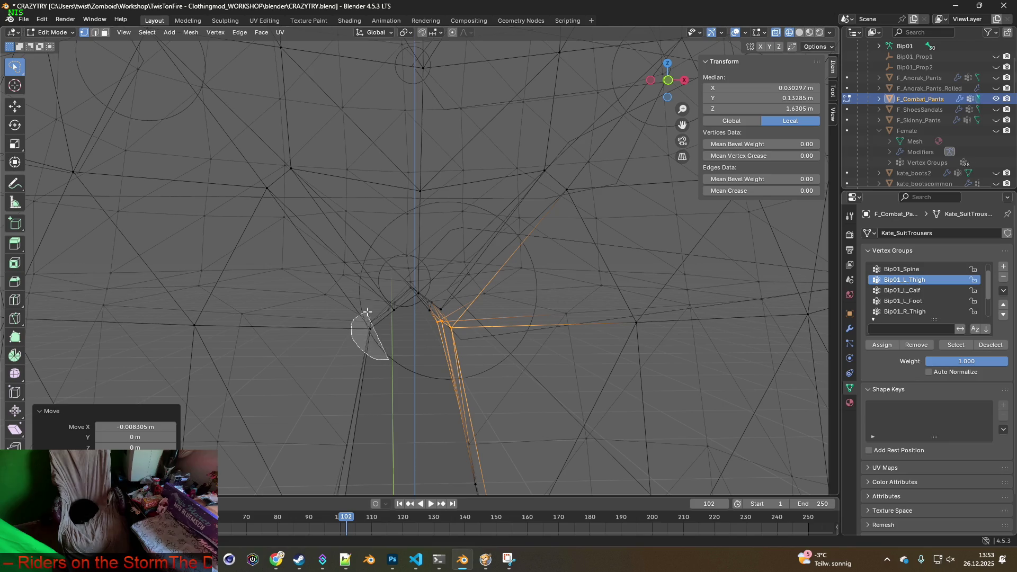
Step: Shift another crotch vertex sideways along X and lower it along Z
{"action": "right_click_drag", "start_coordinate": [367, 312], "coordinate": [368, 312], "text": "ctrl"}
{"action": "middle_click_drag", "start_coordinate": [404, 337], "coordinate": [435, 350]}
{"action": "key", "text": "g"}
{"action": "key", "text": "x"}
{"action": "left_click", "coordinate": [409, 332]}
{"action": "key", "text": "g"}
{"action": "key", "text": "z"}
{"action": "left_click", "coordinate": [408, 343]}
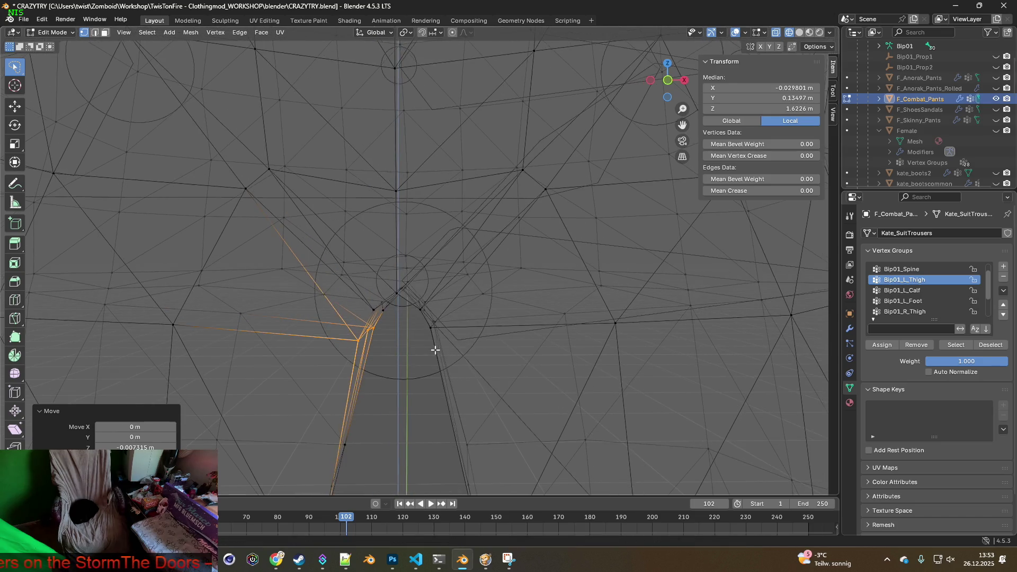
Step: Move a third crotch vertex twice with tiny X-axis adjustments
{"action": "right_click_drag", "start_coordinate": [465, 315], "coordinate": [469, 324], "text": "ctrl"}
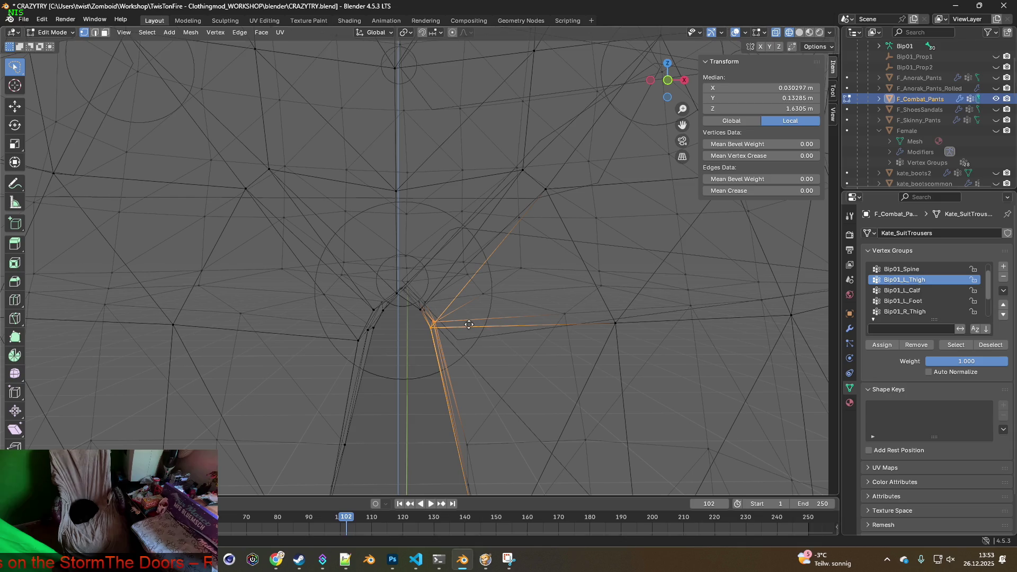
{"action": "key", "text": "g"}
{"action": "key", "text": "x"}
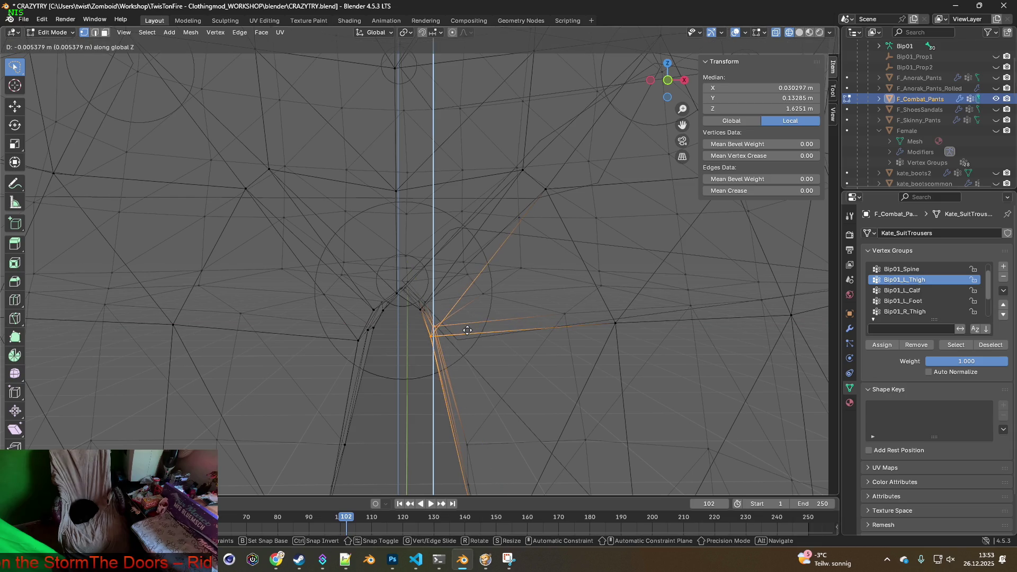
{"action": "left_click", "coordinate": [467, 330]}
{"action": "key", "text": "g"}
{"action": "key", "text": "x"}
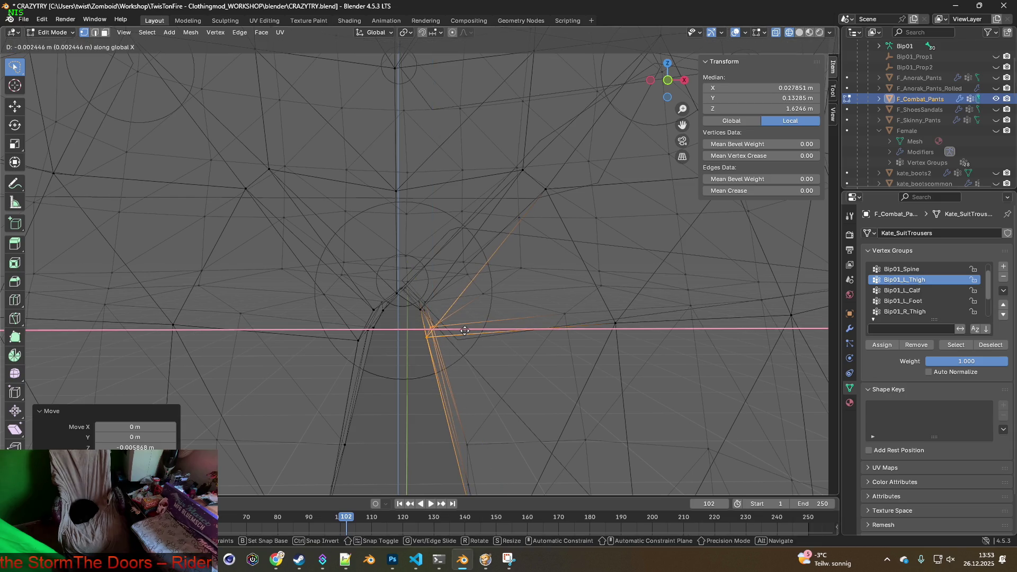
{"action": "left_click", "coordinate": [466, 330]}
{"action": "middle_click_drag", "start_coordinate": [466, 329], "coordinate": [460, 327]}
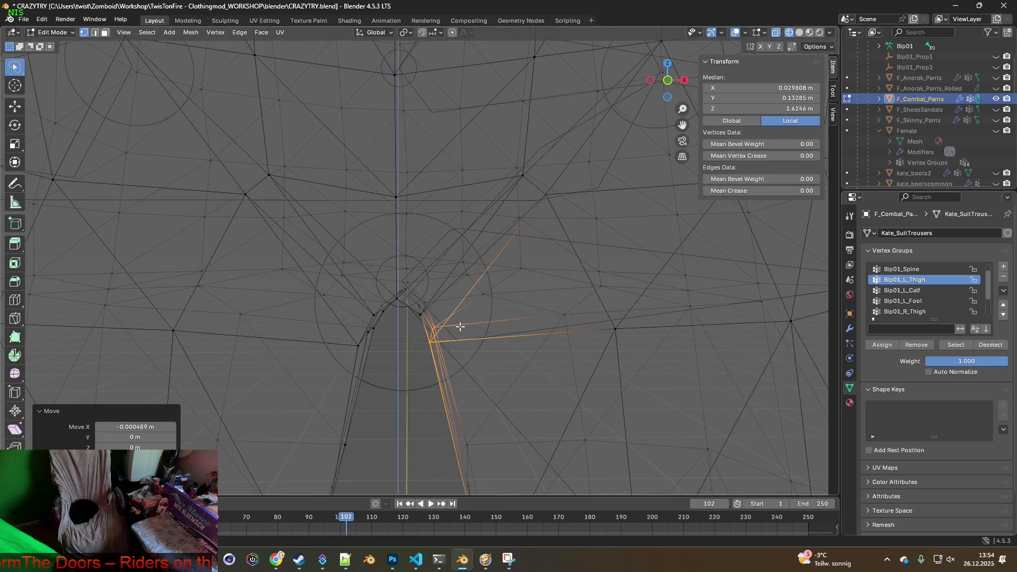
Step: Shift two sets of crotch edges sideways along the X axis
{"action": "left_click", "coordinate": [431, 293]}
{"action": "key", "text": "g"}
{"action": "key", "text": "x"}
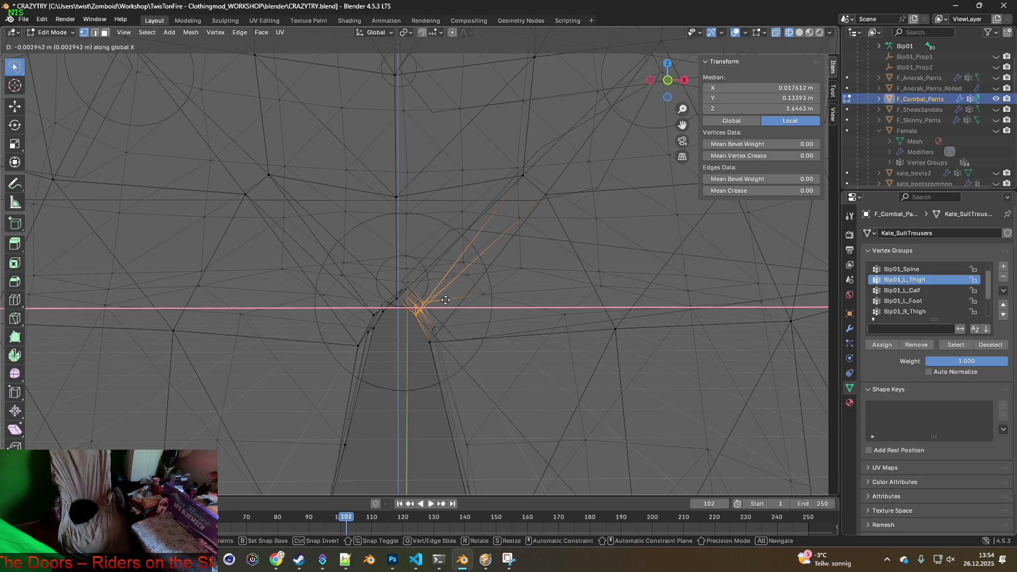
{"action": "left_click", "coordinate": [445, 301]}
{"action": "middle_click_drag", "start_coordinate": [445, 301], "coordinate": [440, 307]}
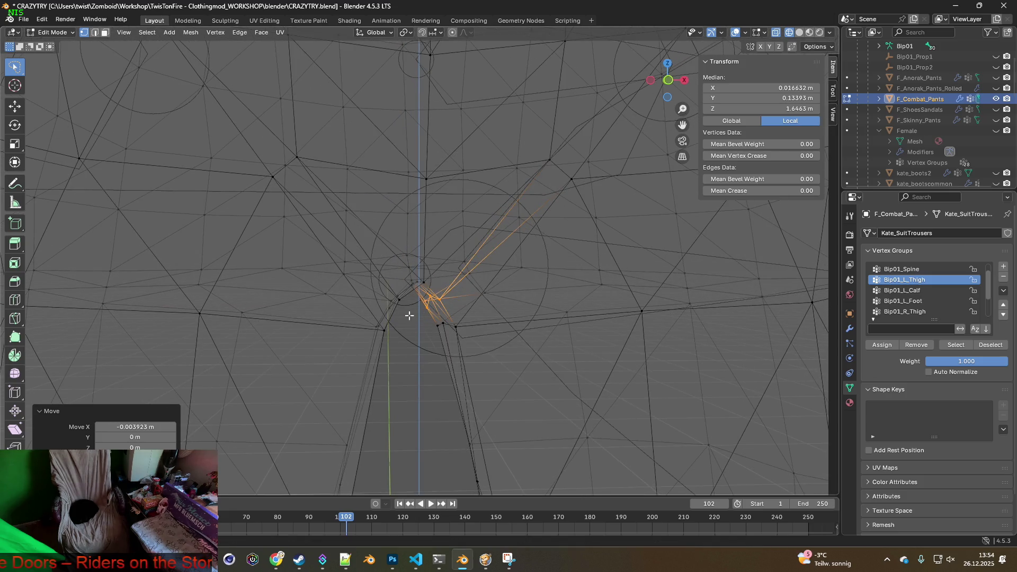
{"action": "left_click", "coordinate": [399, 286]}
{"action": "key", "text": "g"}
{"action": "key", "text": "x"}
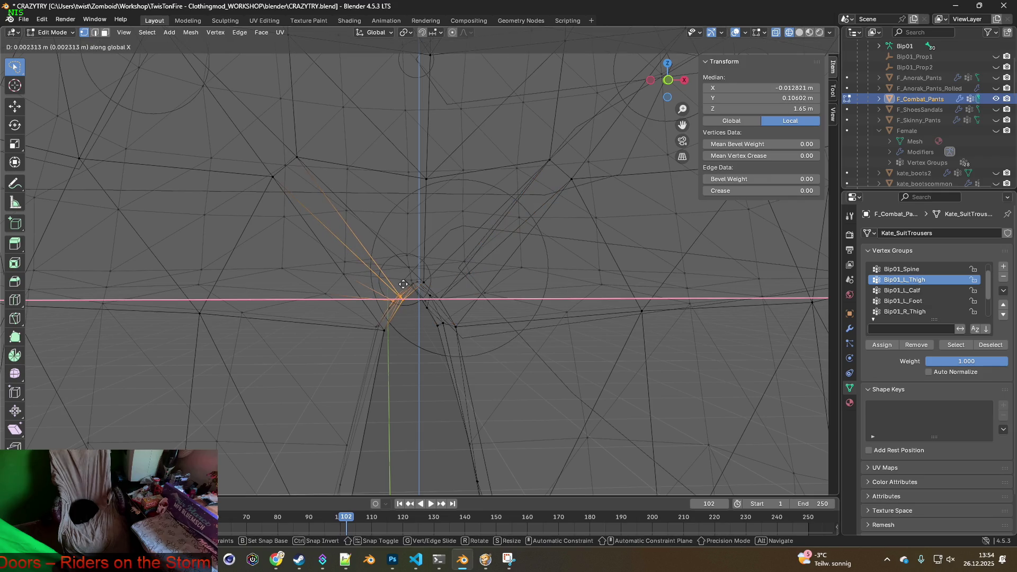
{"action": "left_click", "coordinate": [404, 284]}
{"action": "middle_click_drag", "start_coordinate": [404, 288], "coordinate": [399, 293]}
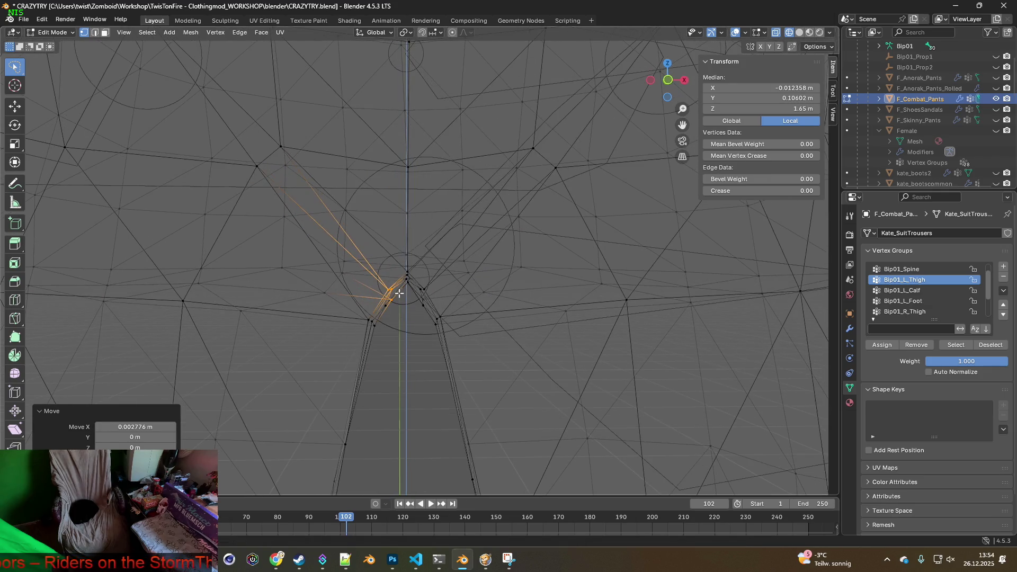
Step: Lower the left and right crotch corner vertices slightly
{"action": "left_click", "coordinate": [388, 319]}
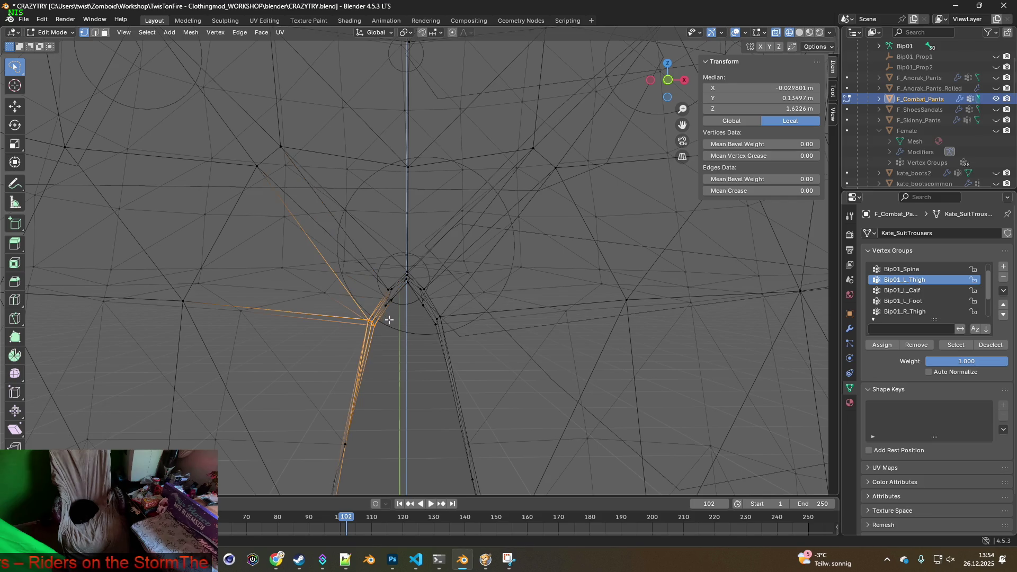
{"action": "key", "text": "g"}
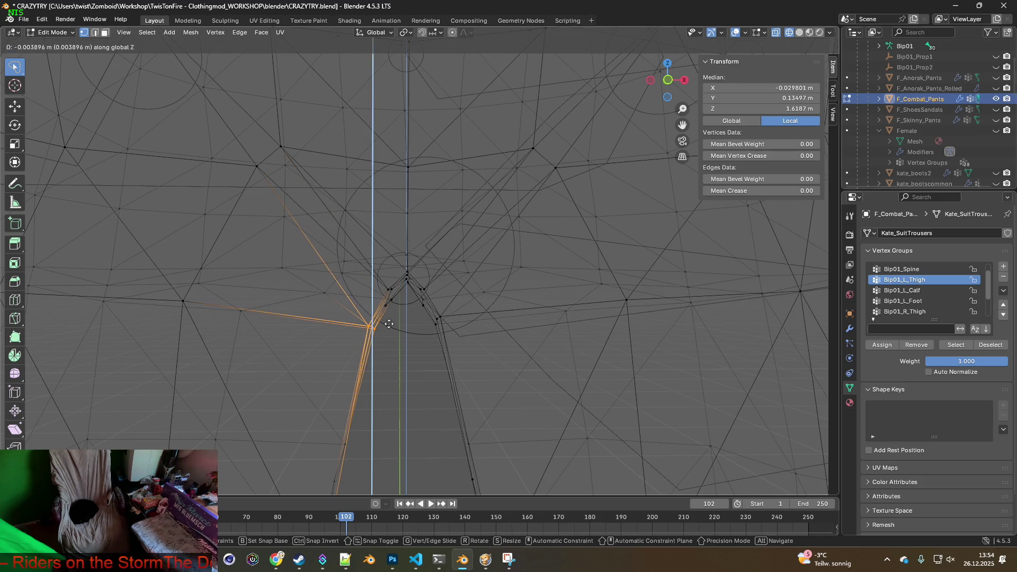
{"action": "left_click", "coordinate": [389, 323]}
{"action": "left_click", "coordinate": [438, 317]}
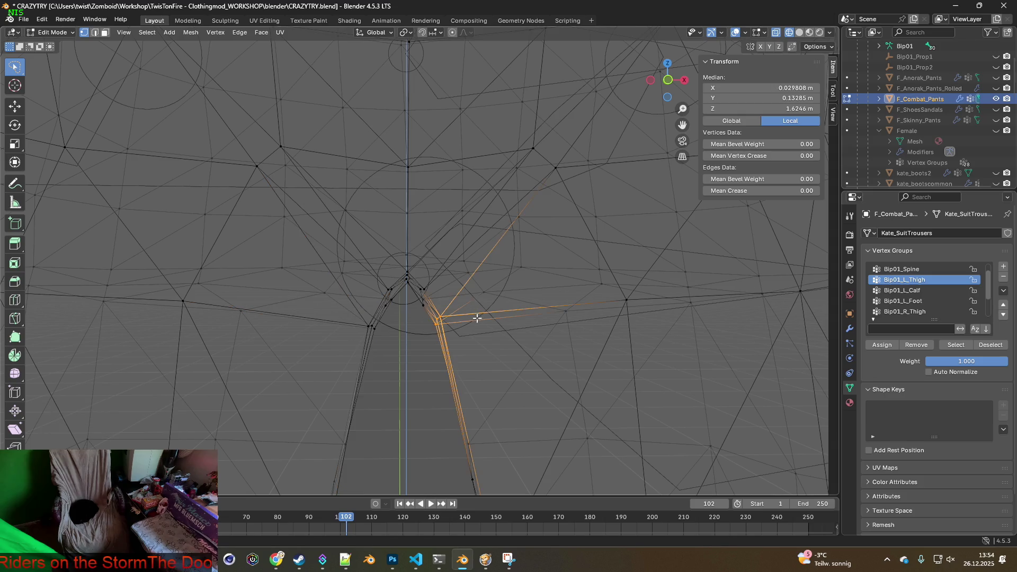
{"action": "key", "text": "g"}
{"action": "key", "text": "z"}
{"action": "left_click", "coordinate": [475, 324]}
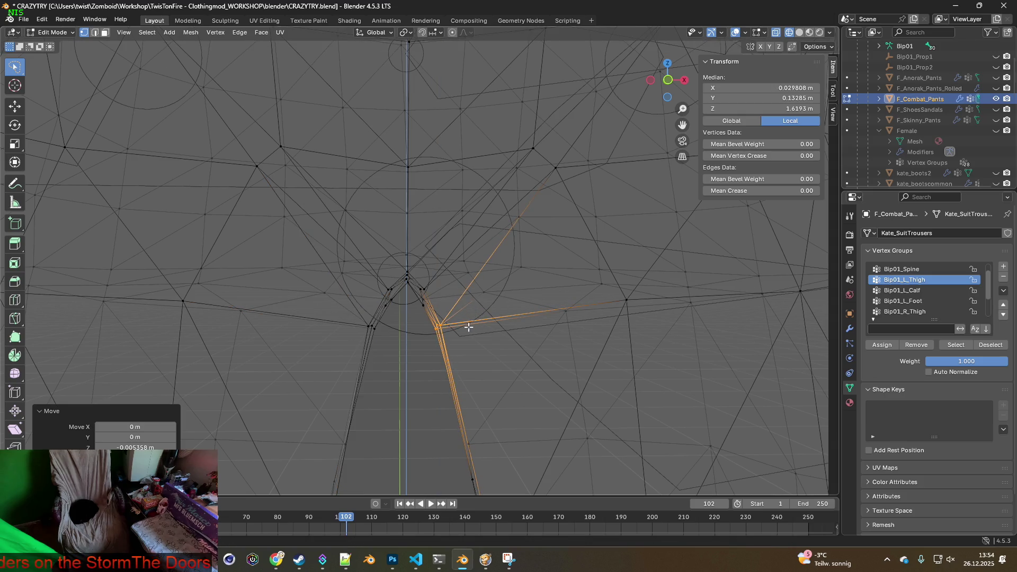
{"action": "scroll", "coordinate": [469, 328], "scroll_direction": "down", "scroll_amount": 5}
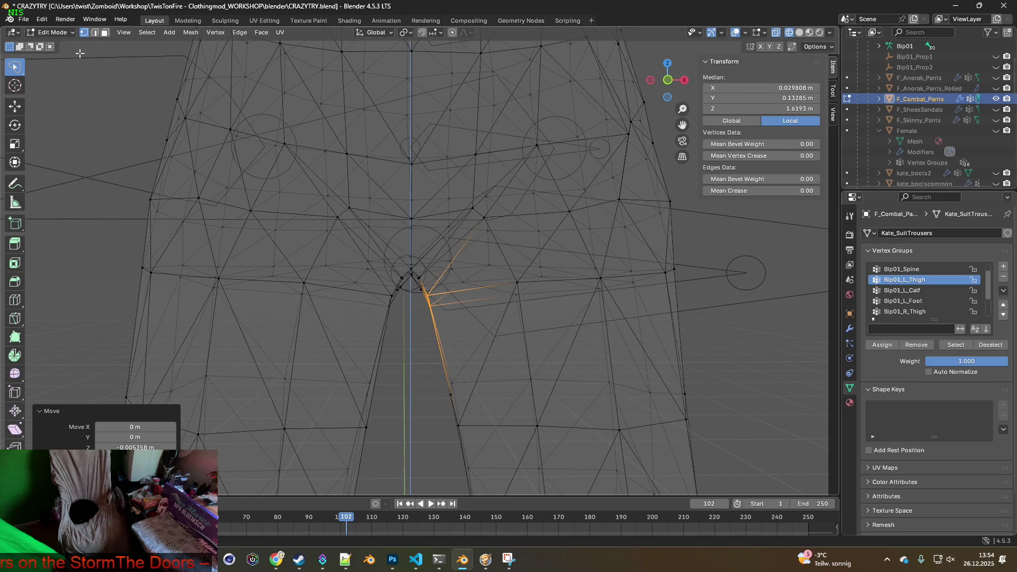
Step: Return to Object Mode, overwrite F_Combat_Pants.fbx, and bring up the game
{"action": "left_click", "coordinate": [53, 32]}
{"action": "left_click", "coordinate": [57, 41]}
{"action": "scroll", "coordinate": [424, 299], "scroll_direction": "down", "scroll_amount": 8}
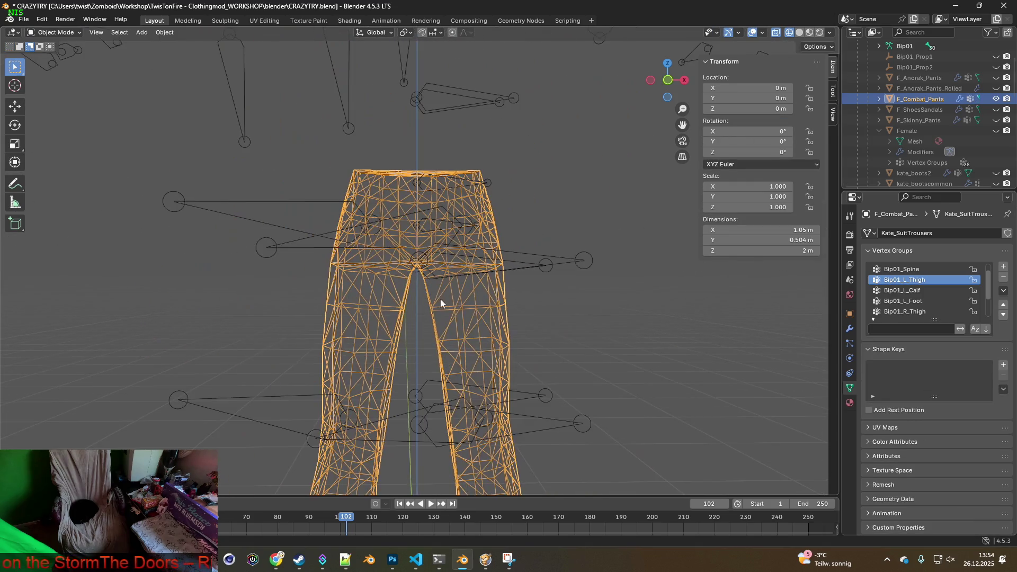
{"action": "left_click", "coordinate": [24, 19]}
{"action": "mouse_move", "coordinate": [85, 180]}
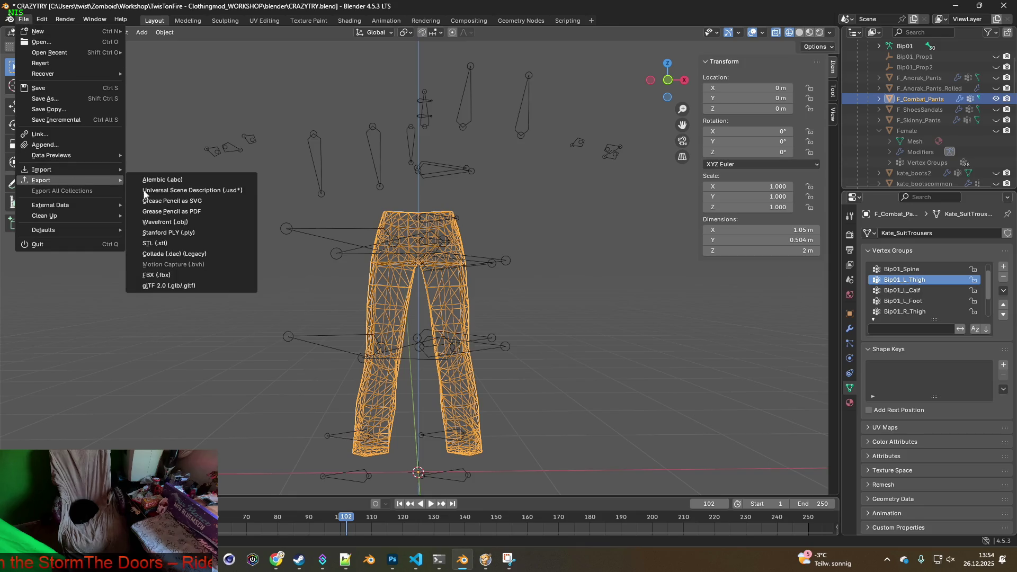
{"action": "left_click", "coordinate": [154, 275]}
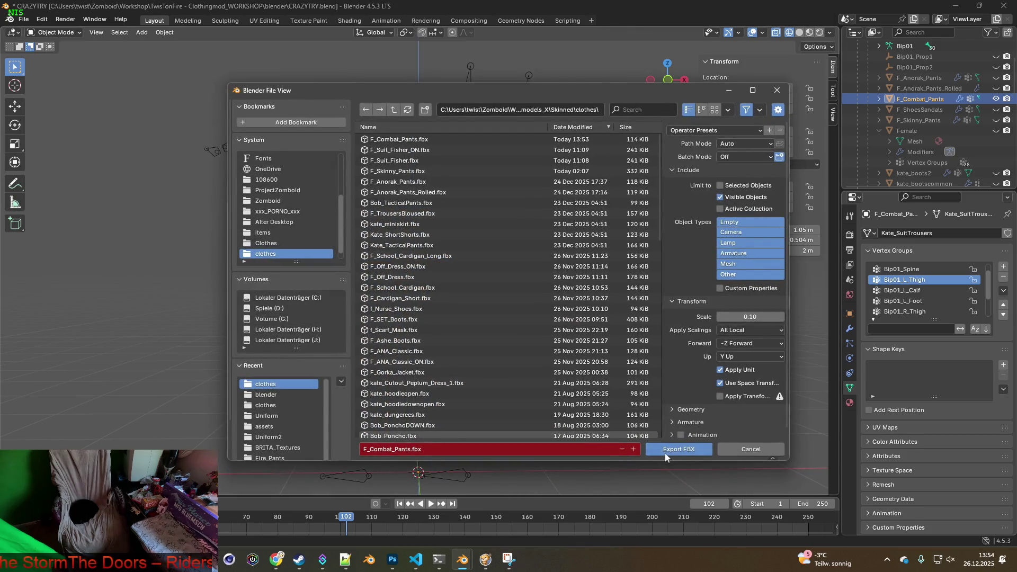
{"action": "left_click", "coordinate": [679, 448]}
{"action": "left_click", "coordinate": [485, 558]}
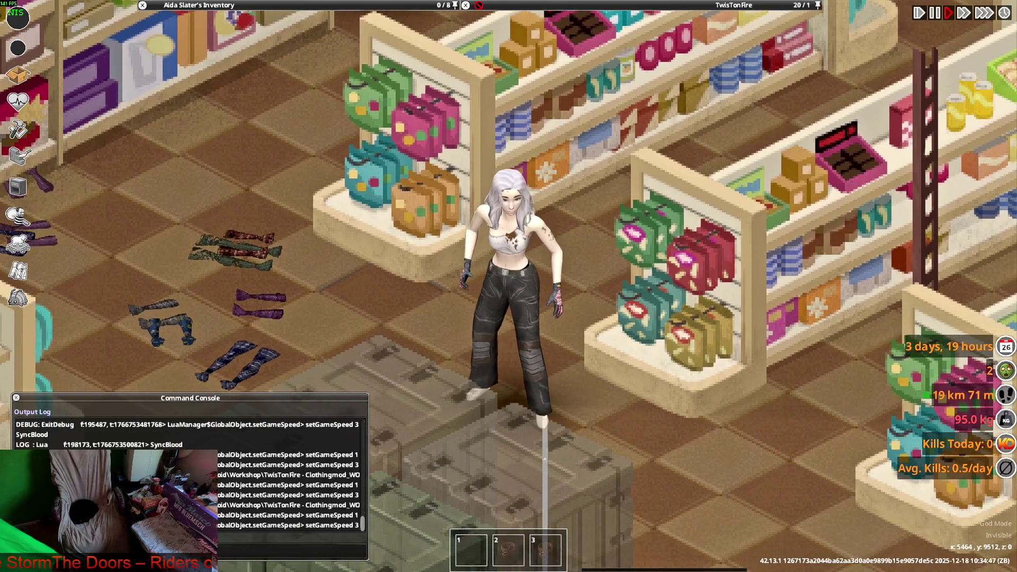
Step: Walk the character through the store along the shelves and around the display stand
{"action": "key", "text": "w+a"}
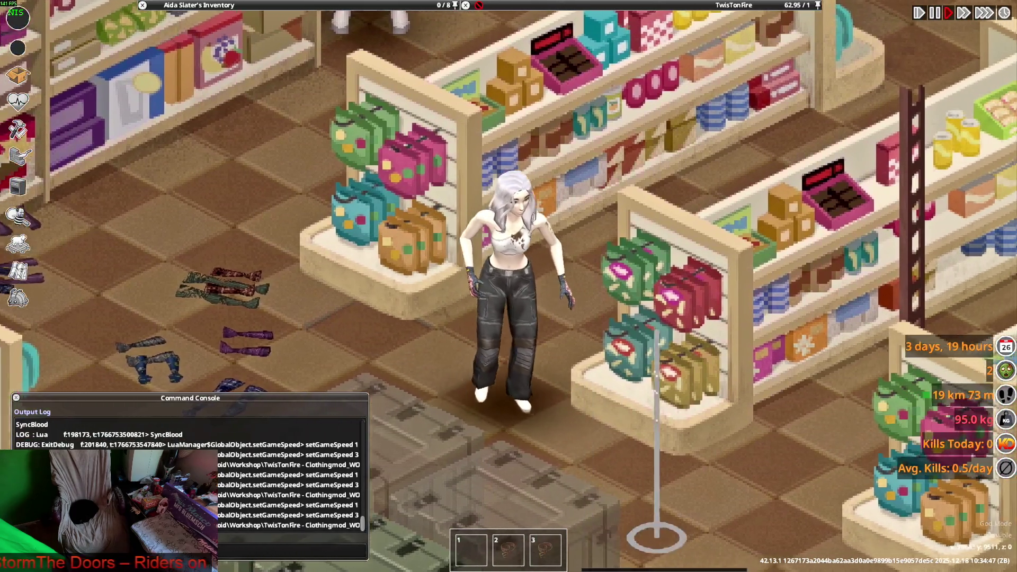
{"action": "key", "text": "a"}
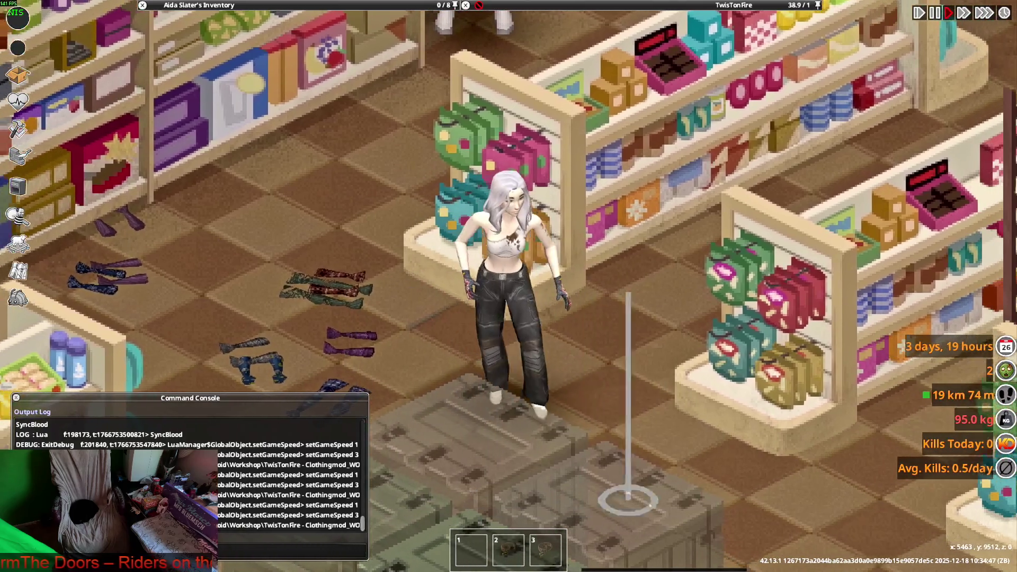
{"action": "key", "text": "w+a"}
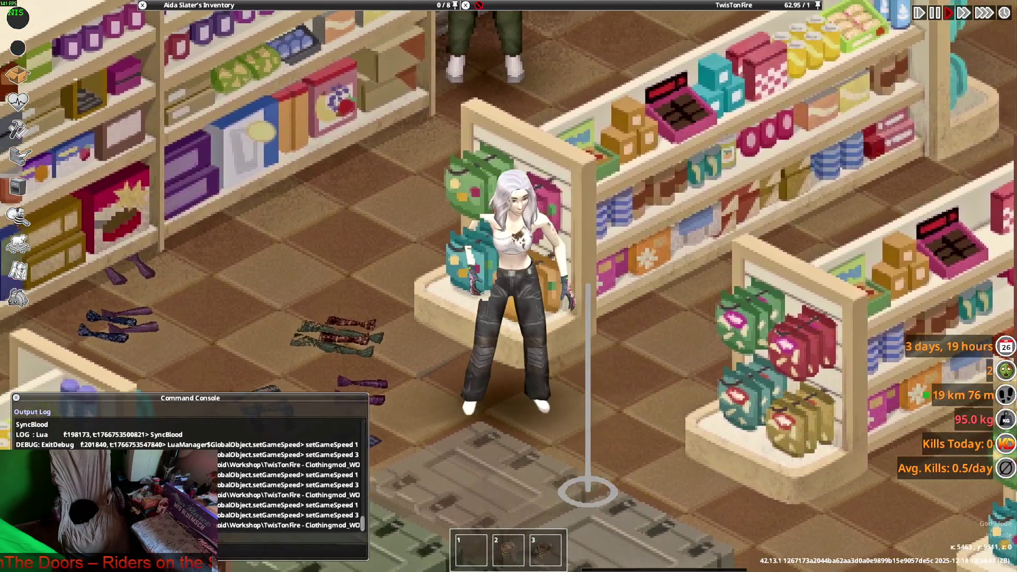
{"action": "key", "text": "d"}
{"action": "key", "text": "a"}
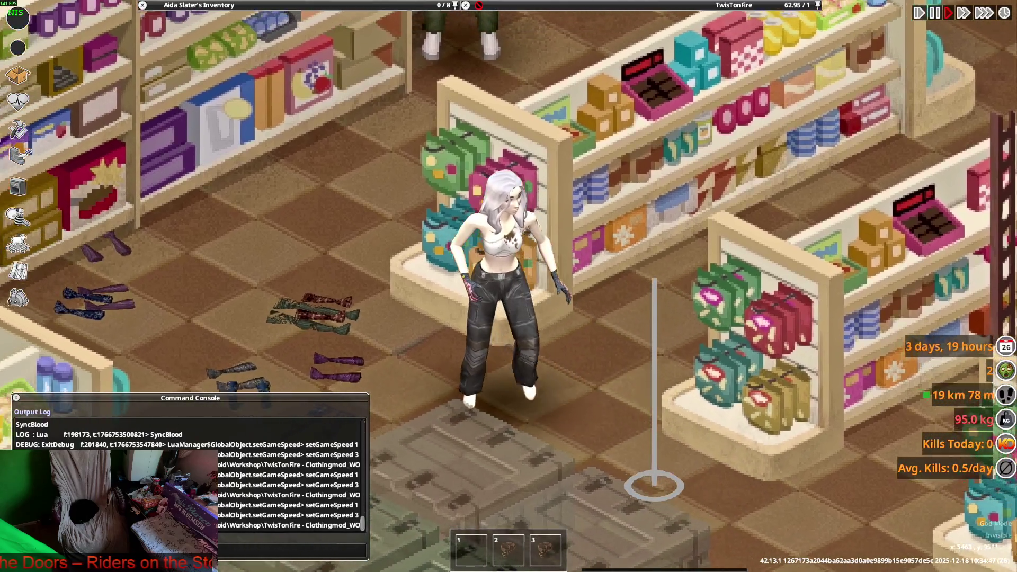
{"action": "key", "text": "a"}
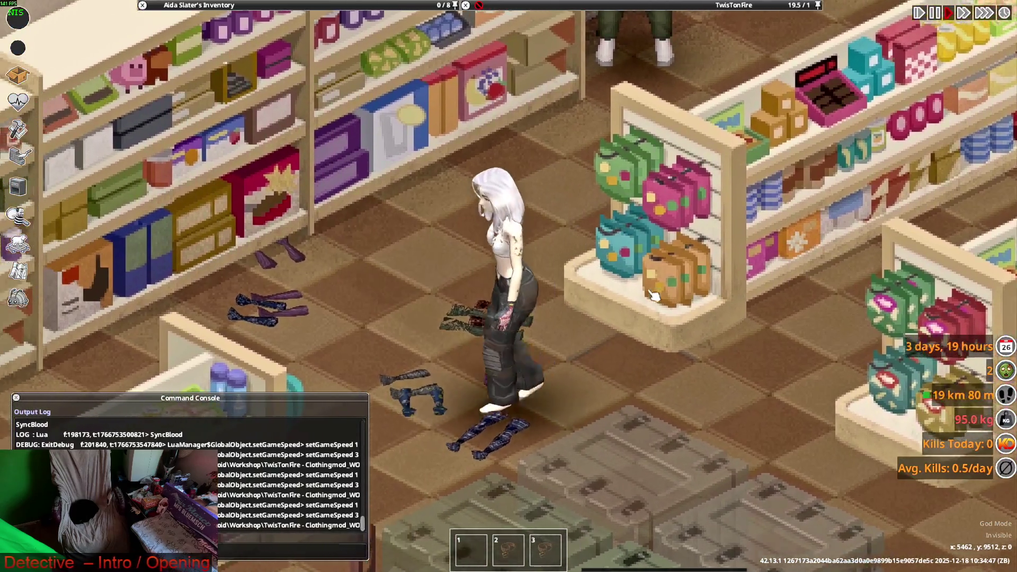
Step: Crouch and sneak around the crates and shelves to check the pants, then return to Blender
{"action": "key", "text": "w"}
{"action": "key", "text": "s"}
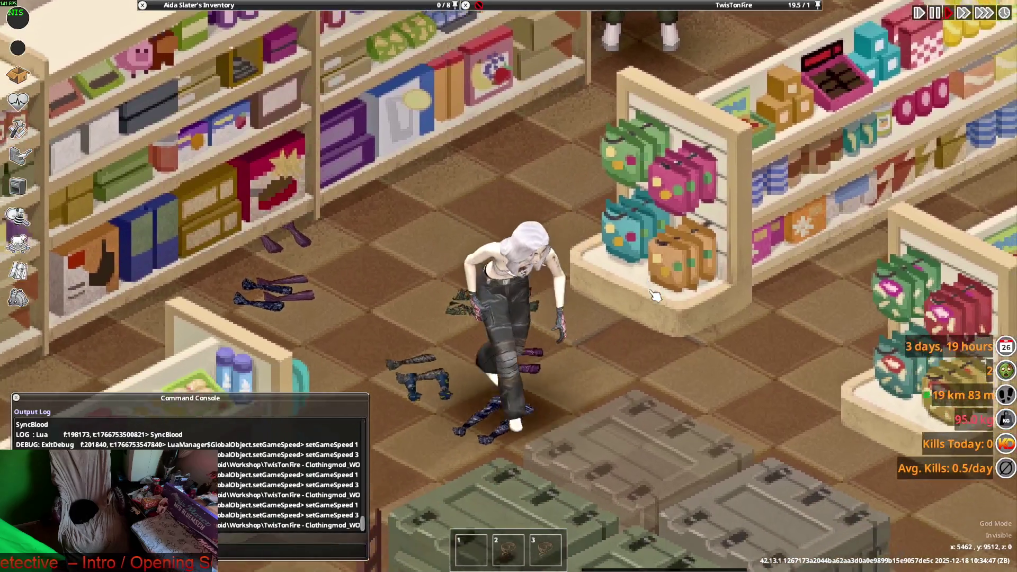
{"action": "key", "text": "s"}
{"action": "key", "text": "d"}
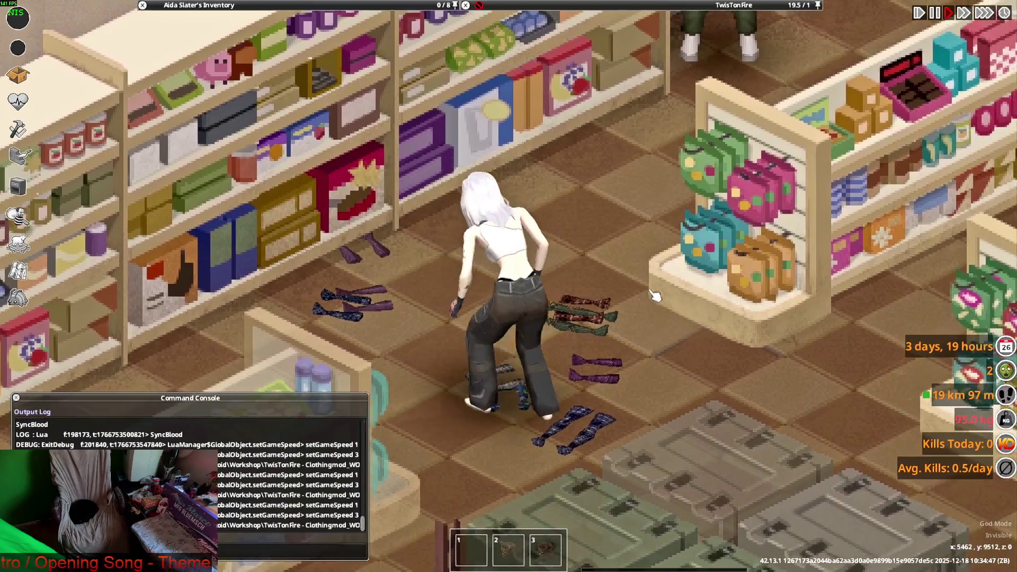
{"action": "key", "text": "w"}
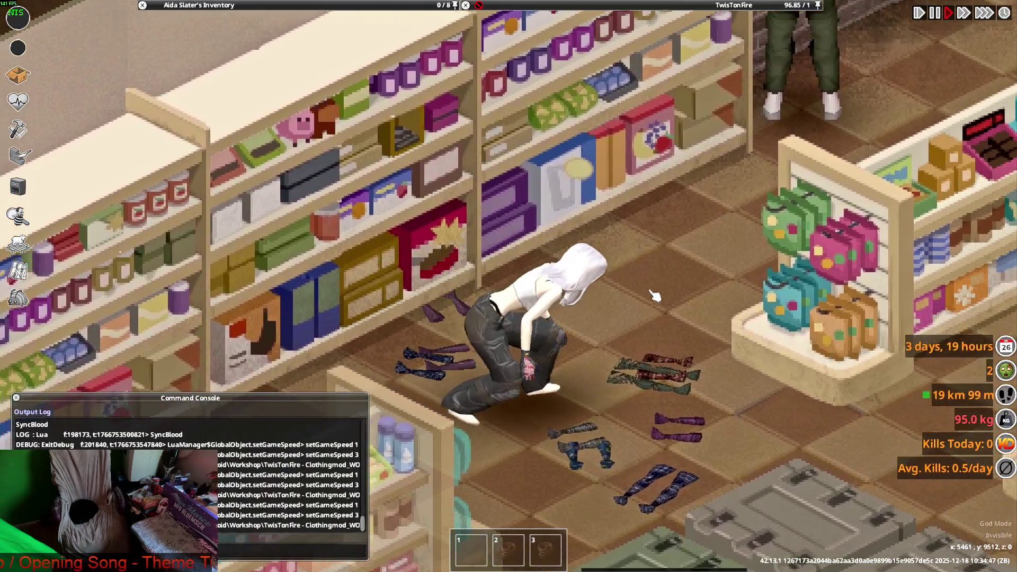
{"action": "key", "text": "a"}
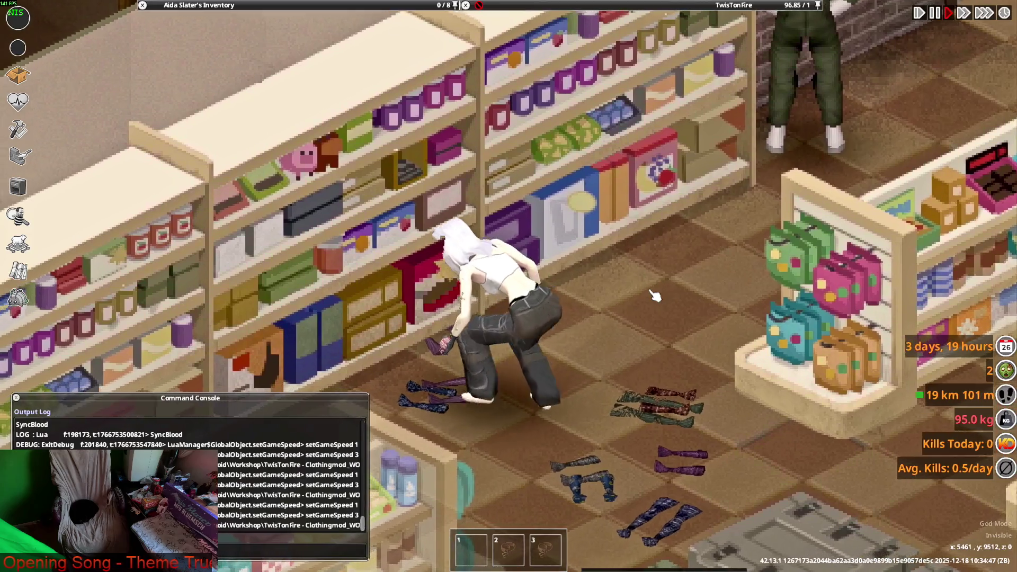
{"action": "key", "text": "alt+Tab"}
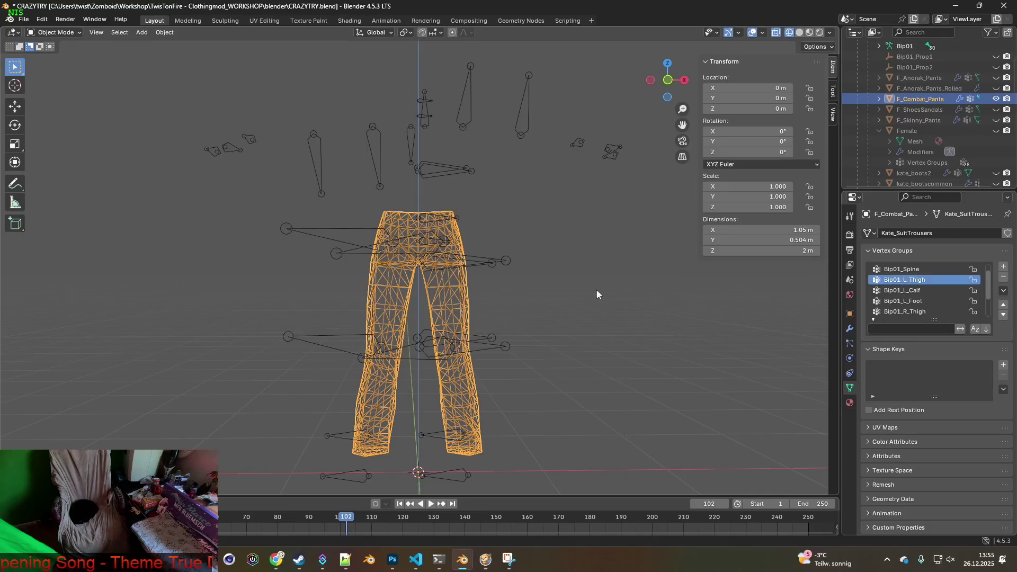
Step: In Weight Paint mode, paint more Bip01_Pelvis weight into the pants' crotch
{"action": "left_click", "coordinate": [54, 32]}
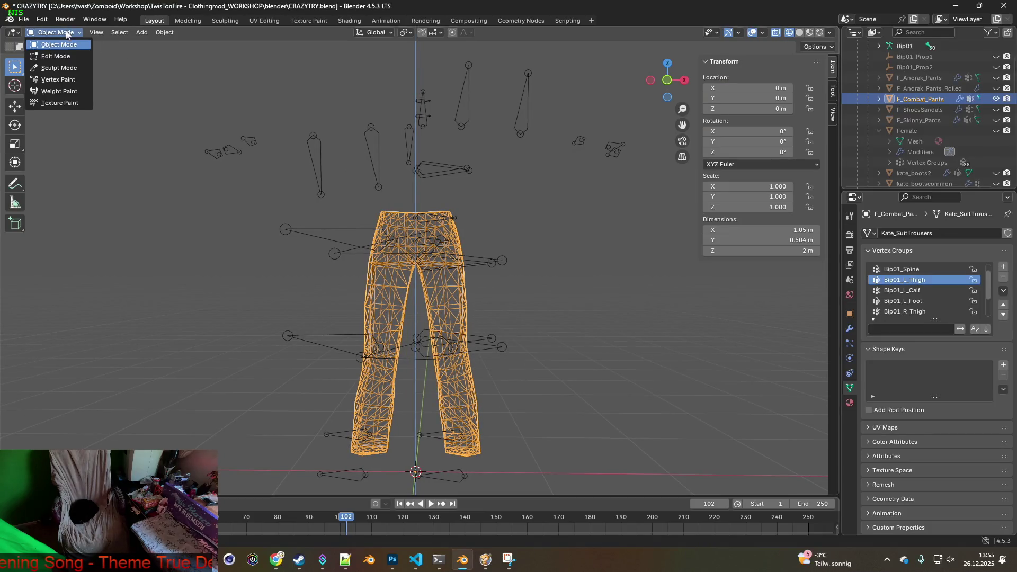
{"action": "left_click", "coordinate": [53, 86]}
{"action": "middle_click_drag", "start_coordinate": [550, 274], "coordinate": [519, 277]}
{"action": "scroll", "coordinate": [903, 302], "scroll_direction": "up", "scroll_amount": 1}
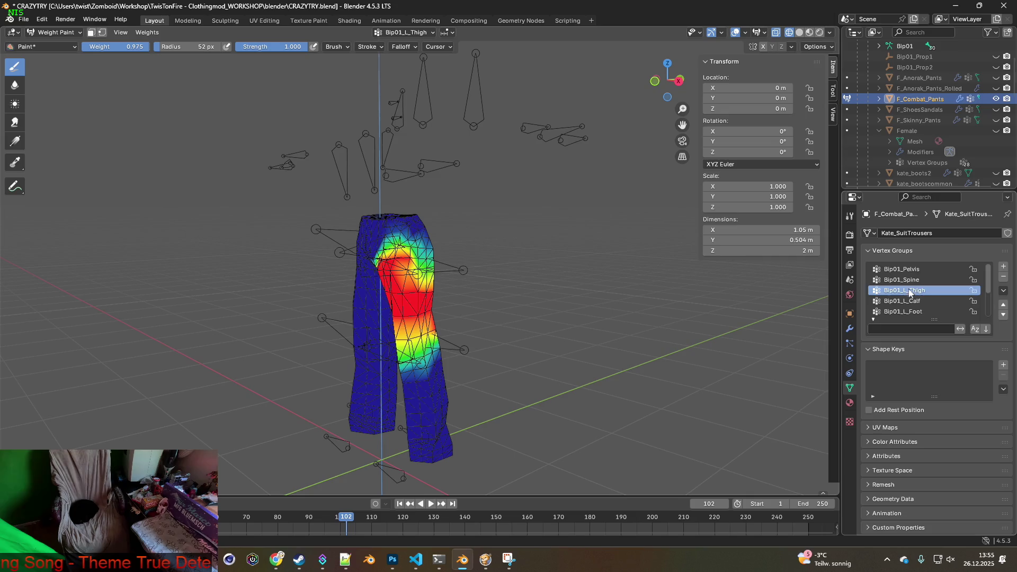
{"action": "left_click", "coordinate": [915, 274]}
{"action": "scroll", "coordinate": [446, 279], "scroll_direction": "up", "scroll_amount": 5}
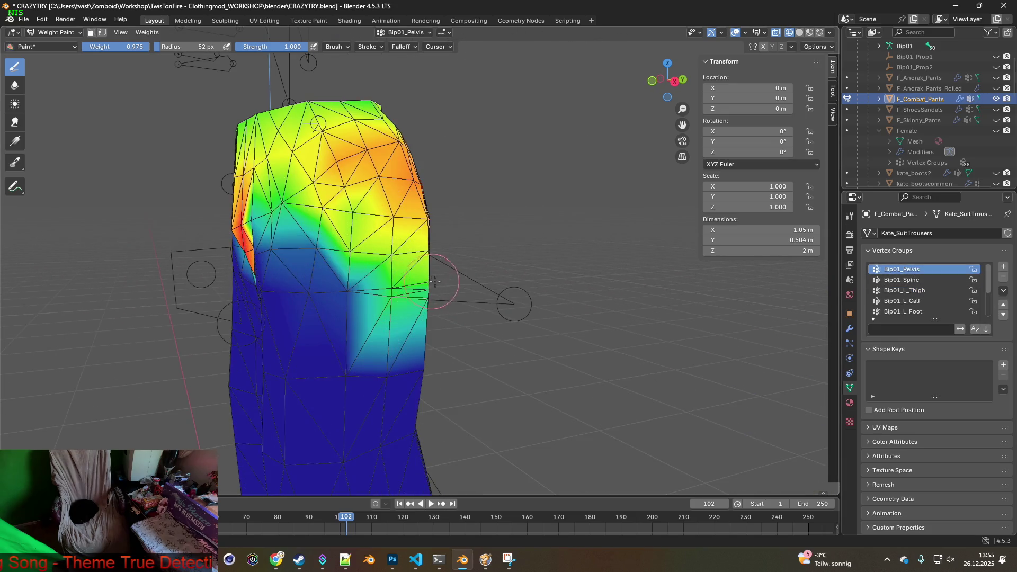
{"action": "middle_click_drag", "start_coordinate": [445, 279], "coordinate": [432, 284]}
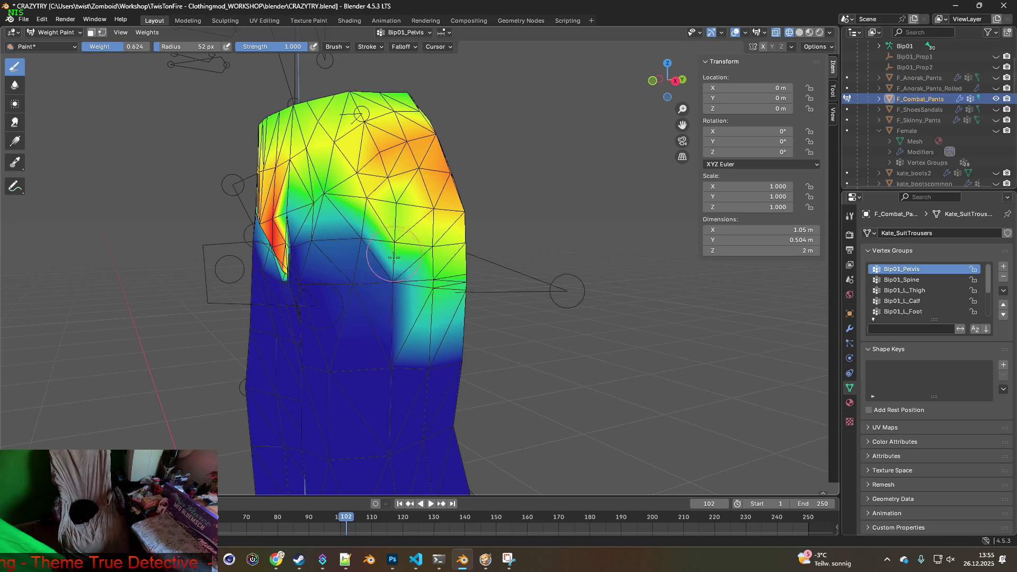
{"action": "middle_click_drag", "start_coordinate": [396, 267], "coordinate": [527, 274]}
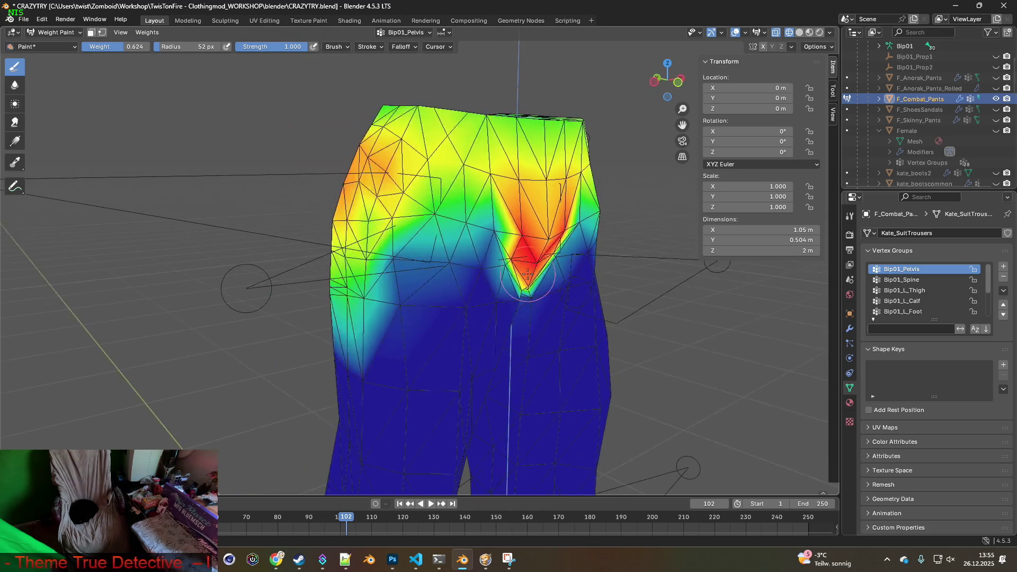
{"action": "left_click_drag", "start_coordinate": [399, 259], "coordinate": [399, 265]}
{"action": "mouse_move", "coordinate": [392, 286]}
{"action": "middle_mouse_down"}
{"action": "mouse_move", "coordinate": [397, 272]}
{"action": "mouse_move", "coordinate": [419, 281]}
{"action": "middle_mouse_up"}
Step: Export over F_Combat_Pants.fbx as FBX and switch back to the game
{"action": "left_click", "coordinate": [24, 19]}
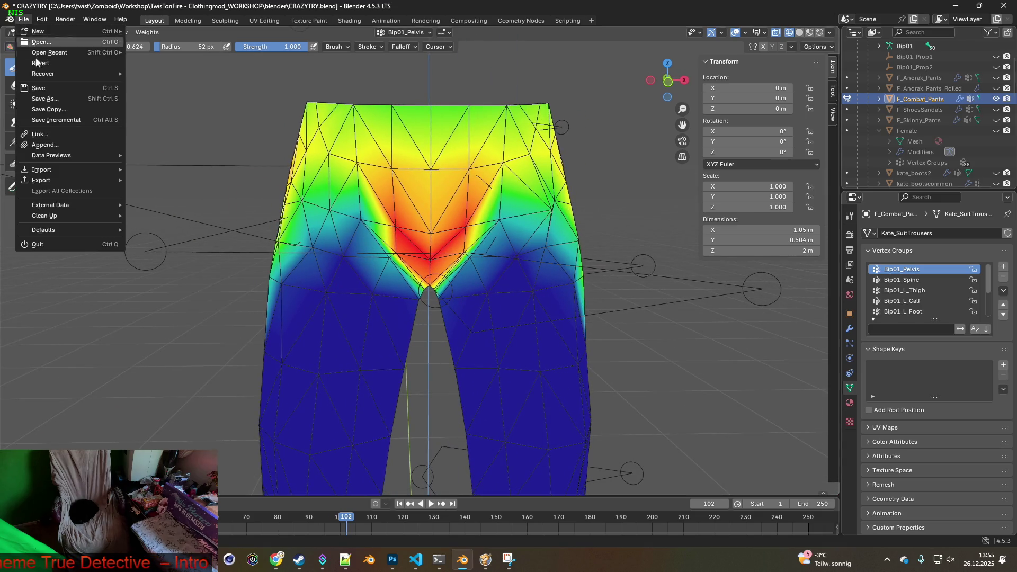
{"action": "mouse_move", "coordinate": [71, 183]}
{"action": "left_click", "coordinate": [182, 275]}
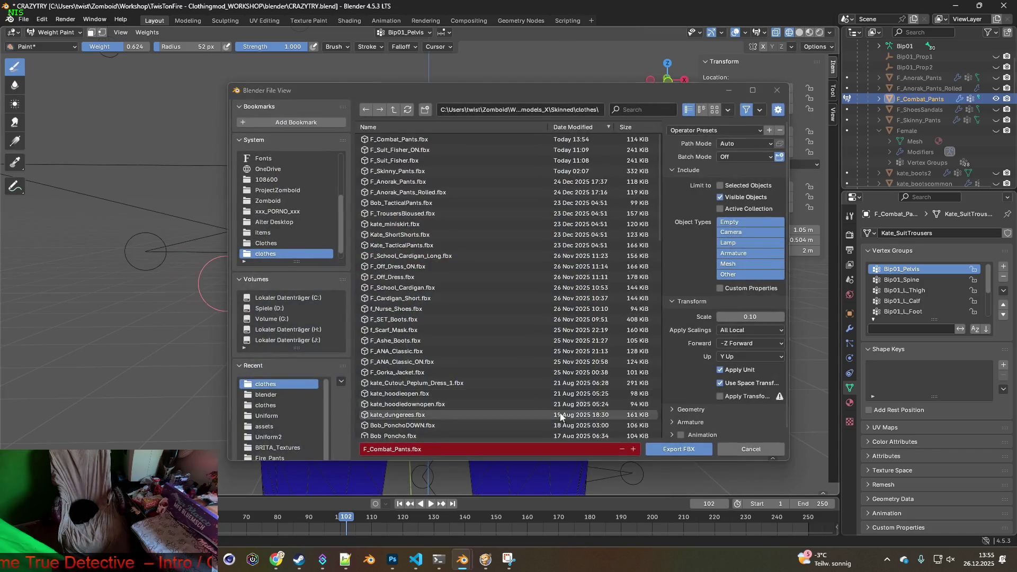
{"action": "left_click", "coordinate": [666, 451]}
{"action": "key", "text": "alt+Tab"}
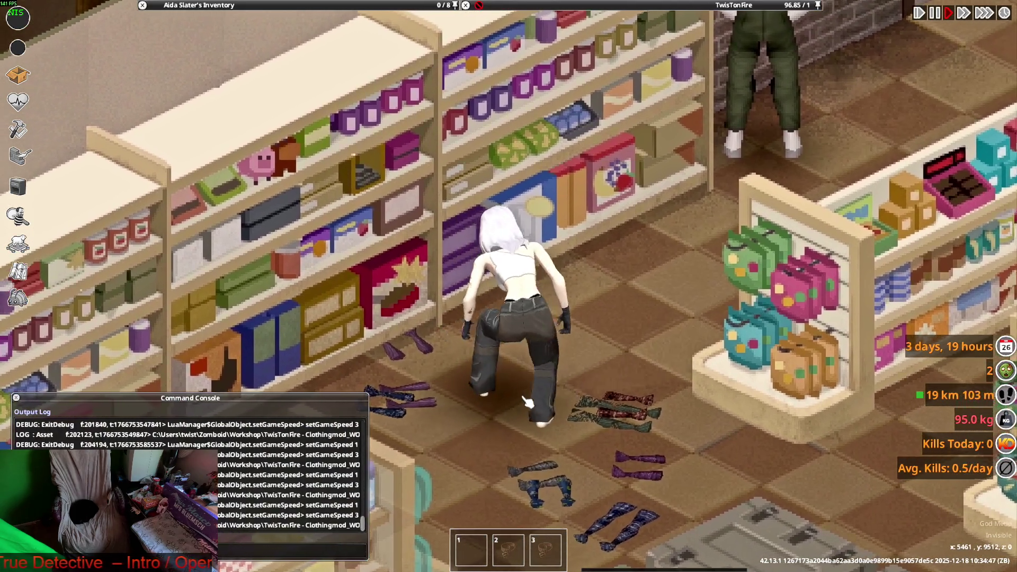
Step: Move the crouched character along the store aisle to test the pants
{"action": "key", "text": "s+d"}
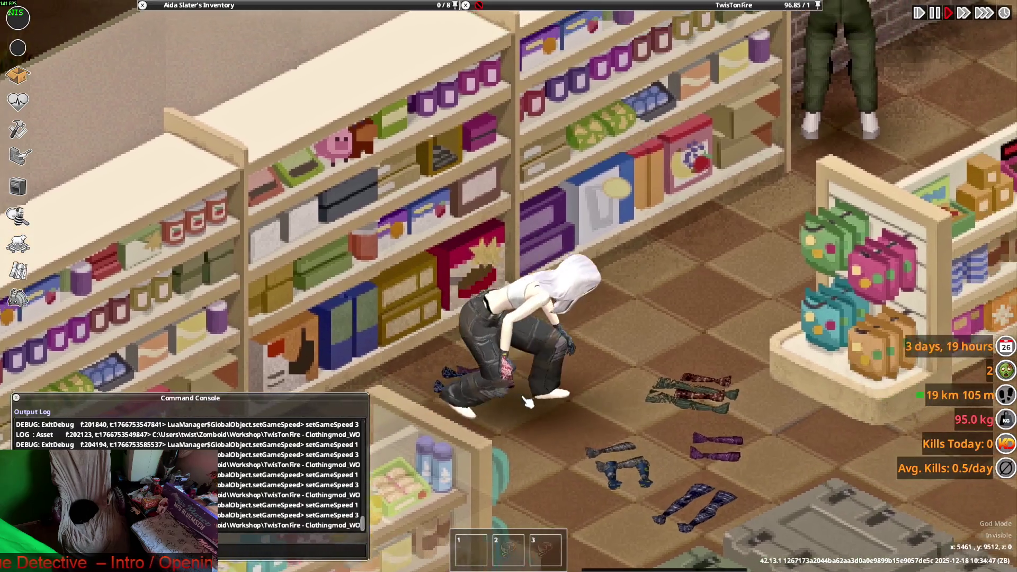
{"action": "key", "text": "a"}
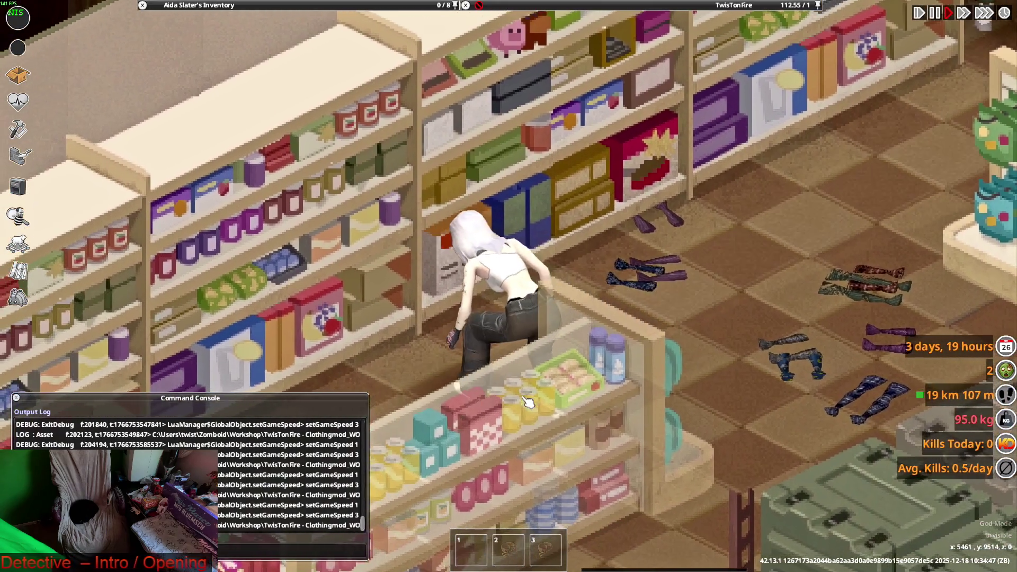
{"action": "key", "text": "d"}
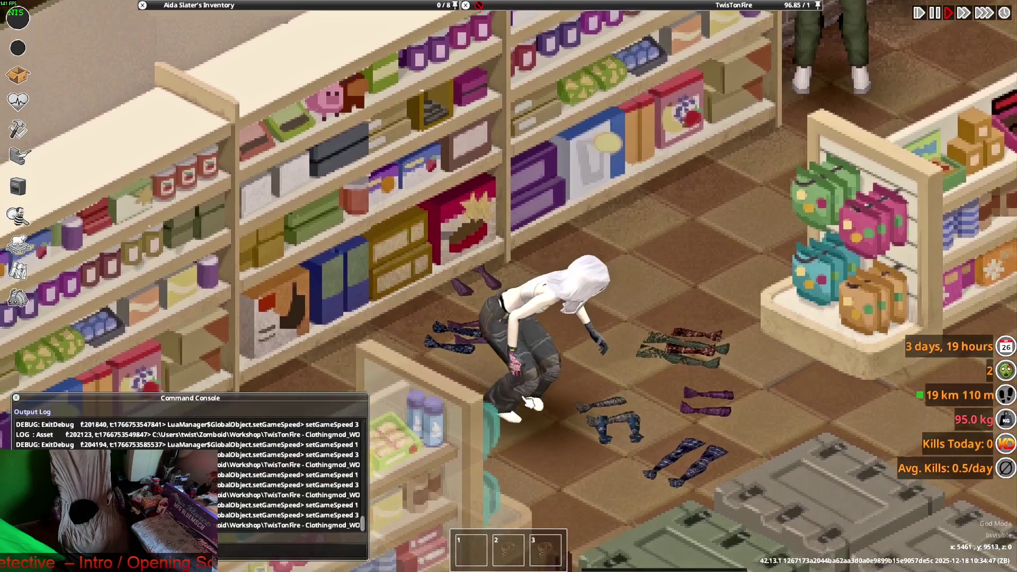
{"action": "key", "text": "w"}
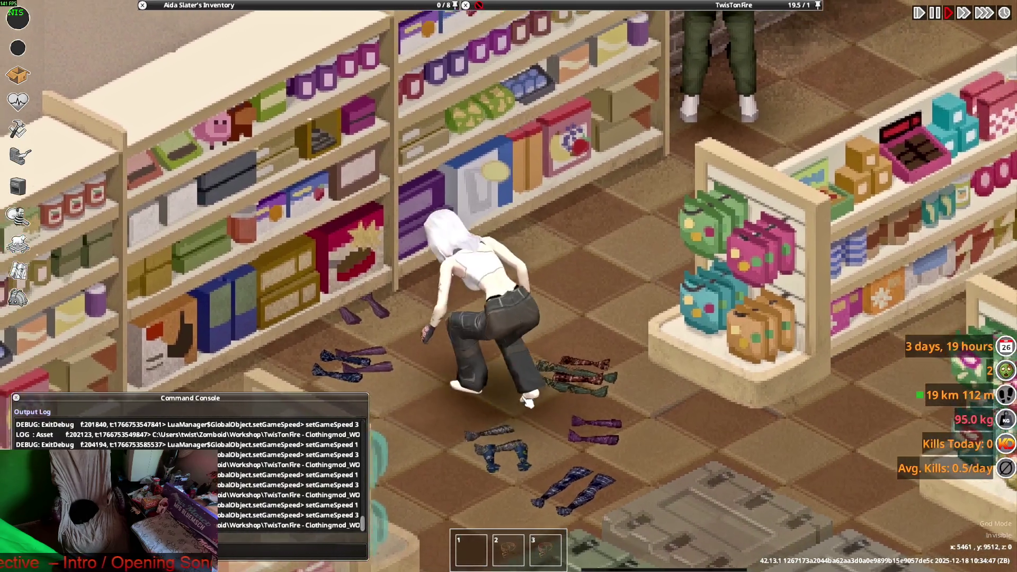
{"action": "key", "text": "s"}
{"action": "key", "text": "d"}
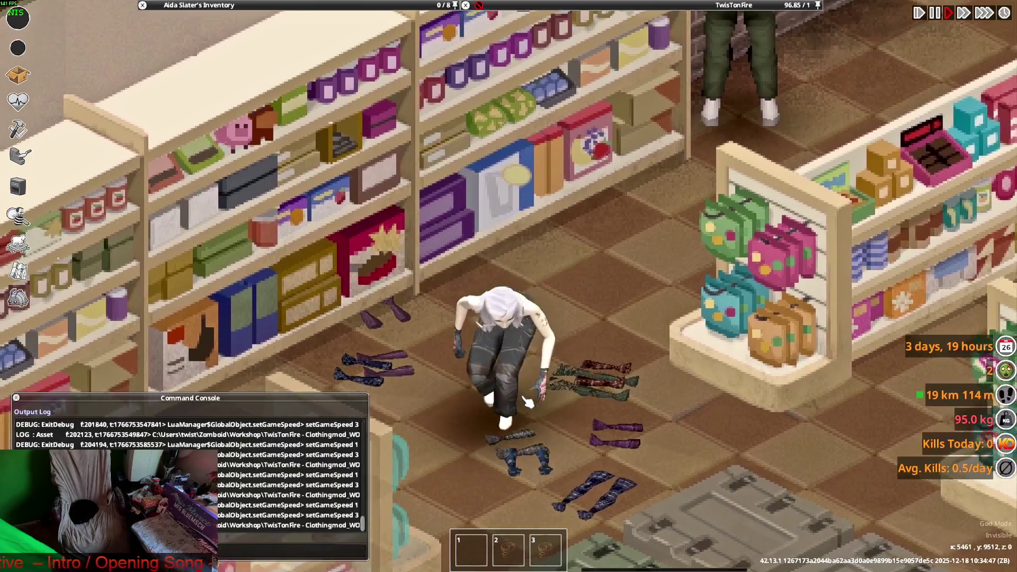
{"action": "scroll", "coordinate": [509, 286], "scroll_direction": "up", "scroll_amount": 1}
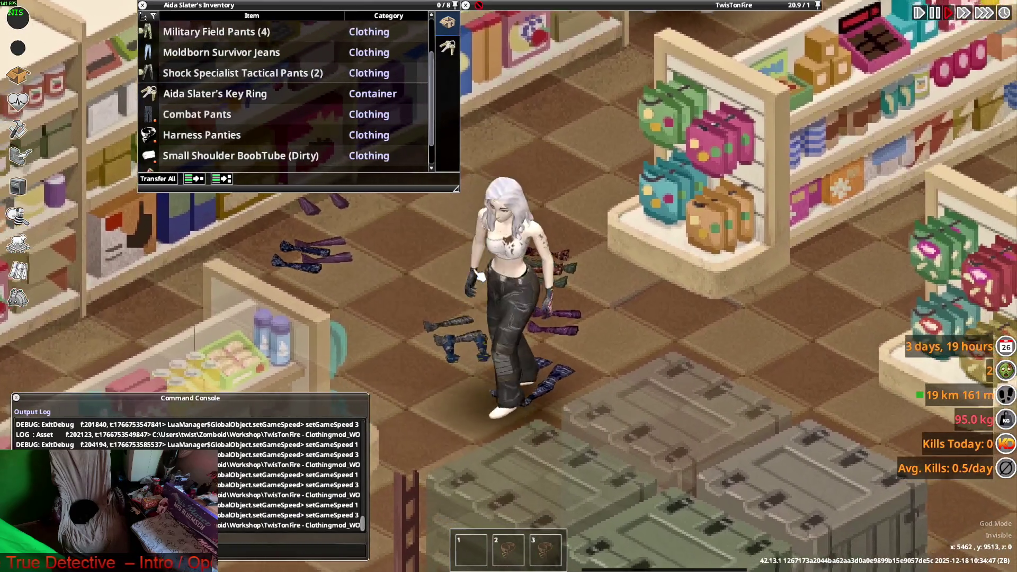
Step: Walk the character left and right through the store, then orbit the pants in Blender
{"action": "key", "text": "d"}
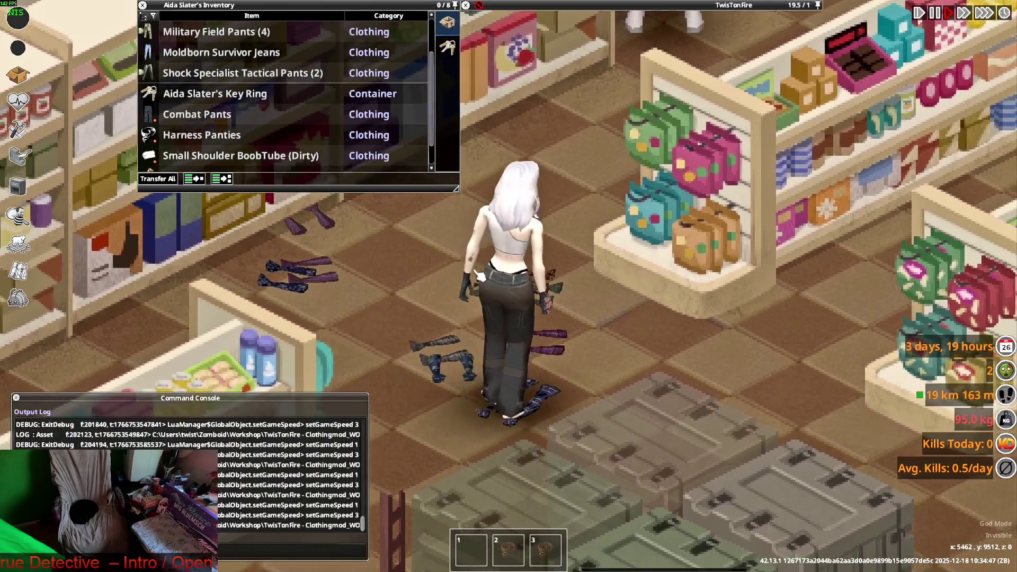
{"action": "key", "text": "a"}
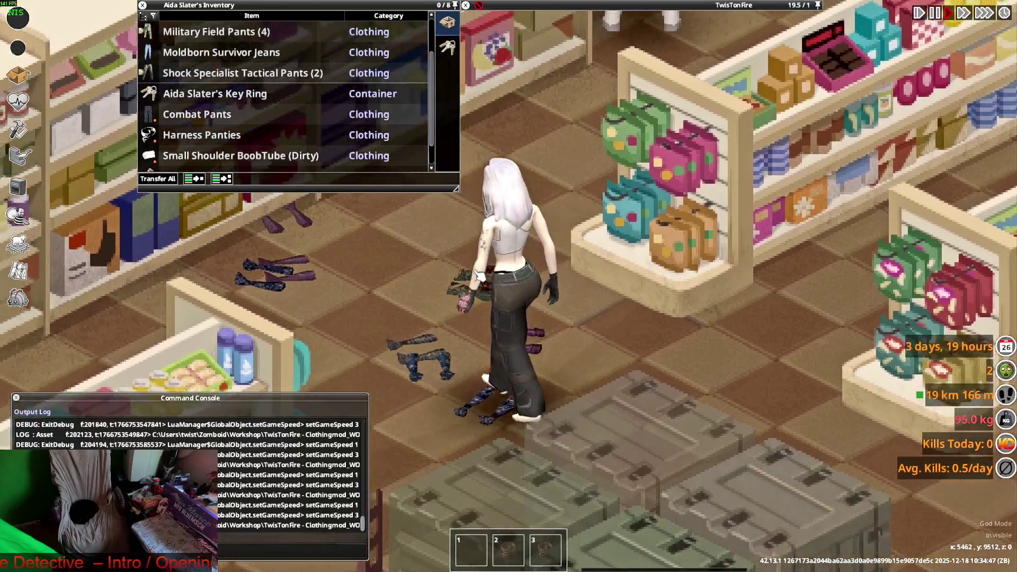
{"action": "key", "text": "a"}
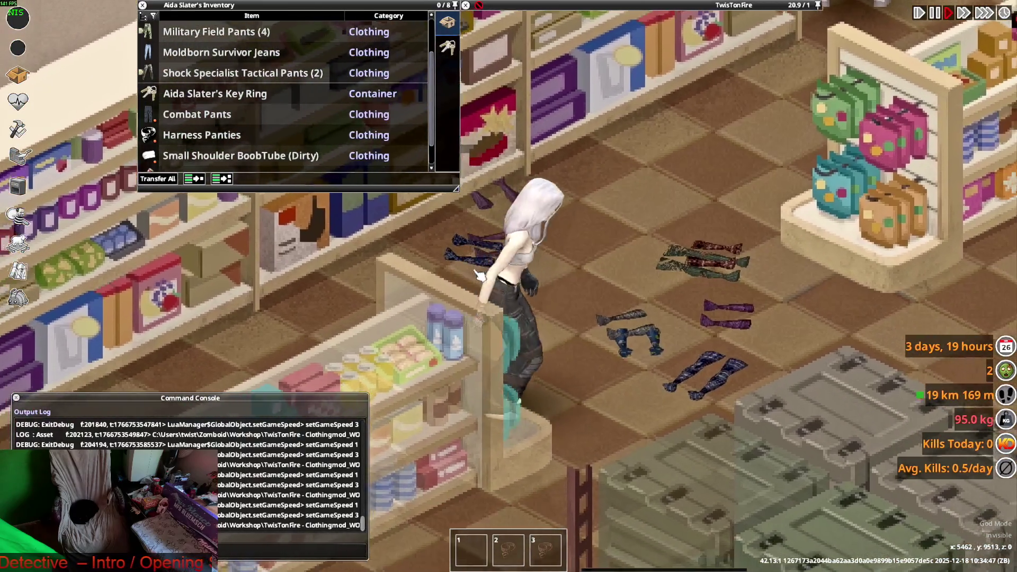
{"action": "key", "text": "d"}
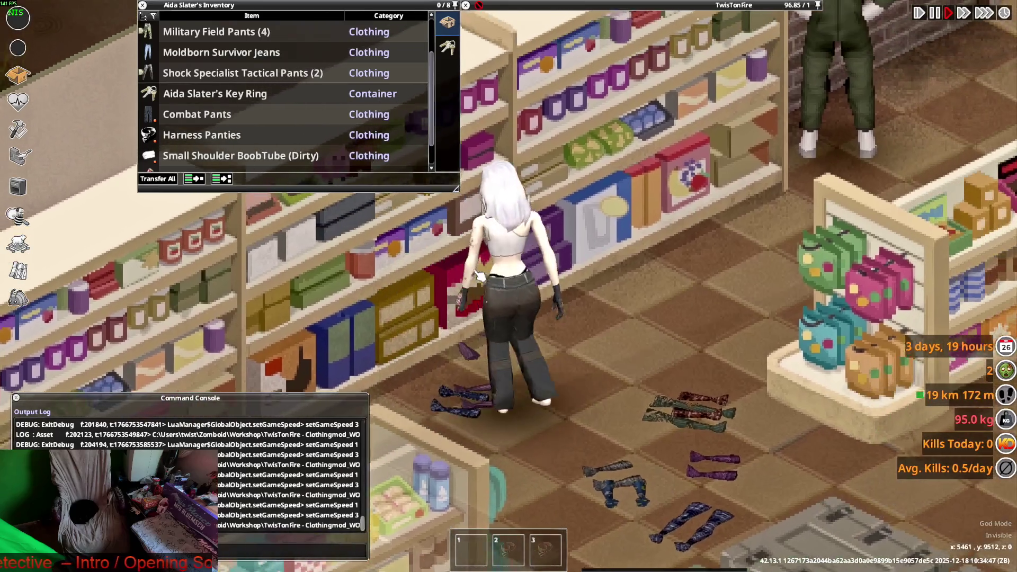
{"action": "key", "text": "d"}
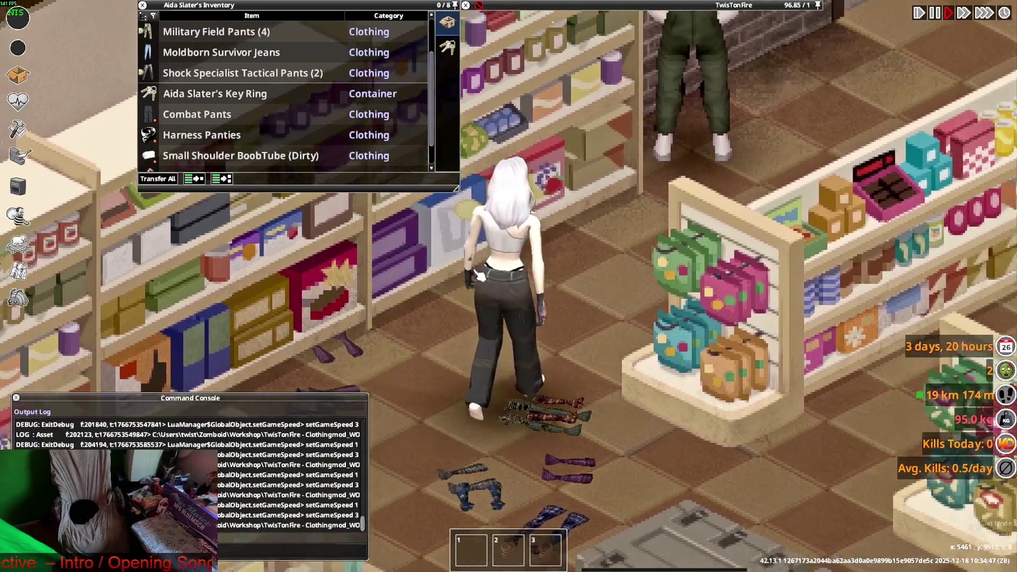
{"action": "key", "text": "a"}
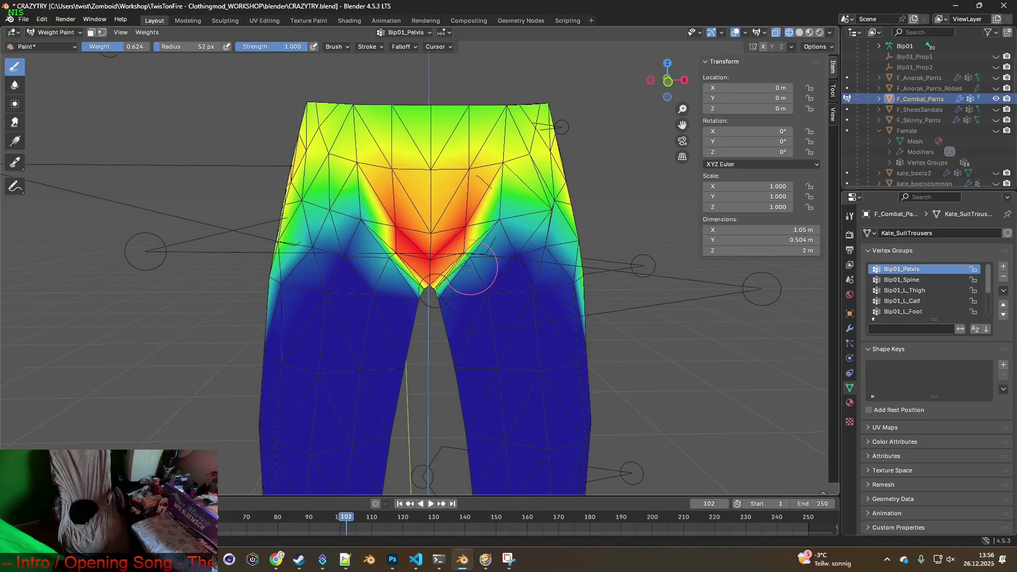
{"action": "mouse_move", "coordinate": [465, 265]}
{"action": "middle_mouse_down"}
{"action": "mouse_move", "coordinate": [369, 238]}
{"action": "mouse_move", "coordinate": [391, 236]}
{"action": "middle_mouse_up"}
Step: Orbit around the pants and snap to a straight back view
{"action": "scroll", "coordinate": [367, 236], "scroll_direction": "up", "scroll_amount": 2}
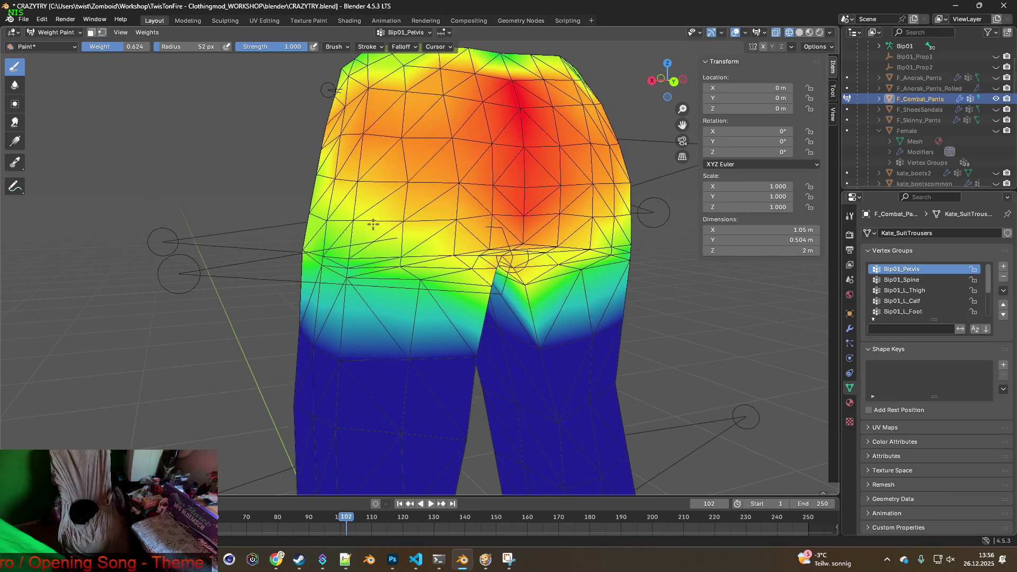
{"action": "middle_click_drag", "start_coordinate": [333, 218], "coordinate": [338, 188]}
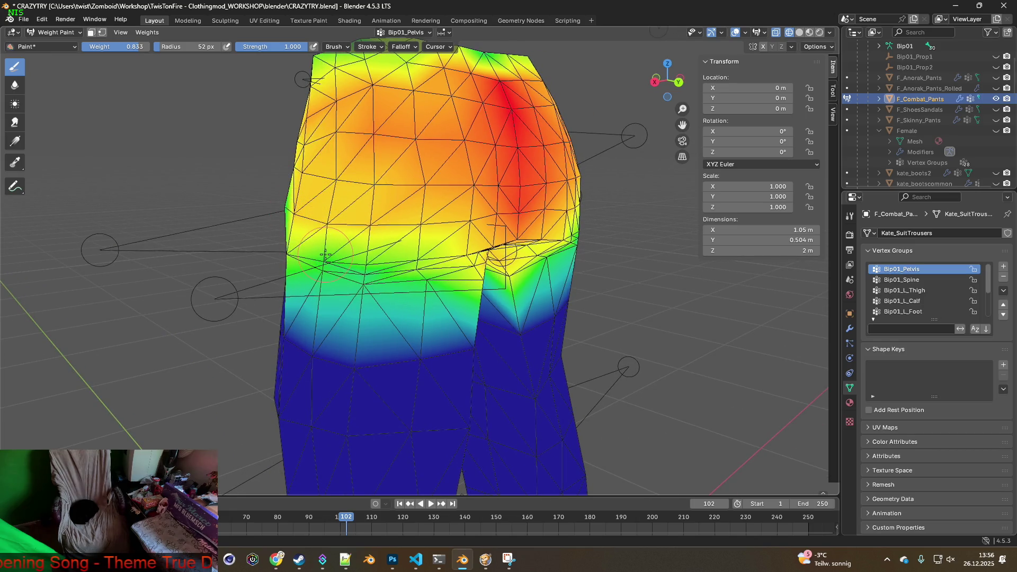
{"action": "mouse_move", "coordinate": [367, 259]}
{"action": "middle_mouse_down"}
{"action": "mouse_move", "coordinate": [386, 243]}
{"action": "mouse_move", "coordinate": [376, 252]}
{"action": "middle_mouse_up"}
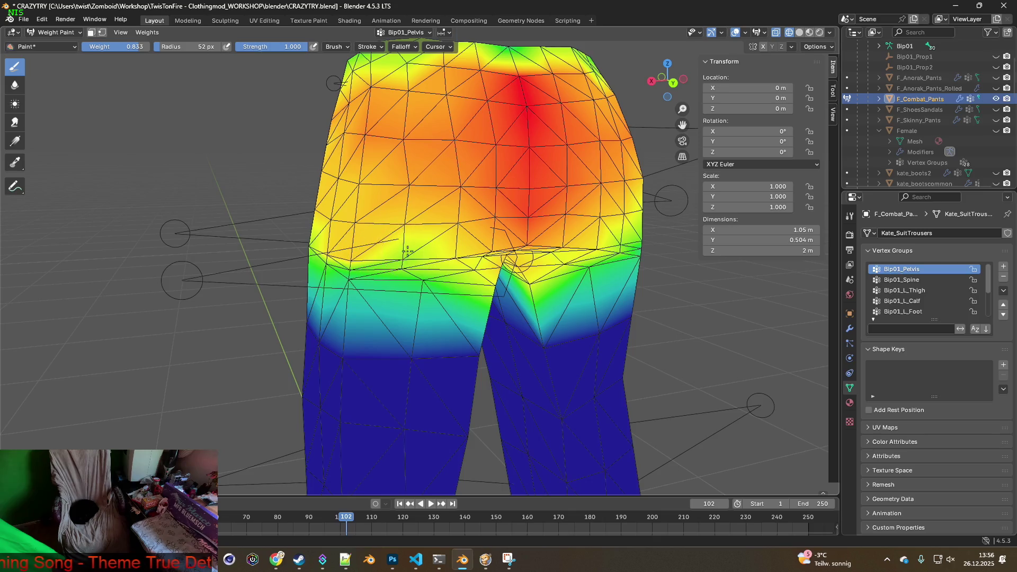
{"action": "key", "text": "ctrl+KP_1"}
Step: Export the pants mesh as FBX and return to the game
{"action": "left_click", "coordinate": [24, 20]}
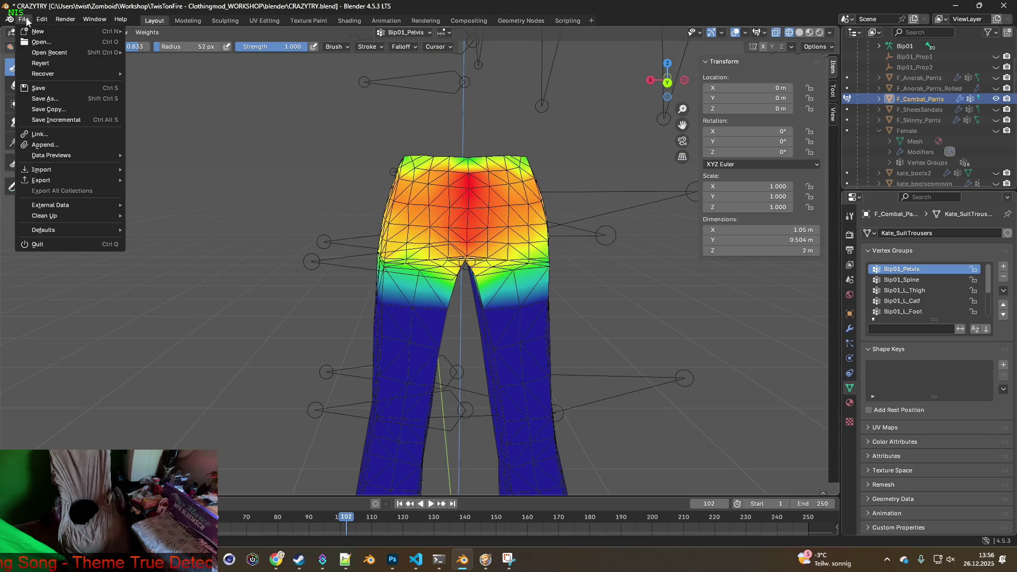
{"action": "mouse_move", "coordinate": [60, 177]}
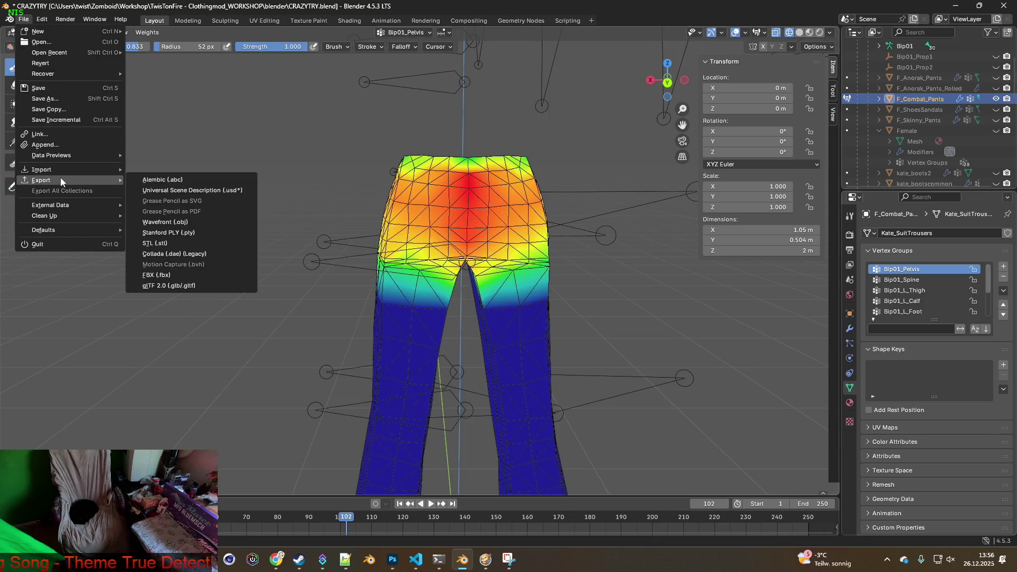
{"action": "left_click", "coordinate": [159, 275]}
{"action": "left_click", "coordinate": [685, 449]}
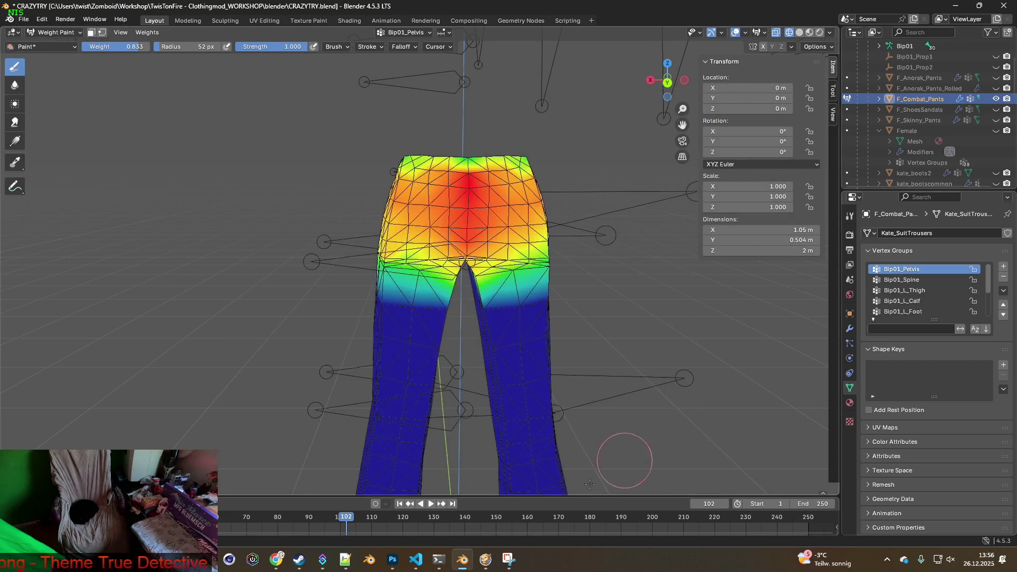
{"action": "left_click", "coordinate": [486, 557]}
Step: Walk the character around the store toward the counter to watch the pants move
{"action": "key", "text": "a"}
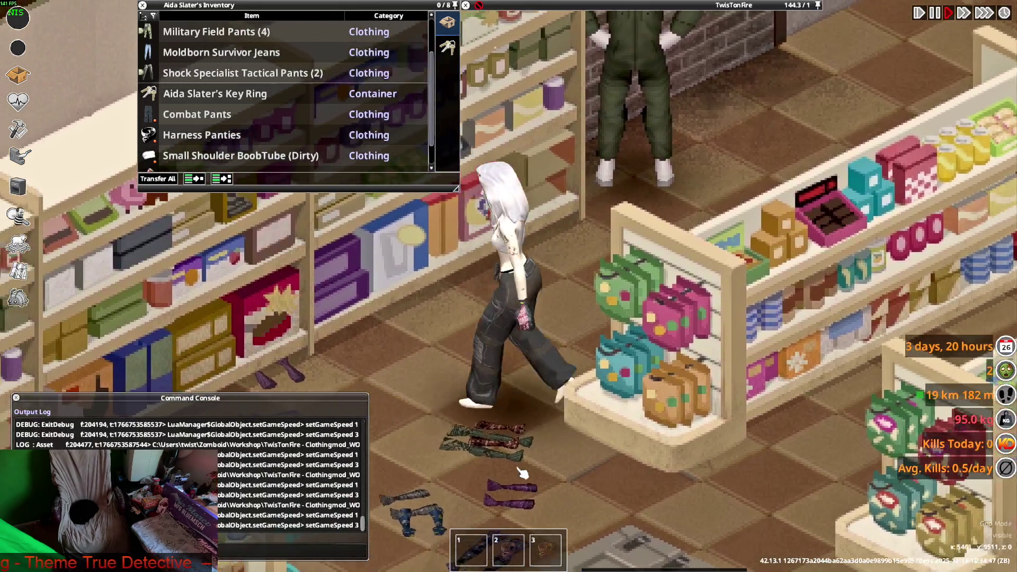
{"action": "key", "text": "d"}
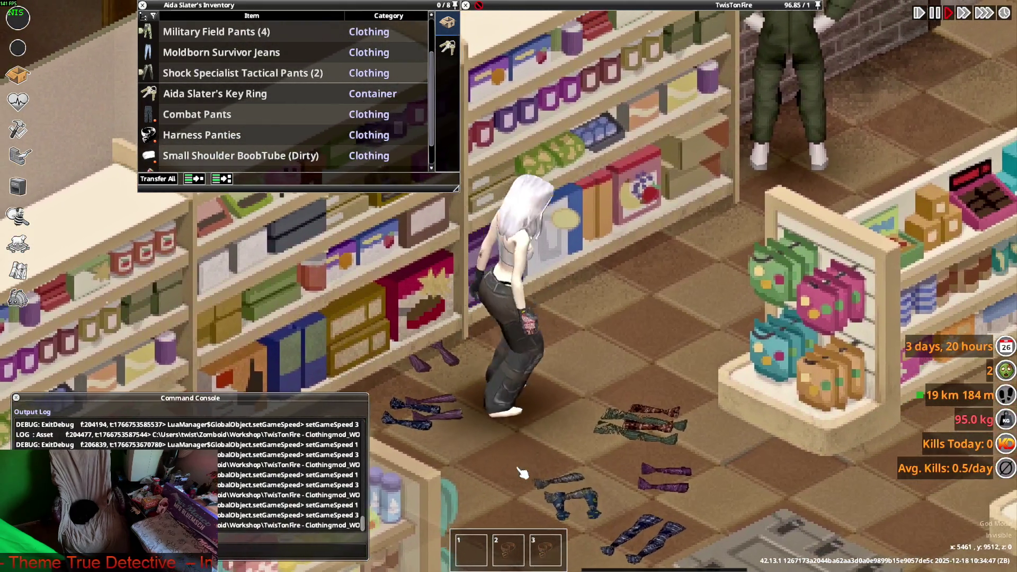
{"action": "key", "text": "a"}
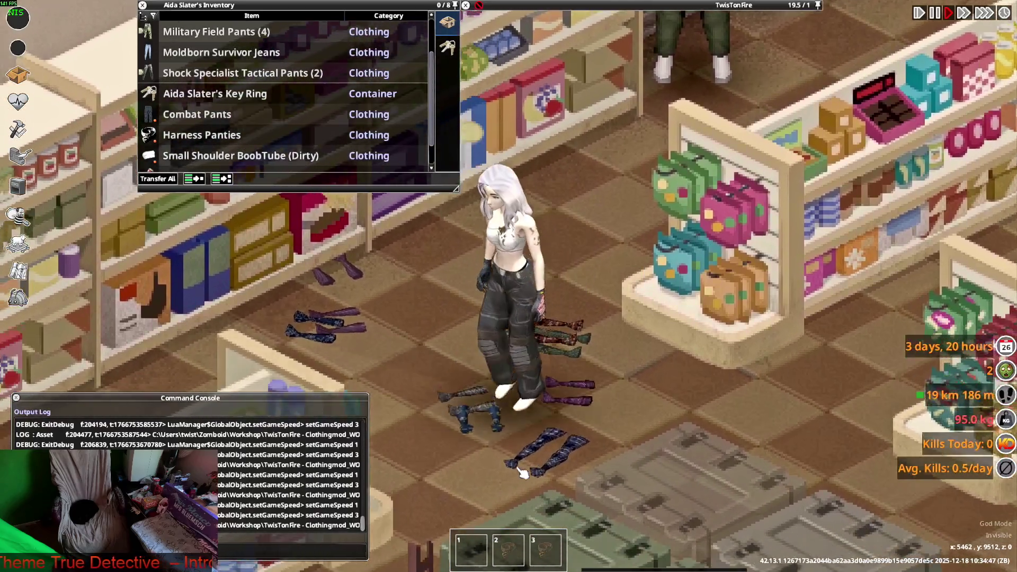
{"action": "key", "text": "d"}
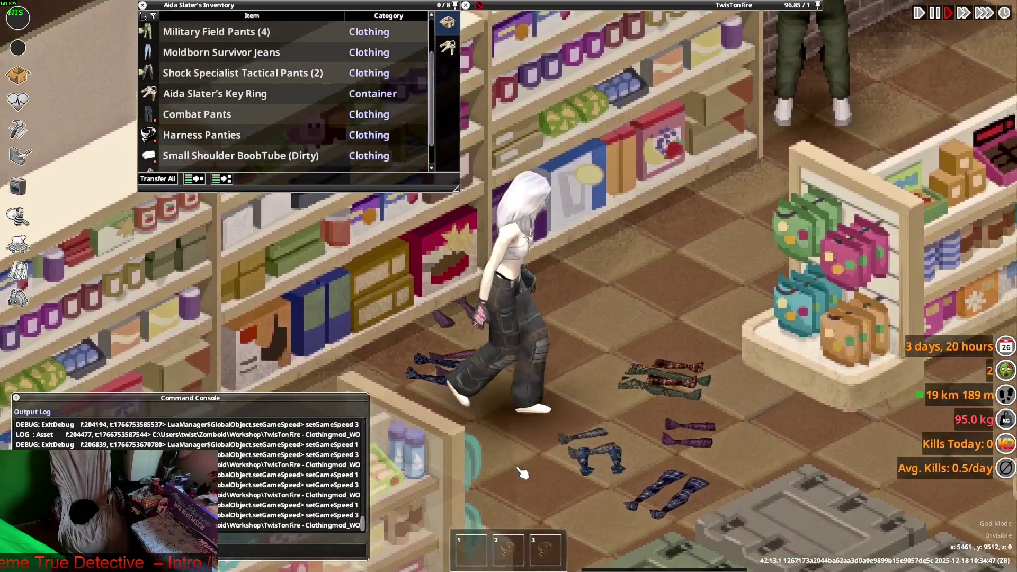
{"action": "key", "text": "s"}
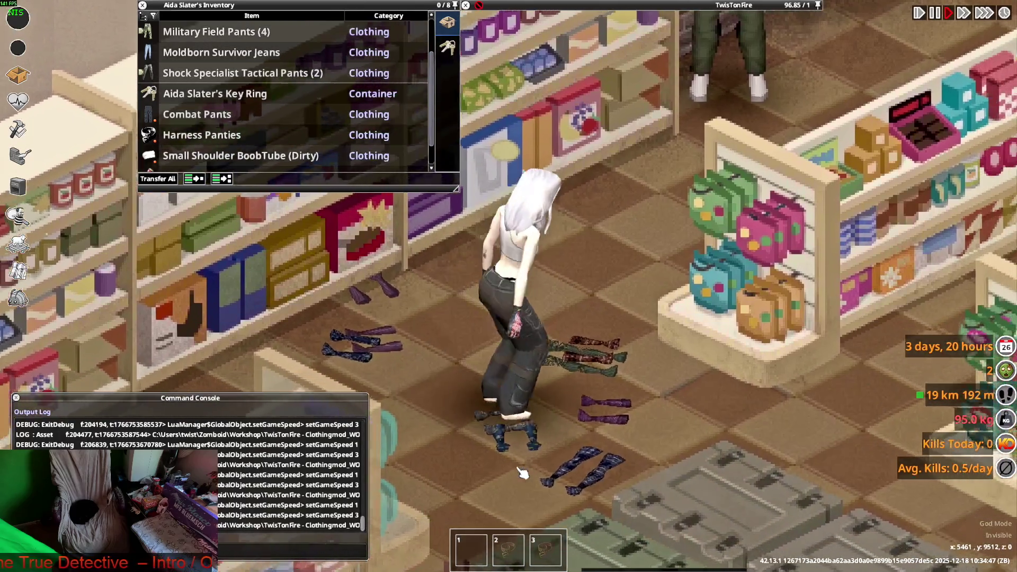
{"action": "key", "text": "s"}
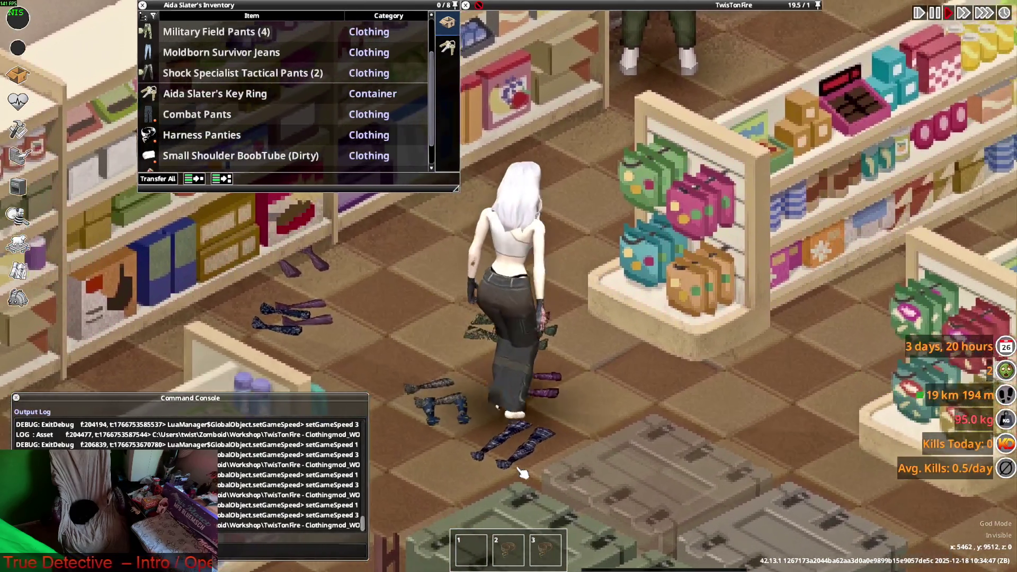
{"action": "key", "text": "s"}
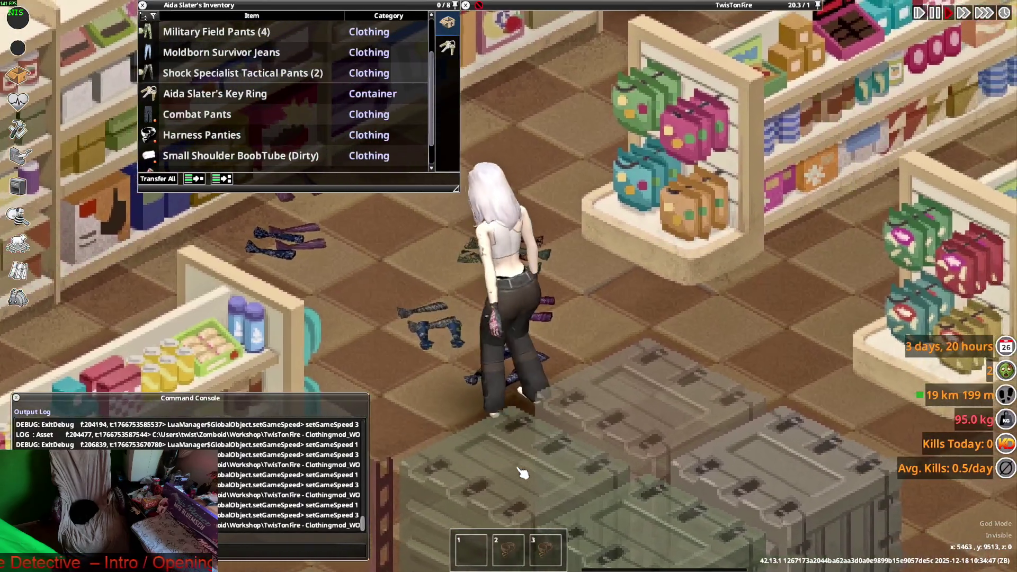
{"action": "key", "text": "a"}
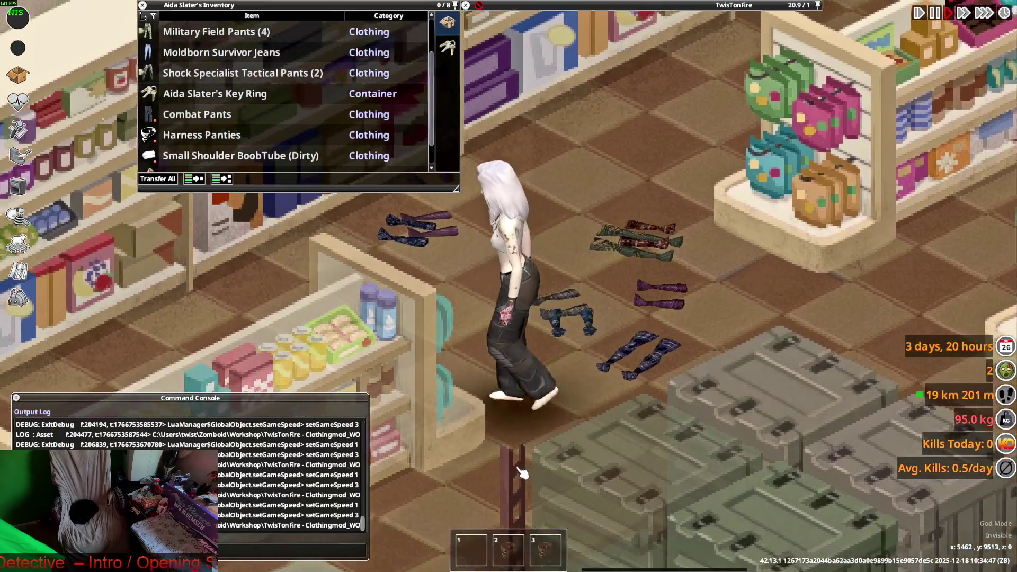
{"action": "key", "text": "a"}
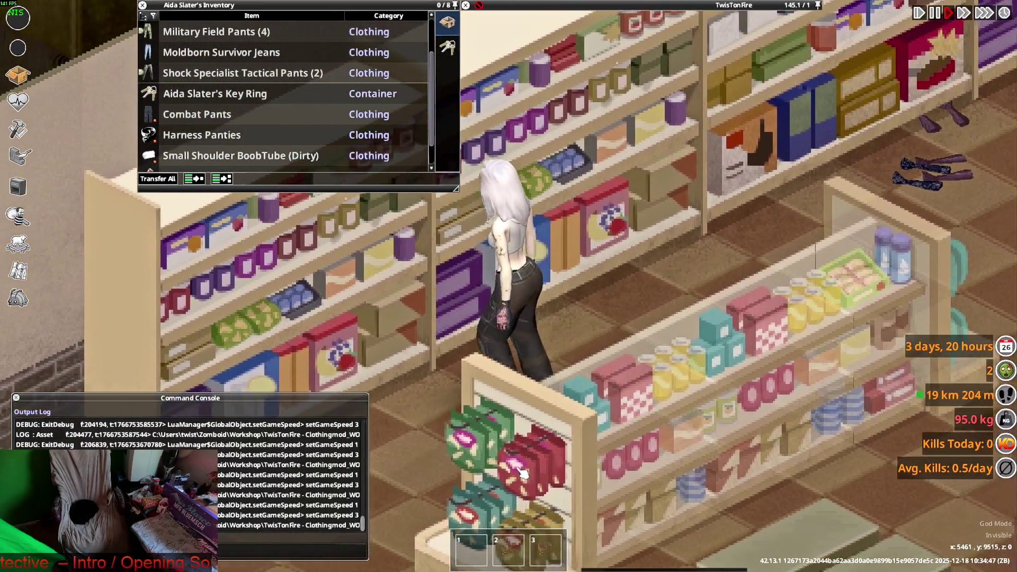
{"action": "key", "text": "d"}
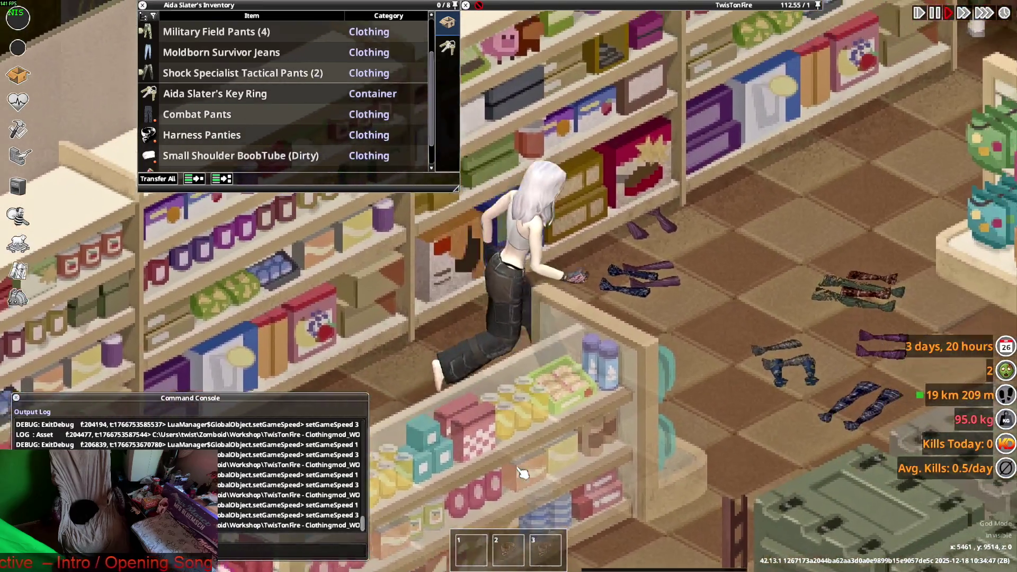
{"action": "key", "text": "d"}
{"action": "key", "text": "s"}
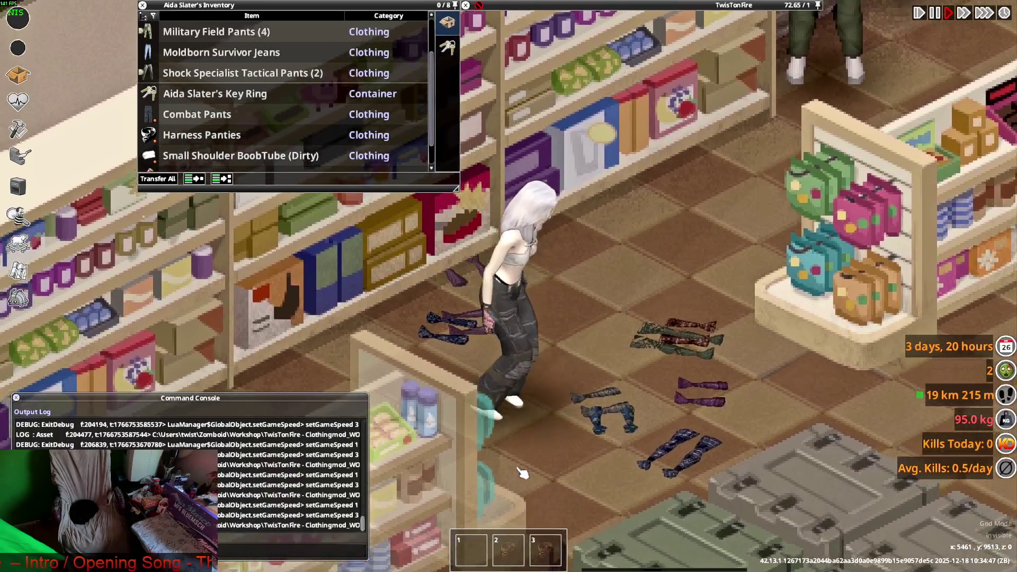
{"action": "key", "text": "s"}
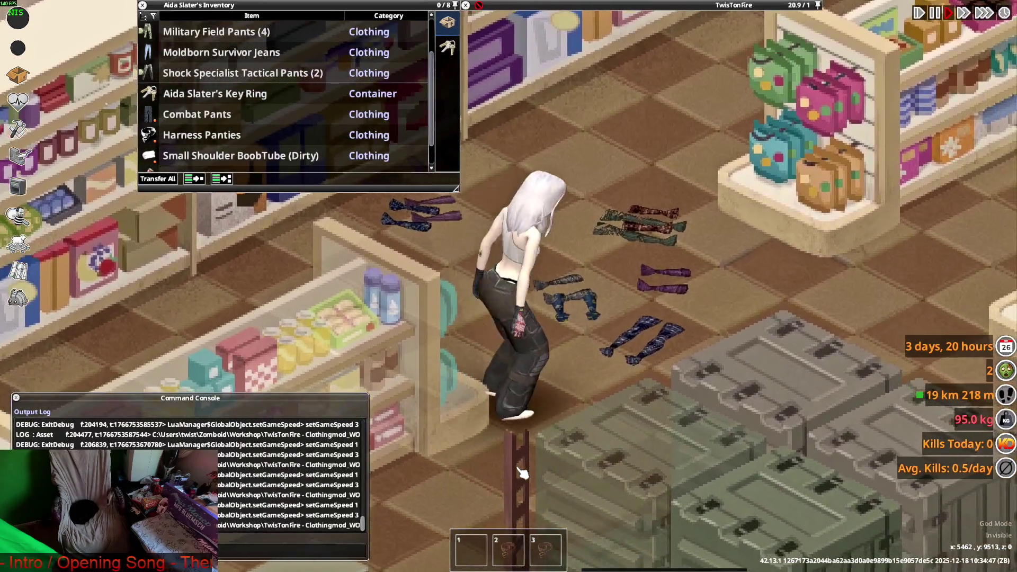
Step: Orbit the pants in Blender, walk the character once more in-game, then return to Blender
{"action": "key", "text": "alt+Tab"}
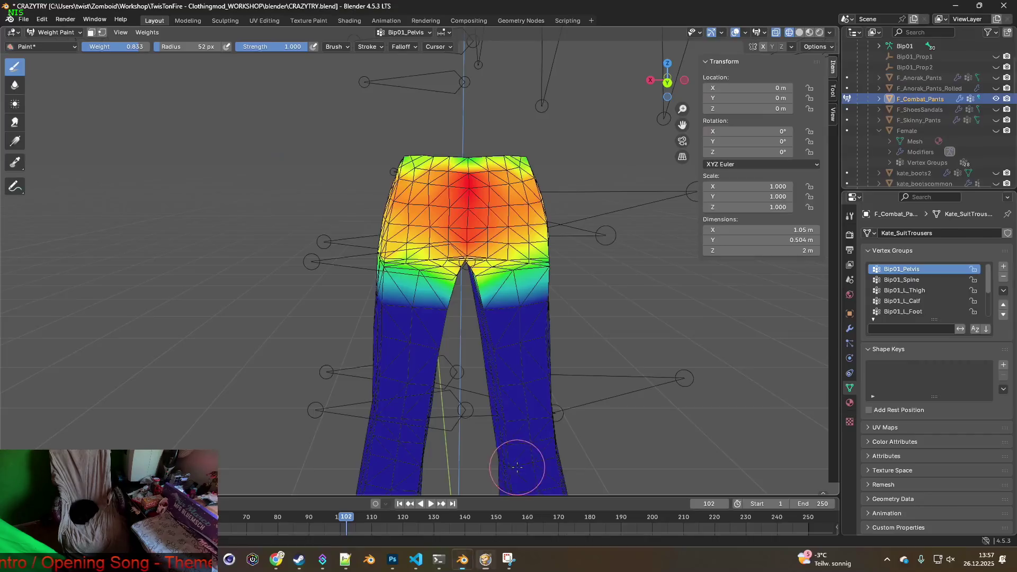
{"action": "middle_click_drag", "start_coordinate": [425, 401], "coordinate": [505, 394]}
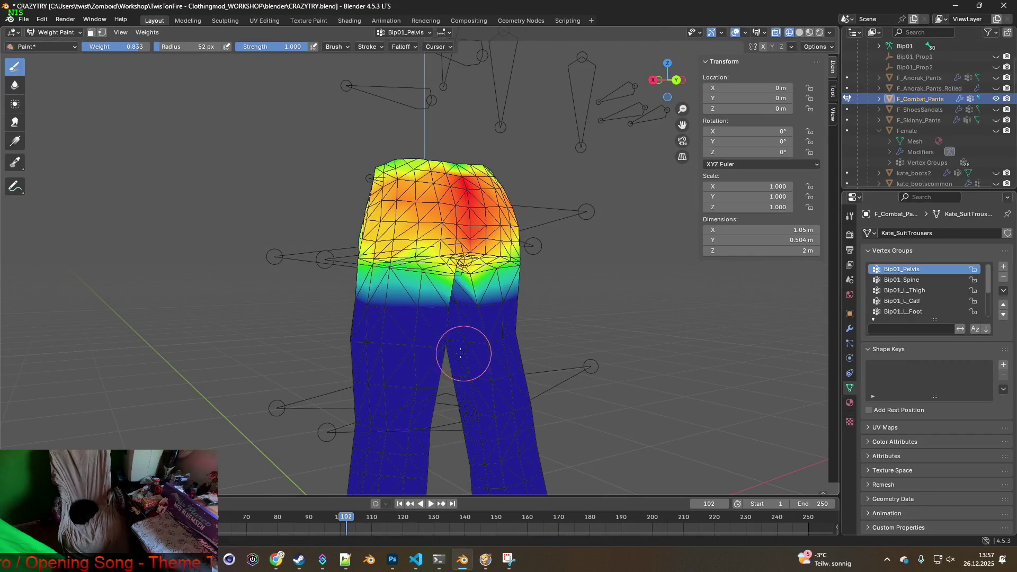
{"action": "middle_click_drag", "start_coordinate": [357, 310], "coordinate": [353, 309]}
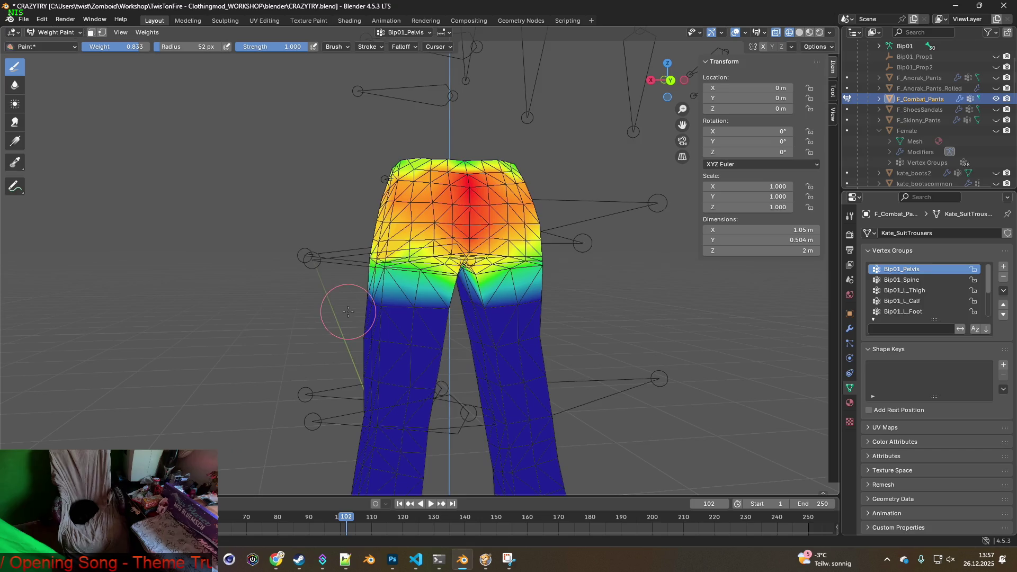
{"action": "key", "text": "alt+Tab"}
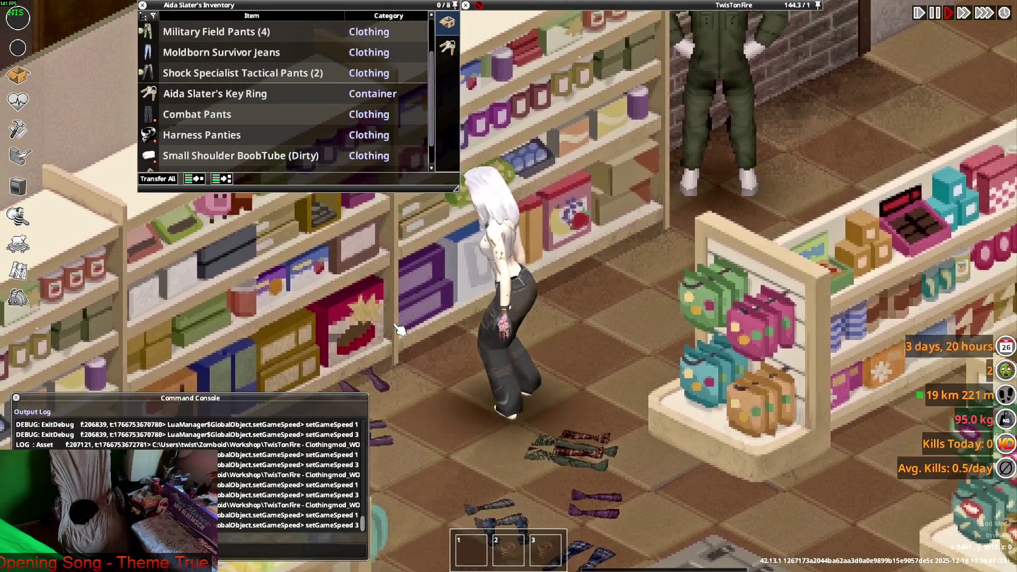
{"action": "key", "text": "s"}
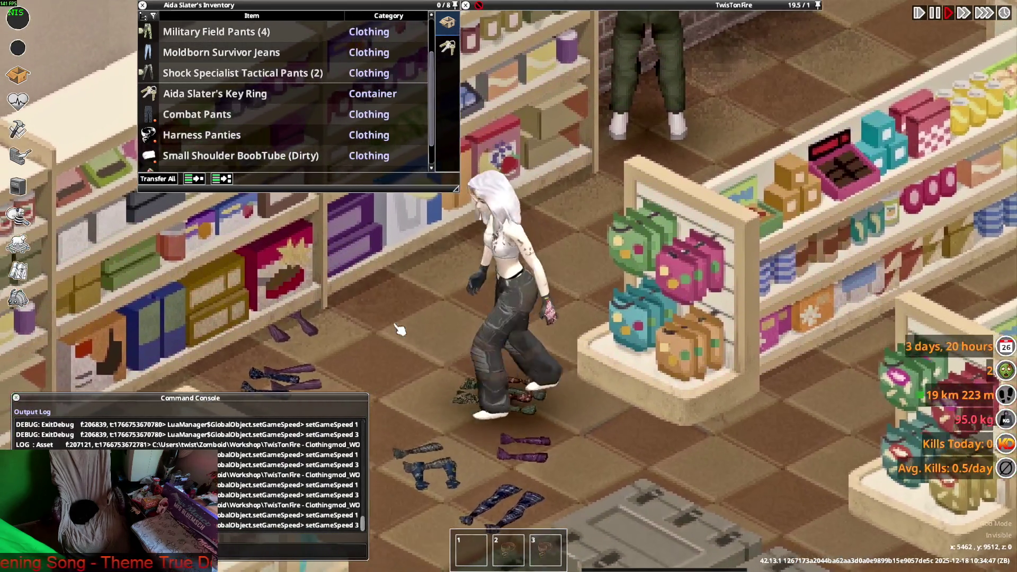
{"action": "key", "text": "a"}
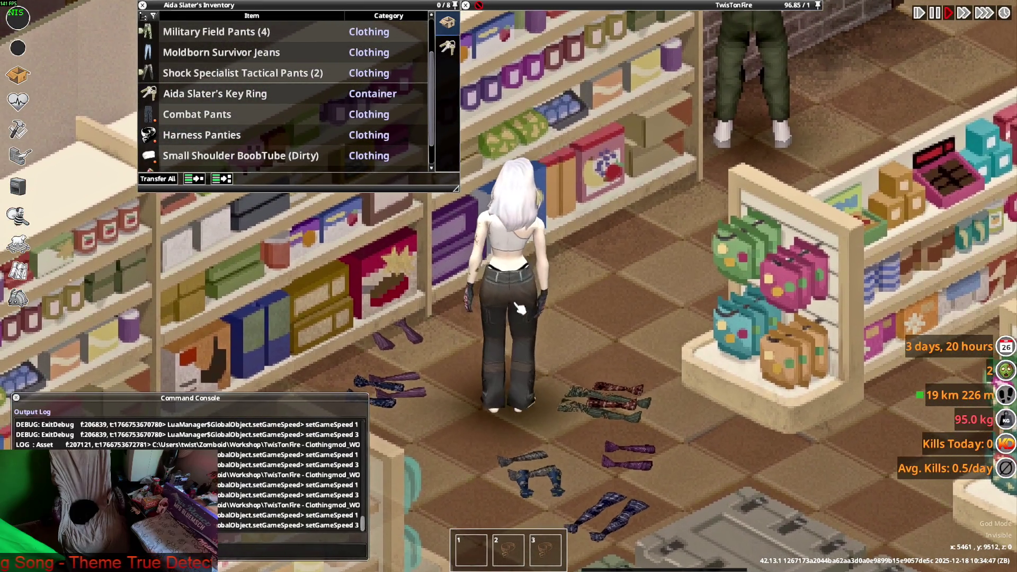
{"action": "key", "text": "w"}
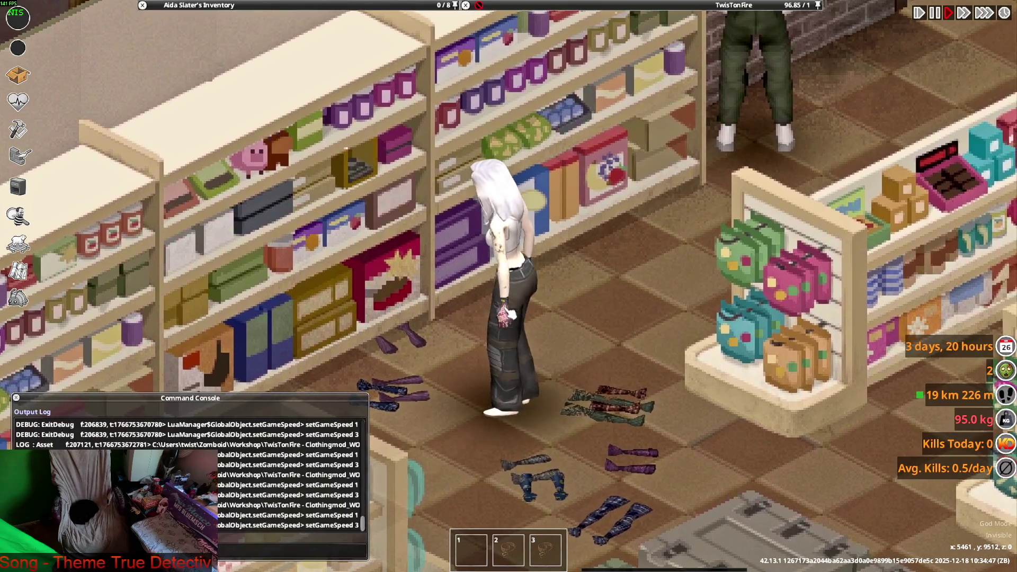
{"action": "key", "text": "alt+Tab"}
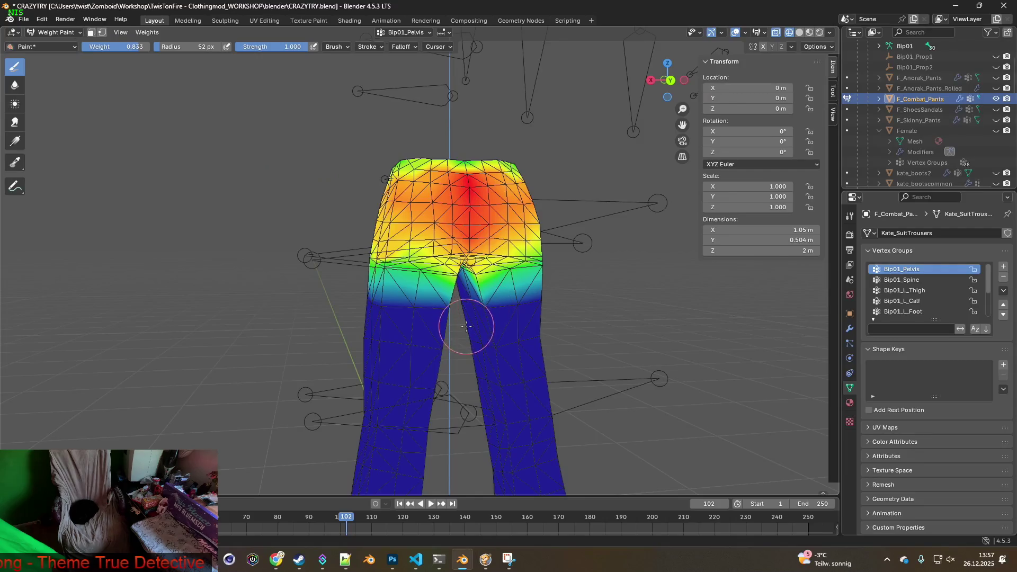
Step: Paint the upper left thigh to full weight 1.0 in the Bip01_L_Thigh vertex group
{"action": "middle_click_drag", "start_coordinate": [314, 207], "coordinate": [355, 213]}
{"action": "key", "text": "alt+Tab"}
{"action": "key", "text": "alt+Tab"}
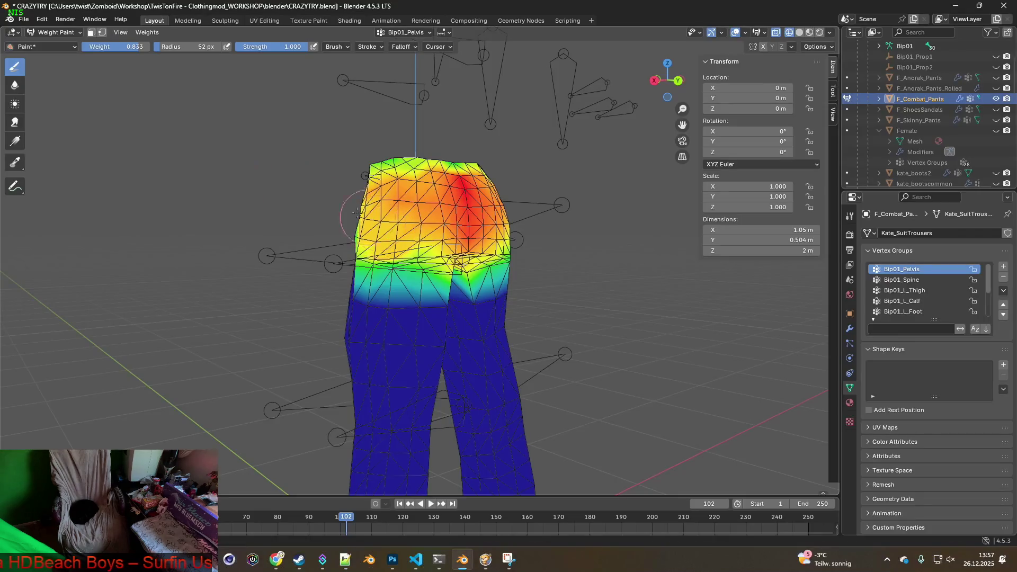
{"action": "middle_click_drag", "start_coordinate": [240, 125], "coordinate": [468, 234]}
{"action": "left_click", "coordinate": [904, 291]}
{"action": "middle_click_drag", "start_coordinate": [662, 270], "coordinate": [545, 262]}
{"action": "scroll", "coordinate": [522, 243], "scroll_direction": "up", "scroll_amount": 2}
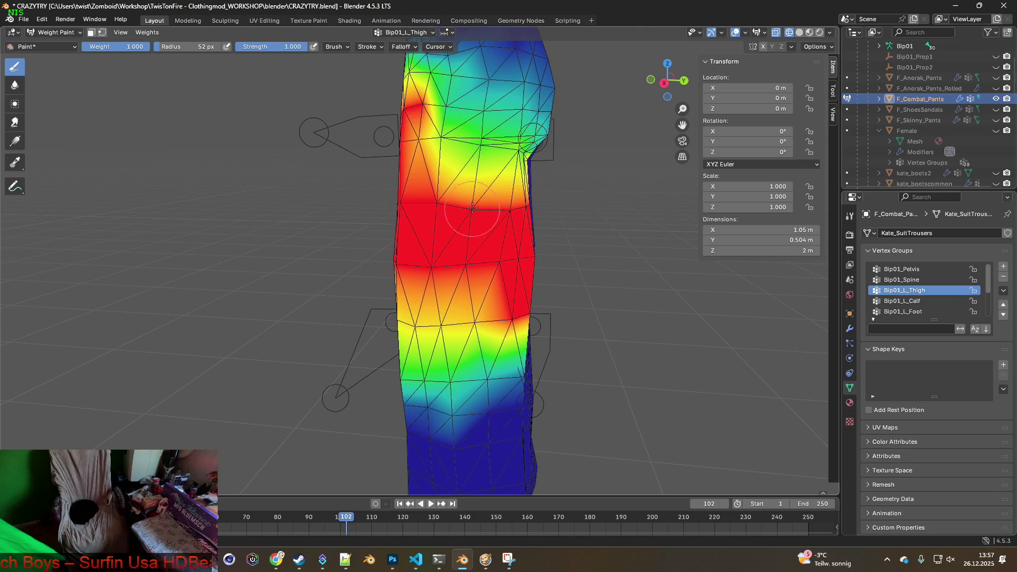
{"action": "mouse_move", "coordinate": [483, 146]}
{"action": "left_mouse_down"}
{"action": "mouse_move", "coordinate": [450, 175]}
{"action": "mouse_move", "coordinate": [450, 158]}
{"action": "left_mouse_up"}
{"action": "mouse_move", "coordinate": [451, 159]}
{"action": "middle_mouse_down"}
{"action": "mouse_move", "coordinate": [477, 175]}
{"action": "mouse_move", "coordinate": [464, 181]}
{"action": "middle_mouse_up"}
{"action": "left_click_drag", "start_coordinate": [464, 181], "coordinate": [417, 144]}
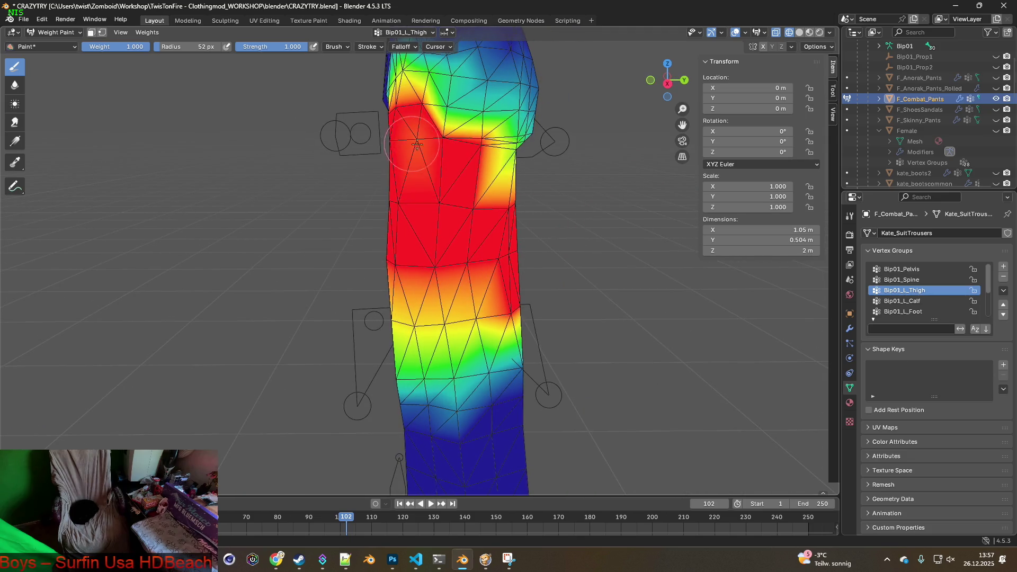
Step: Export the pants as FBX over F_Combat_Pants.fbx and bring Project Zomboid forward
{"action": "left_click", "coordinate": [25, 22]}
{"action": "mouse_move", "coordinate": [56, 180]}
{"action": "left_click", "coordinate": [190, 275]}
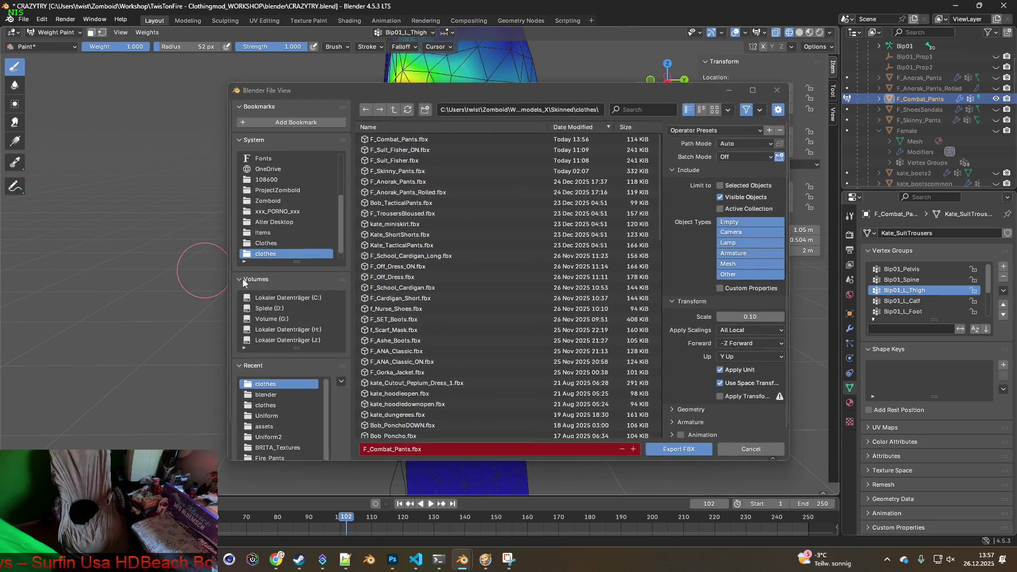
{"action": "left_click", "coordinate": [674, 450]}
{"action": "left_click", "coordinate": [503, 554]}
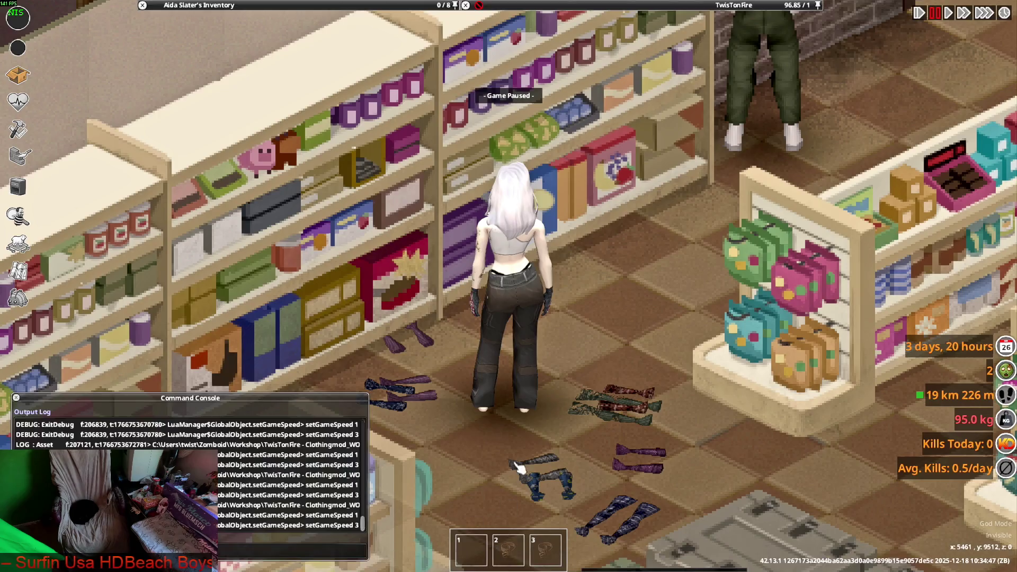
Step: Walk the character left and right, then crouch and move to check the pants' hips
{"action": "key", "text": "a"}
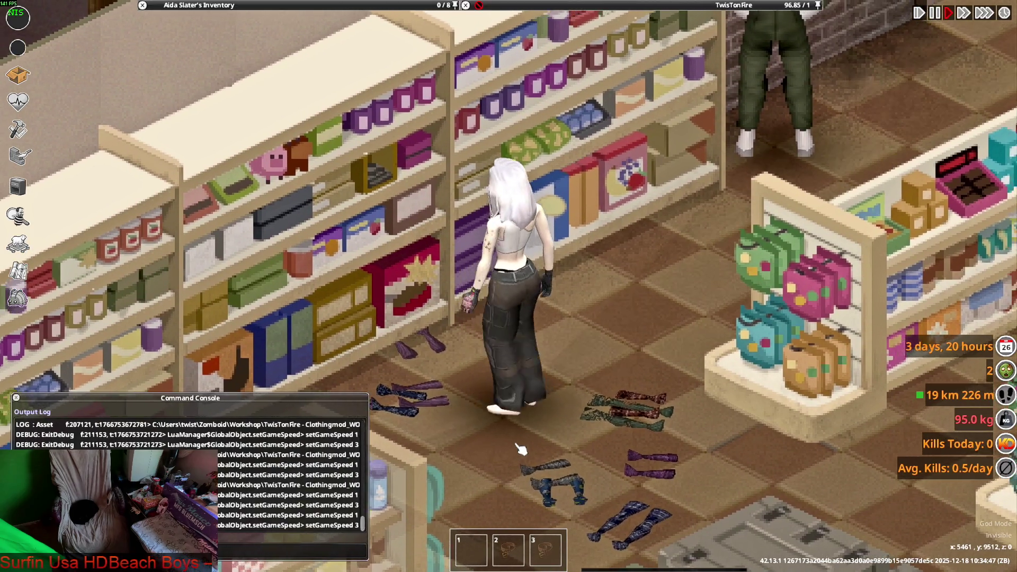
{"action": "key", "text": "a"}
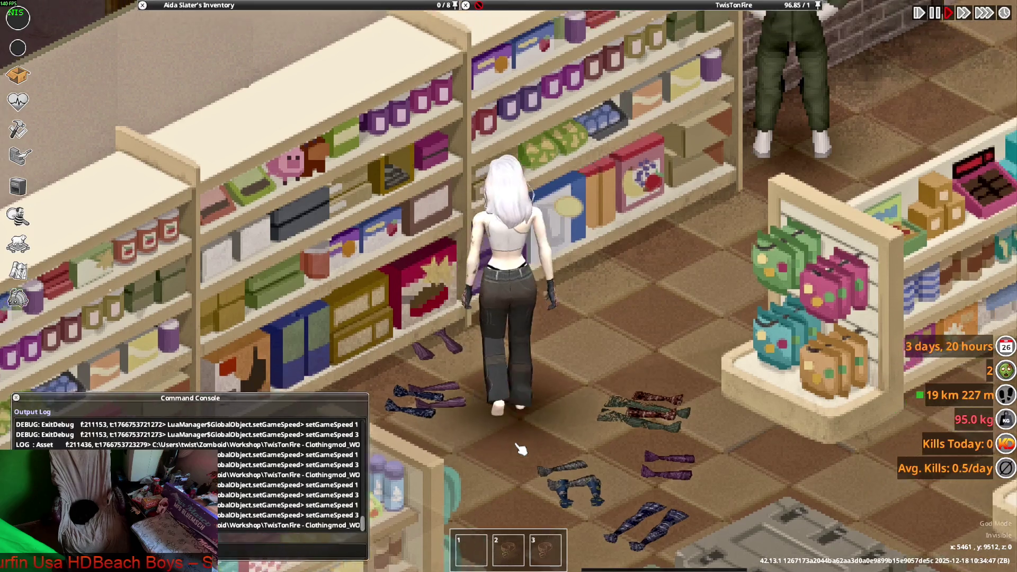
{"action": "key", "text": "a"}
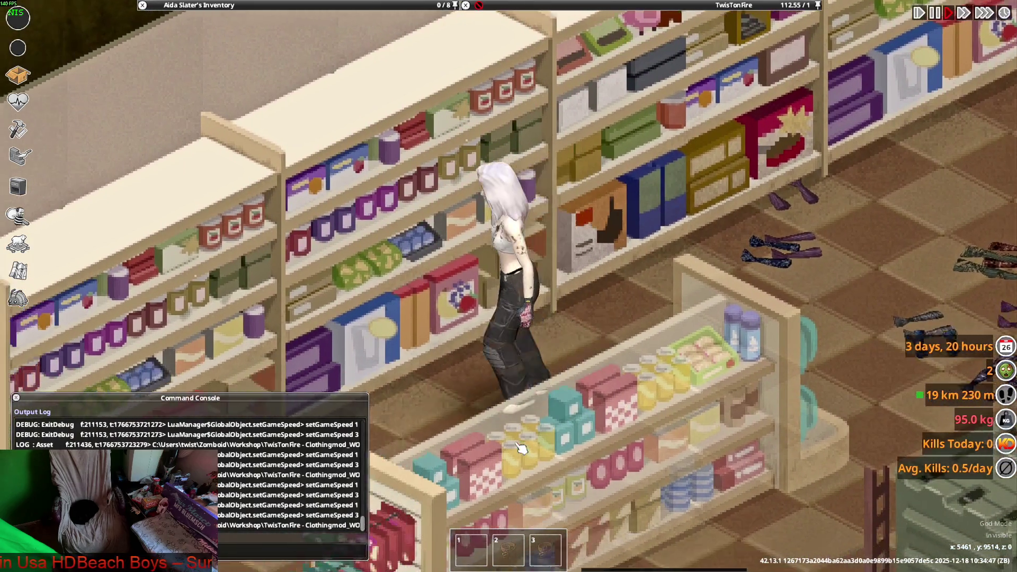
{"action": "key", "text": "d"}
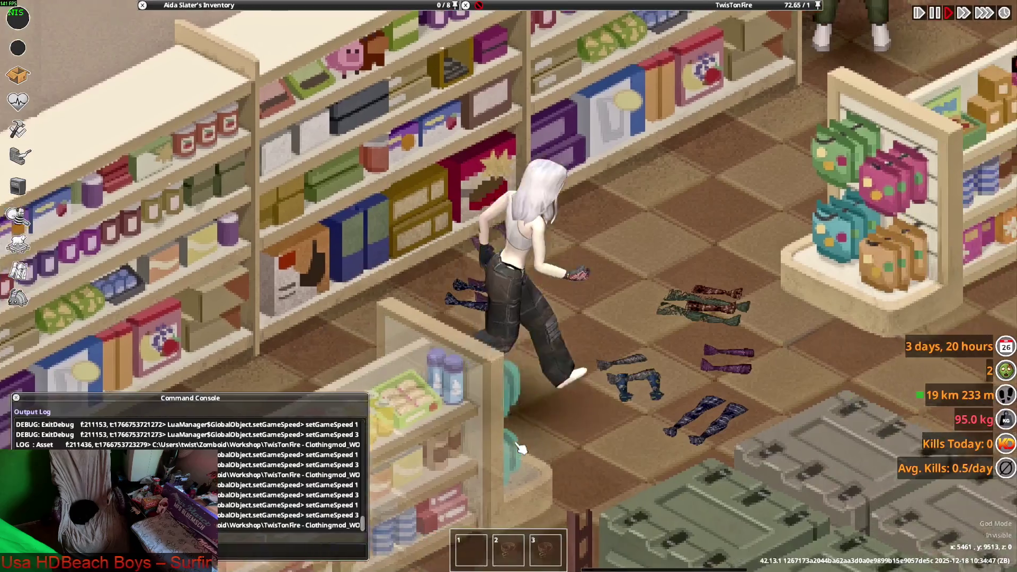
{"action": "key", "text": "a"}
{"action": "key", "text": "c"}
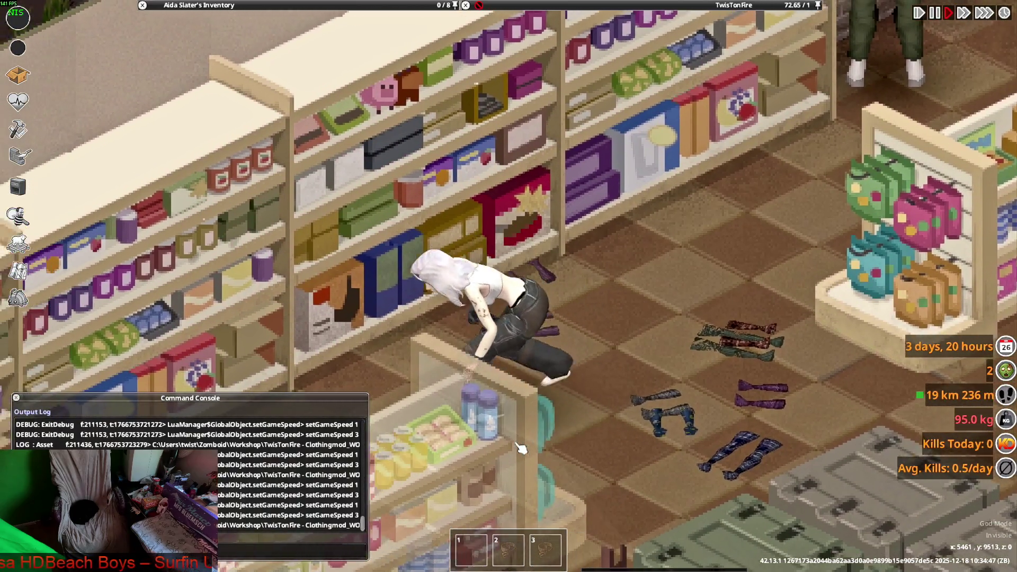
{"action": "key", "text": "a"}
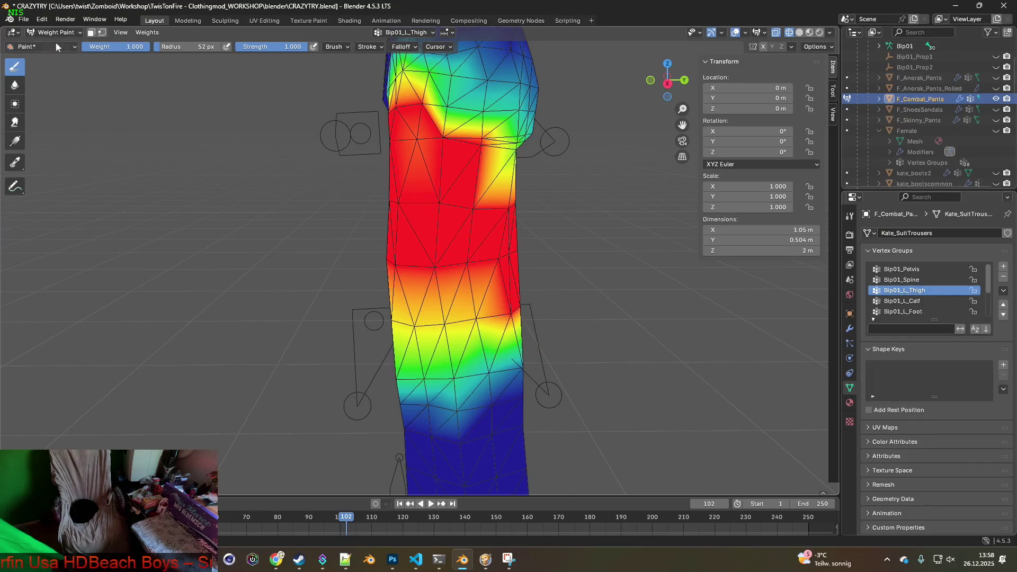
Step: Reopen CRAZYTRY.blend, discarding the unsaved weight changes
{"action": "left_click", "coordinate": [24, 19]}
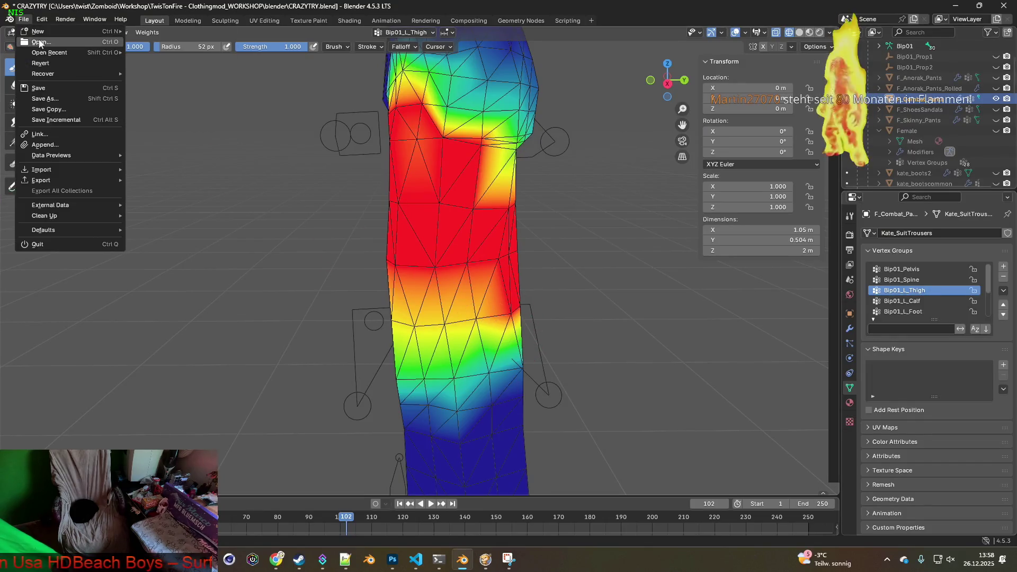
{"action": "key", "text": "ctrl+q"}
{"action": "left_click", "coordinate": [524, 296]}
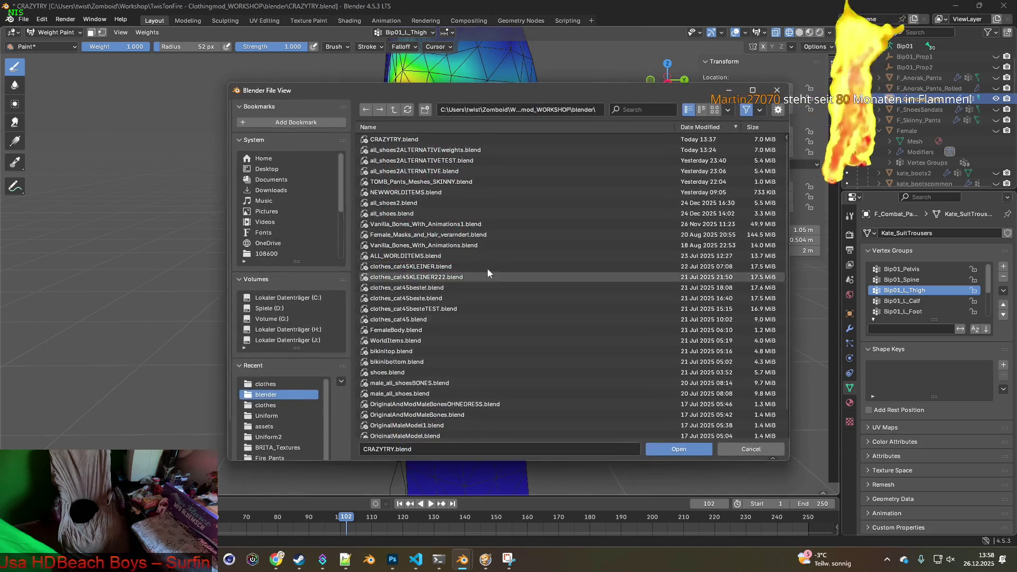
{"action": "left_click", "coordinate": [679, 450]}
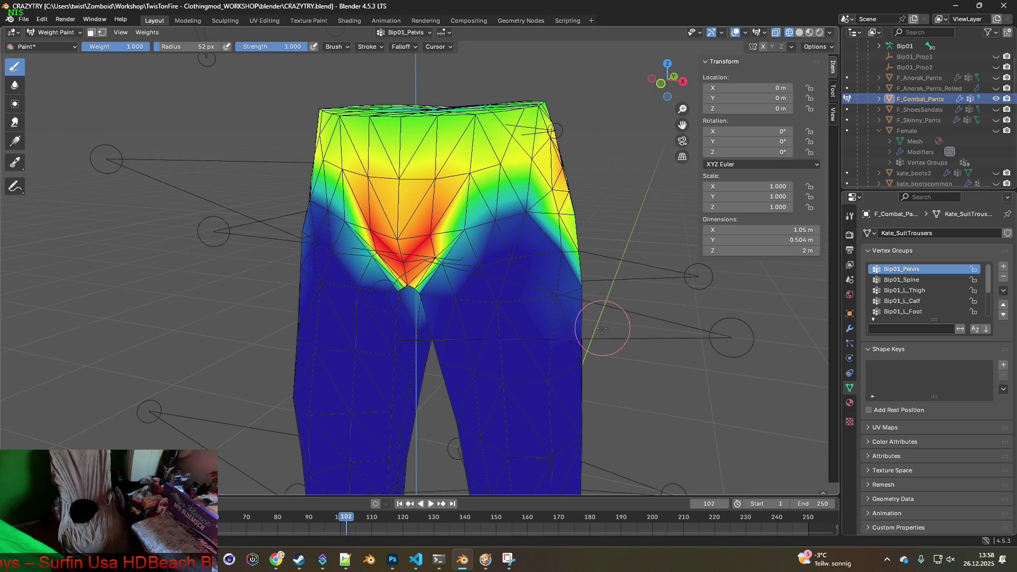
Step: Show the Female body alongside the pants and switch to Edit Mode
{"action": "mouse_move", "coordinate": [602, 329]}
{"action": "middle_mouse_down"}
{"action": "mouse_move", "coordinate": [568, 349]}
{"action": "mouse_move", "coordinate": [606, 332]}
{"action": "middle_mouse_up"}
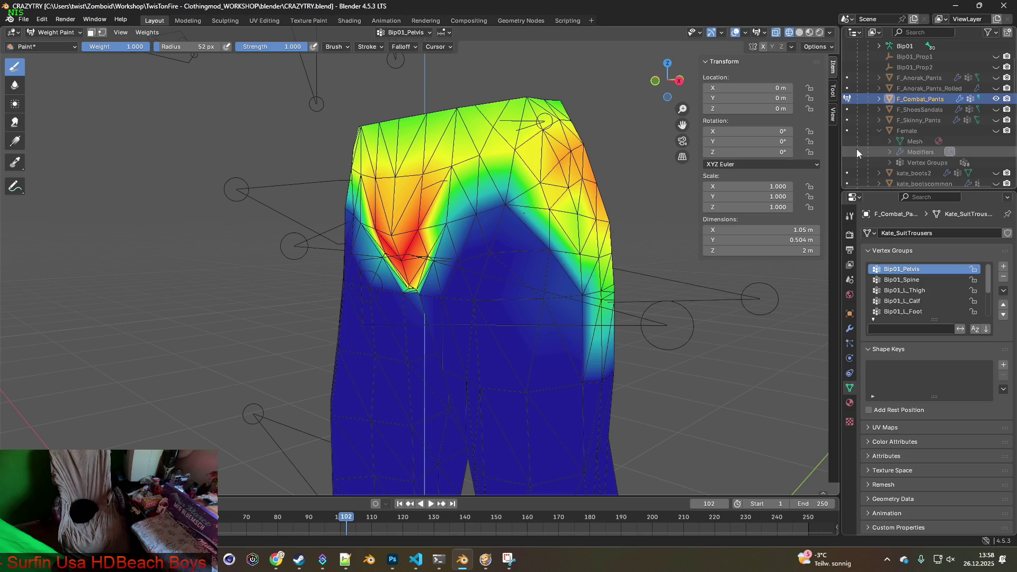
{"action": "left_click", "coordinate": [996, 131]}
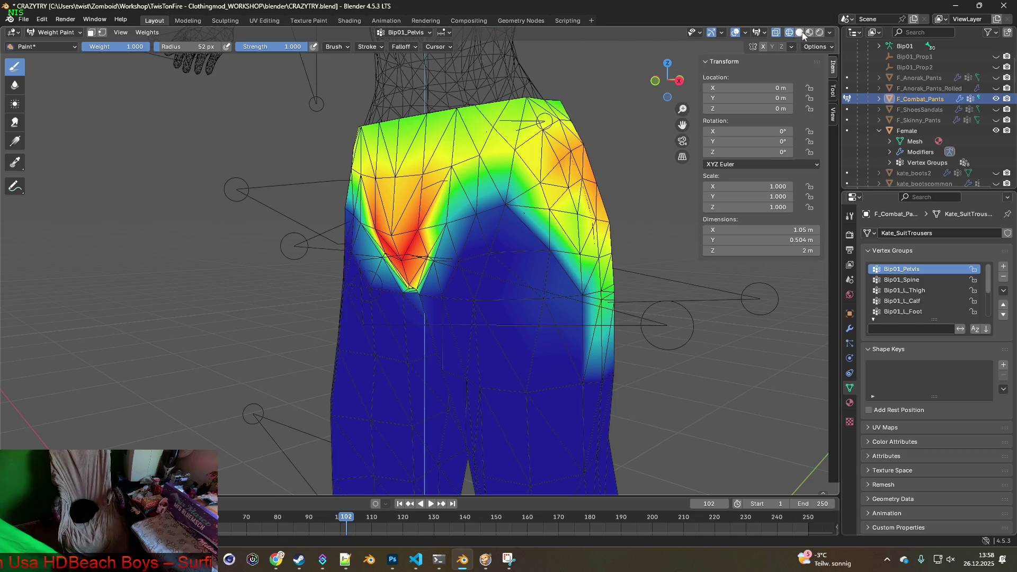
{"action": "middle_click_drag", "start_coordinate": [526, 154], "coordinate": [725, 57]}
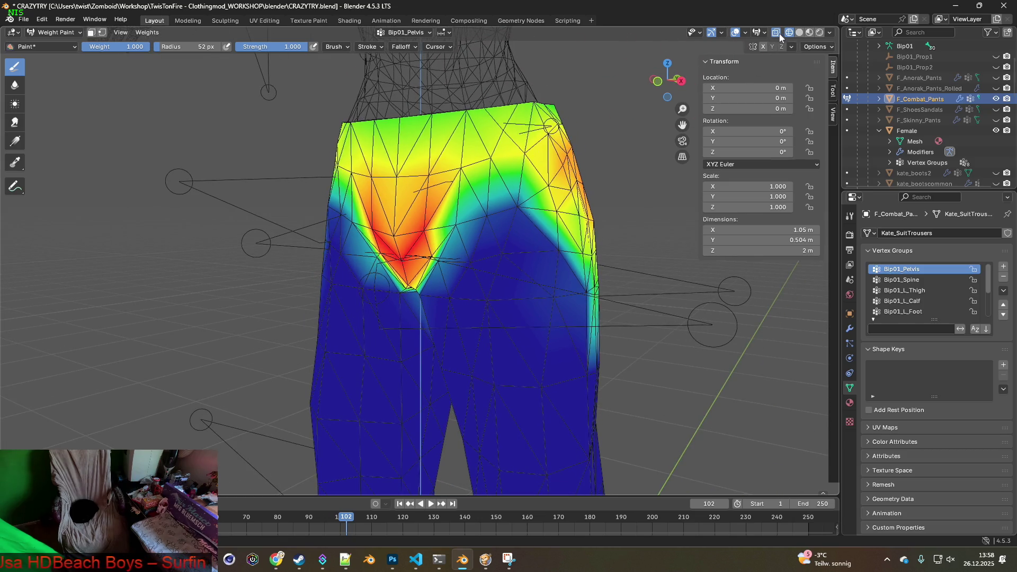
{"action": "left_click", "coordinate": [53, 33]}
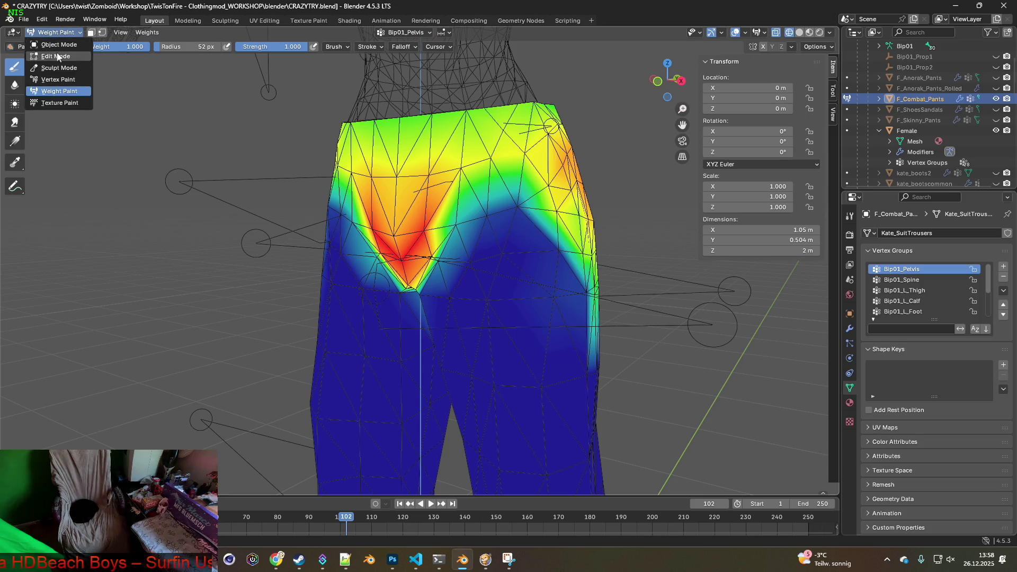
{"action": "left_click", "coordinate": [53, 57]}
{"action": "scroll", "coordinate": [471, 192], "scroll_direction": "up", "scroll_amount": 6}
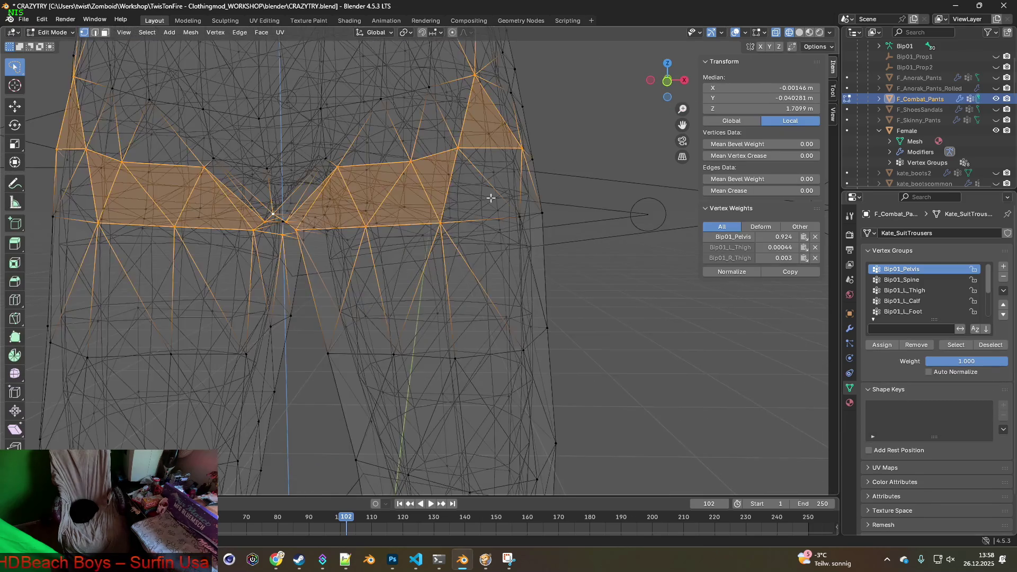
Step: Select the lower-leg vertex ring and raise it about 0.034 m along Z
{"action": "scroll", "coordinate": [419, 185], "scroll_direction": "down", "scroll_amount": 4}
{"action": "mouse_move", "coordinate": [427, 170]}
{"action": "middle_mouse_down"}
{"action": "mouse_move", "coordinate": [382, 202]}
{"action": "mouse_move", "coordinate": [353, 206]}
{"action": "mouse_move", "coordinate": [443, 177]}
{"action": "mouse_move", "coordinate": [406, 199]}
{"action": "middle_mouse_up"}
{"action": "mouse_move", "coordinate": [188, 364]}
{"action": "left_mouse_down"}
{"action": "mouse_move", "coordinate": [473, 274]}
{"action": "mouse_move", "coordinate": [512, 353]}
{"action": "mouse_move", "coordinate": [484, 324]}
{"action": "left_mouse_up"}
{"action": "middle_click_drag", "start_coordinate": [484, 325], "coordinate": [480, 328]}
{"action": "key", "text": "g"}
{"action": "key", "text": "z"}
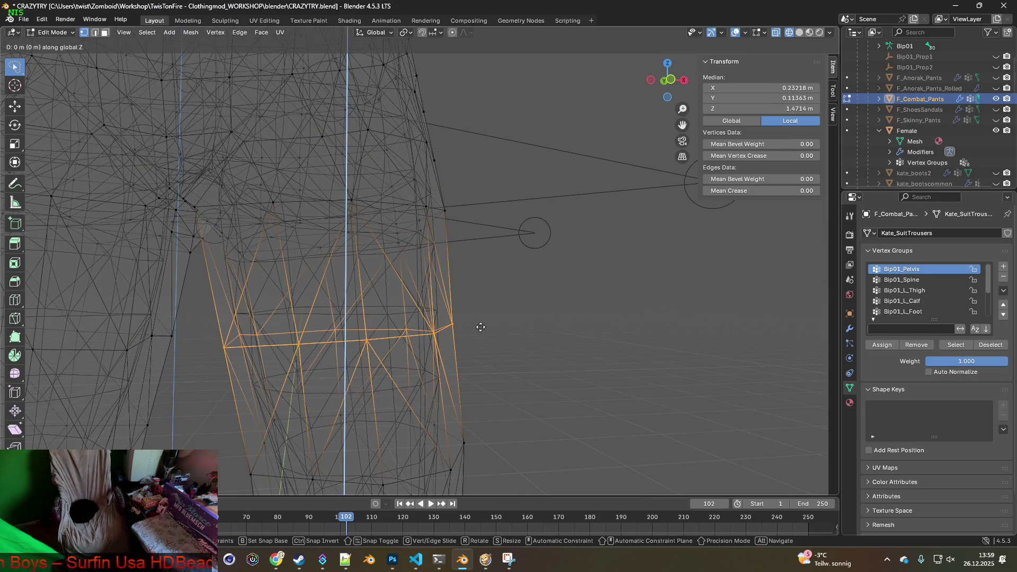
{"action": "left_click", "coordinate": [474, 310]}
Step: Select a few left-side edges and shift them about -0.015 m along X
{"action": "mouse_move", "coordinate": [472, 311]}
{"action": "middle_mouse_down"}
{"action": "mouse_move", "coordinate": [511, 332]}
{"action": "mouse_move", "coordinate": [490, 328]}
{"action": "middle_mouse_up"}
{"action": "mouse_move", "coordinate": [389, 308]}
{"action": "middle_mouse_down"}
{"action": "mouse_move", "coordinate": [336, 291]}
{"action": "mouse_move", "coordinate": [291, 300]}
{"action": "middle_mouse_up"}
{"action": "left_click_drag", "start_coordinate": [187, 289], "coordinate": [187, 290]}
{"action": "middle_click_drag", "start_coordinate": [272, 297], "coordinate": [266, 293]}
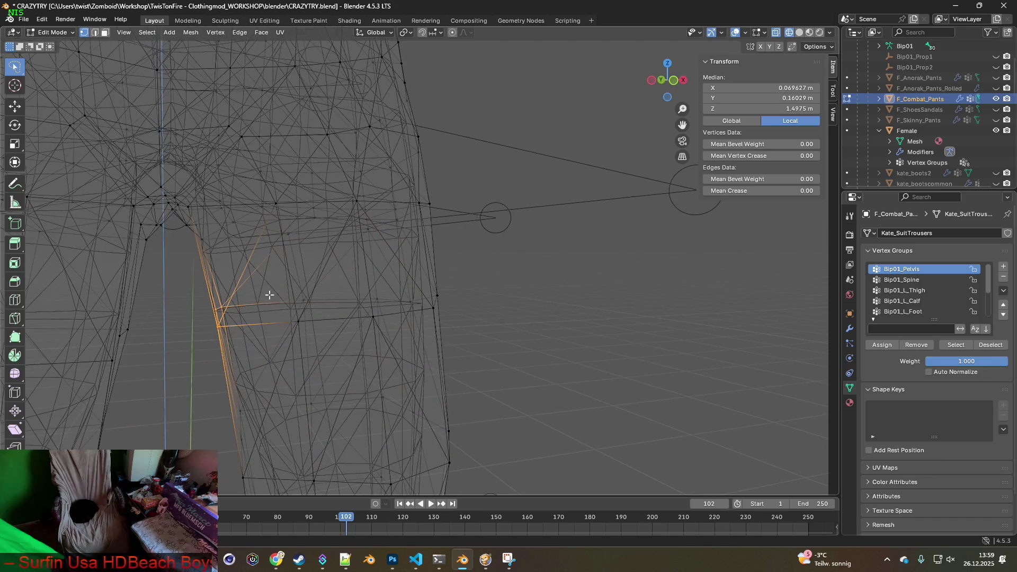
{"action": "key", "text": "g"}
{"action": "key", "text": "x"}
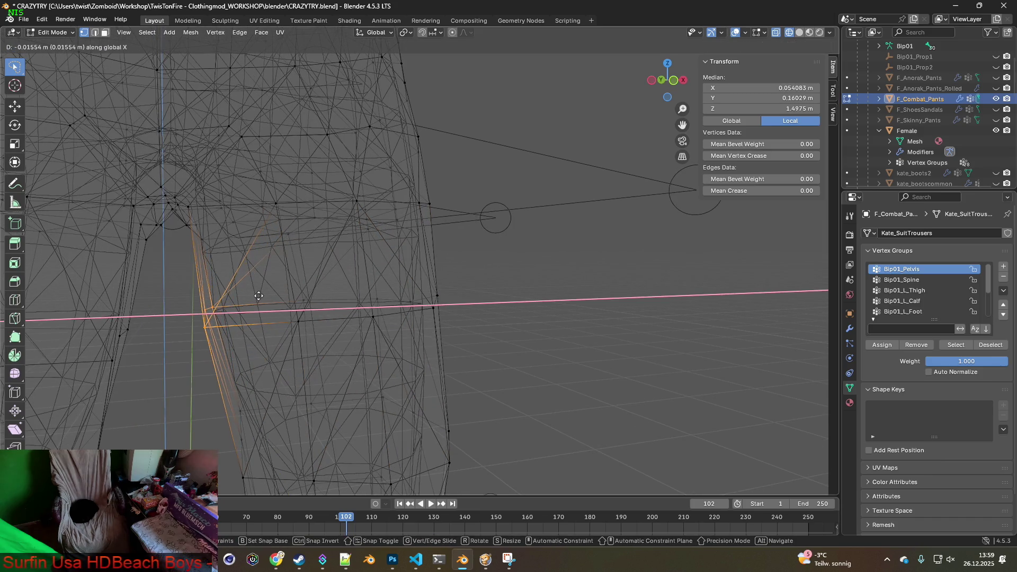
{"action": "left_click", "coordinate": [260, 296]}
Step: Select the left leg band, tilt it slightly around Y and raise it along Z
{"action": "mouse_move", "coordinate": [261, 295]}
{"action": "middle_mouse_down"}
{"action": "mouse_move", "coordinate": [277, 311]}
{"action": "mouse_move", "coordinate": [268, 323]}
{"action": "mouse_move", "coordinate": [466, 211]}
{"action": "mouse_move", "coordinate": [320, 316]}
{"action": "mouse_move", "coordinate": [474, 272]}
{"action": "mouse_move", "coordinate": [357, 298]}
{"action": "mouse_move", "coordinate": [370, 318]}
{"action": "middle_mouse_up"}
{"action": "mouse_move", "coordinate": [79, 289]}
{"action": "right_mouse_down", "text": "ctrl"}
{"action": "mouse_move", "coordinate": [212, 260]}
{"action": "mouse_move", "coordinate": [351, 268]}
{"action": "right_mouse_up", "text": "ctrl"}
{"action": "middle_click_drag", "start_coordinate": [350, 268], "coordinate": [367, 268]}
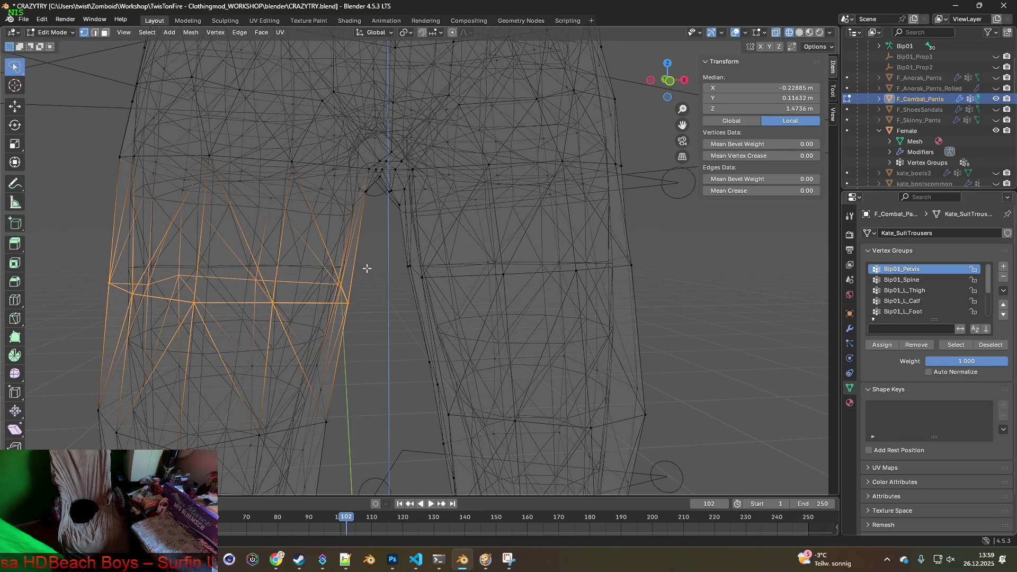
{"action": "key", "text": "r"}
{"action": "key", "text": "y"}
{"action": "left_click", "coordinate": [365, 264]}
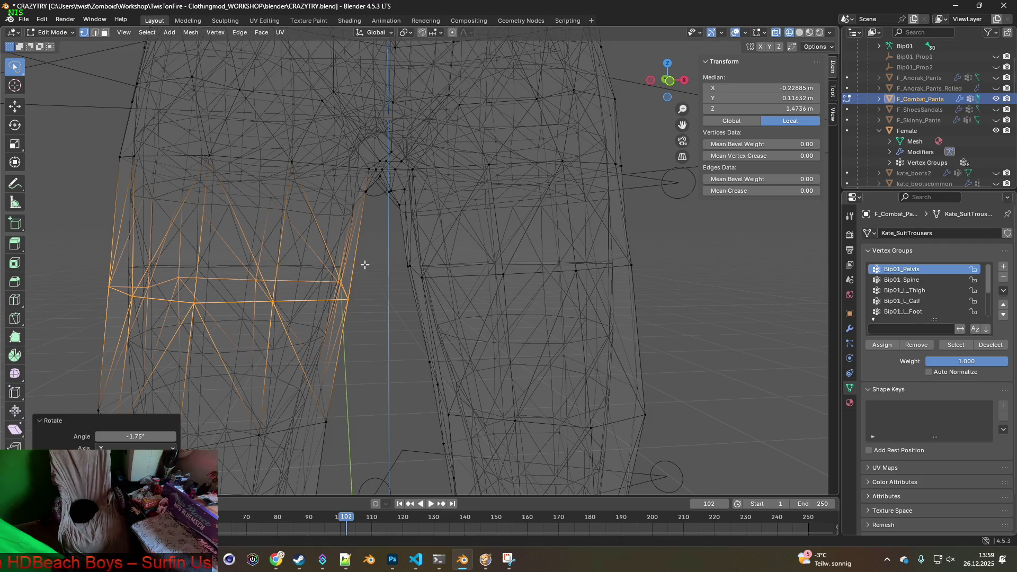
{"action": "key", "text": "g"}
{"action": "key", "text": "z"}
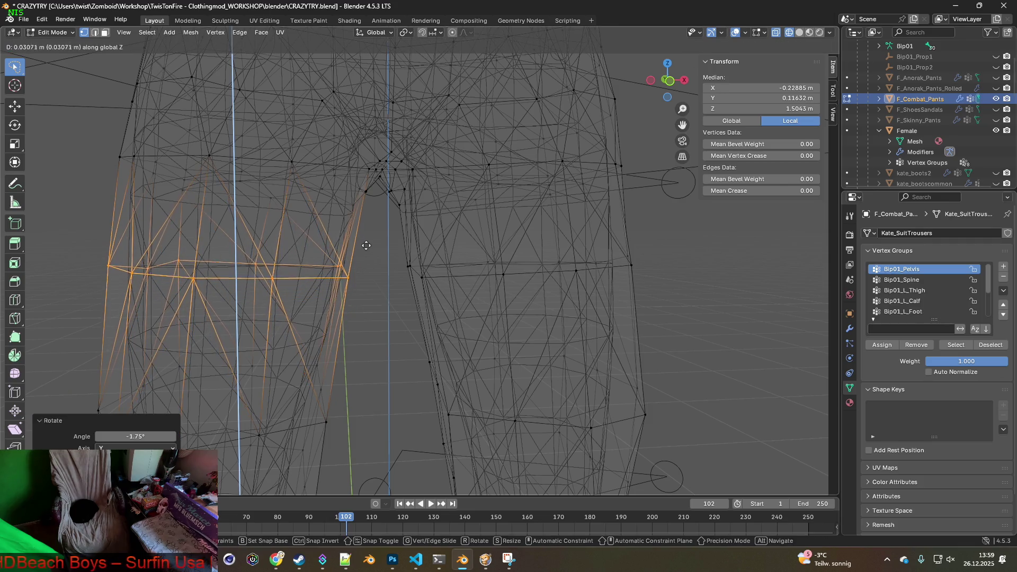
{"action": "left_click", "coordinate": [368, 244]}
Step: Shift the selected crotch vertices sideways along X in two moves
{"action": "mouse_move", "coordinate": [368, 244]}
{"action": "middle_mouse_down"}
{"action": "mouse_move", "coordinate": [345, 261]}
{"action": "mouse_move", "coordinate": [389, 263]}
{"action": "mouse_move", "coordinate": [336, 284]}
{"action": "mouse_move", "coordinate": [372, 263]}
{"action": "mouse_move", "coordinate": [358, 291]}
{"action": "mouse_move", "coordinate": [375, 234]}
{"action": "mouse_move", "coordinate": [374, 244]}
{"action": "middle_mouse_up"}
{"action": "key", "text": "g"}
{"action": "key", "text": "y"}
{"action": "key", "text": "x"}
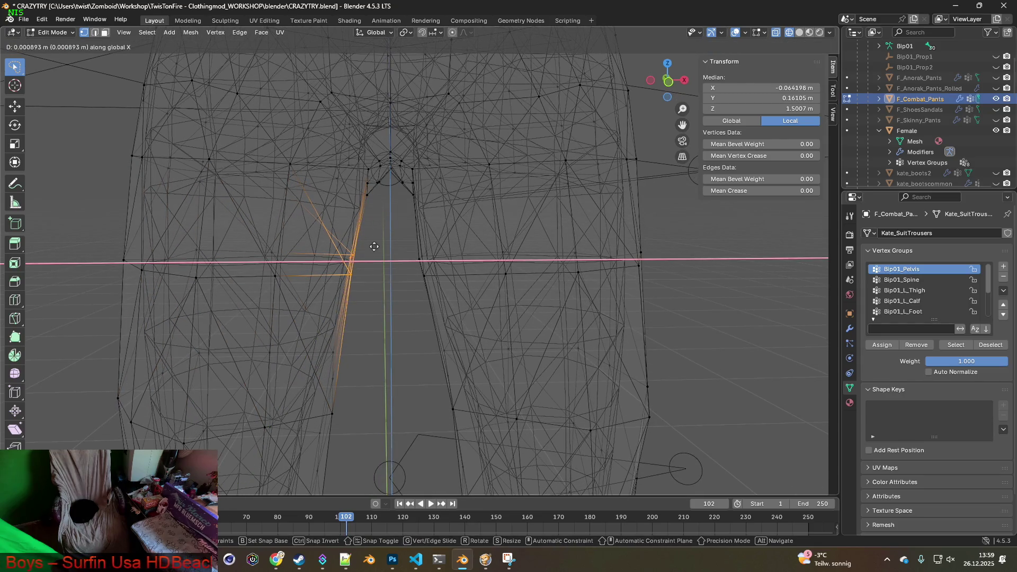
{"action": "left_click", "coordinate": [383, 246]}
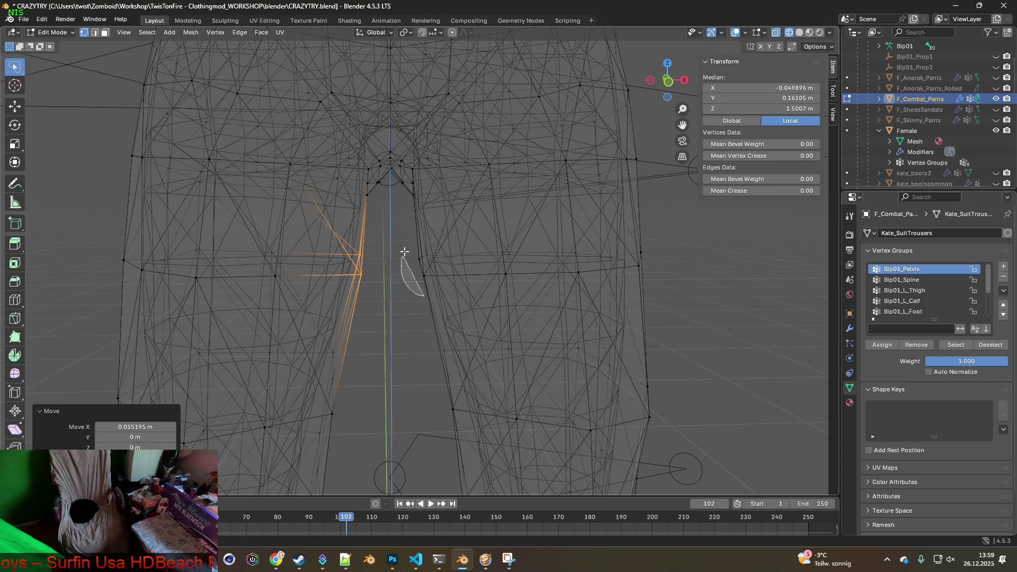
{"action": "key", "text": "g"}
{"action": "key", "text": "x"}
{"action": "left_click", "coordinate": [472, 250]}
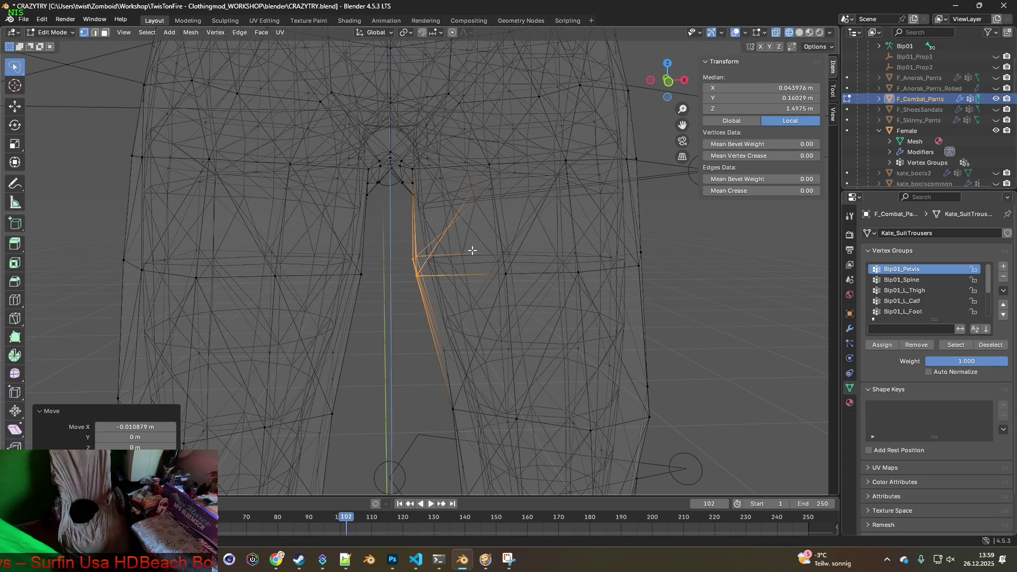
Step: Nudge a vertex on the left hip edge along X
{"action": "scroll", "coordinate": [352, 295], "scroll_direction": "up", "scroll_amount": 4}
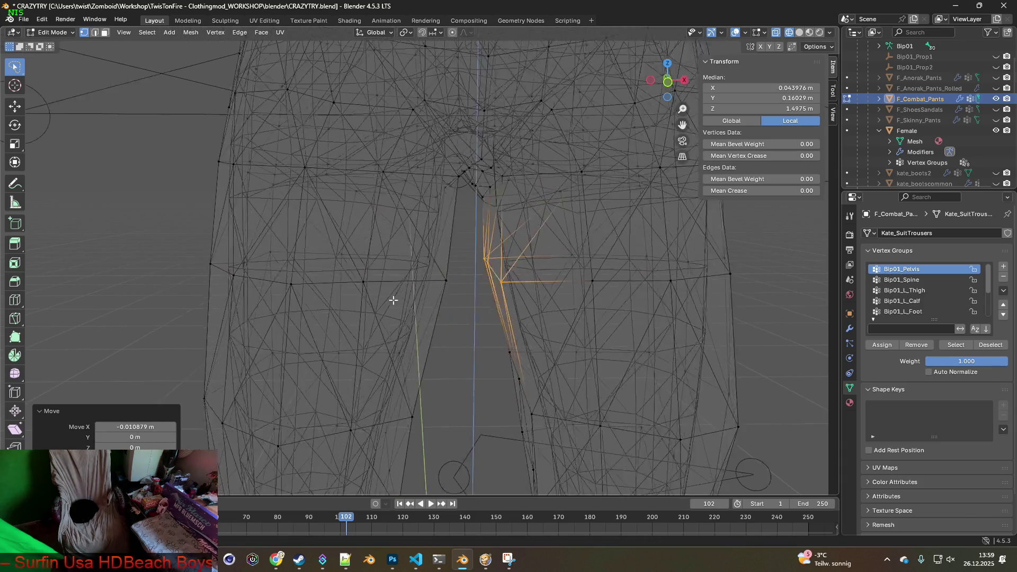
{"action": "middle_click_drag", "start_coordinate": [336, 299], "coordinate": [366, 302]}
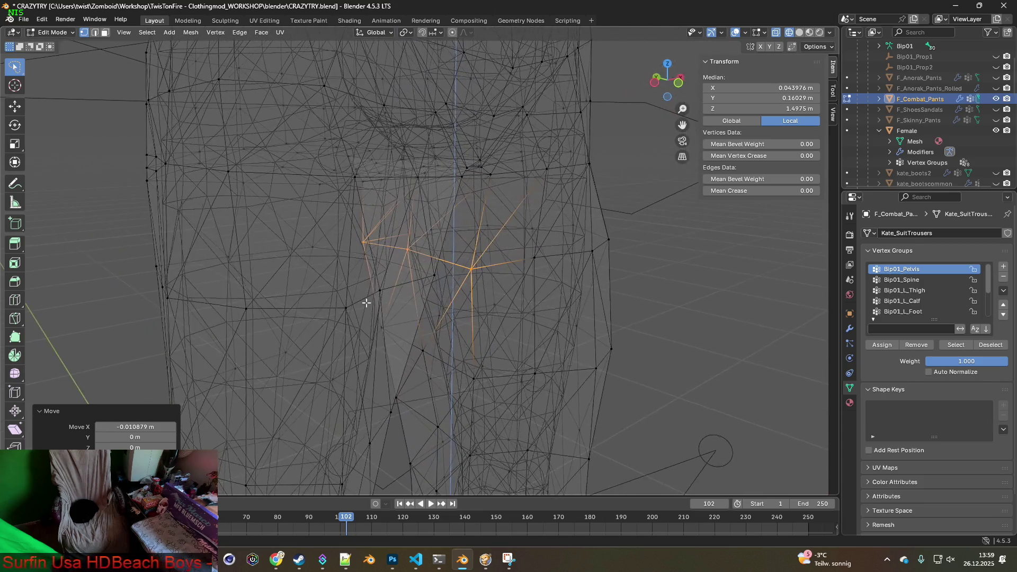
{"action": "left_click", "coordinate": [161, 282]}
{"action": "middle_click_drag", "start_coordinate": [220, 289], "coordinate": [211, 288]}
{"action": "key", "text": "g"}
{"action": "key", "text": "x"}
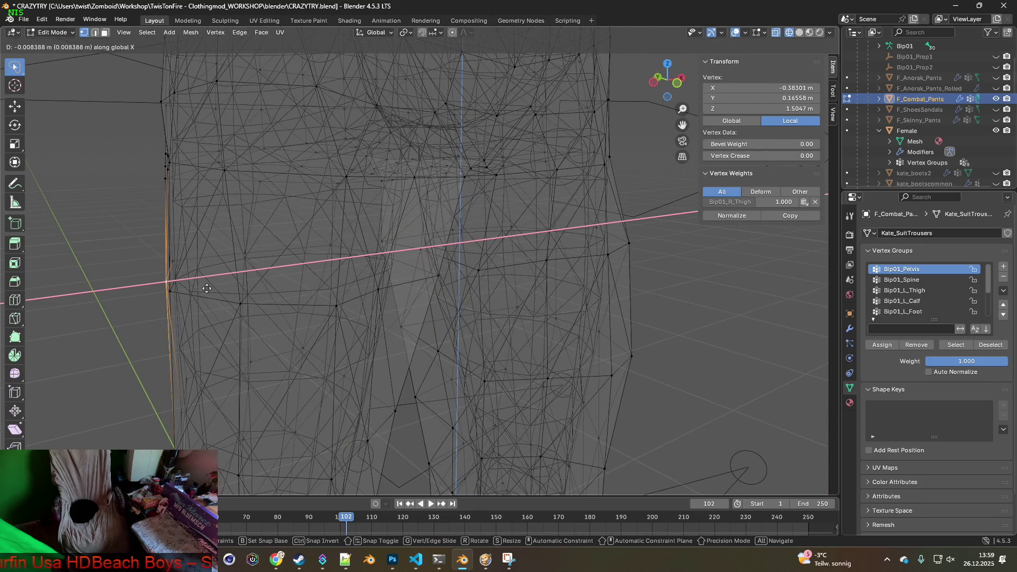
{"action": "left_click", "coordinate": [202, 288]}
Step: Nudge two vertices on the right hip edge along X
{"action": "mouse_move", "coordinate": [201, 288]}
{"action": "middle_mouse_down"}
{"action": "mouse_move", "coordinate": [375, 302]}
{"action": "mouse_move", "coordinate": [477, 277]}
{"action": "mouse_move", "coordinate": [459, 272]}
{"action": "mouse_move", "coordinate": [647, 314]}
{"action": "mouse_move", "coordinate": [572, 246]}
{"action": "mouse_move", "coordinate": [627, 234]}
{"action": "mouse_move", "coordinate": [578, 241]}
{"action": "mouse_move", "coordinate": [583, 248]}
{"action": "middle_mouse_up"}
{"action": "left_click", "coordinate": [573, 239]}
{"action": "key", "text": "g"}
{"action": "key", "text": "x"}
{"action": "left_click", "coordinate": [630, 237]}
{"action": "left_click", "coordinate": [667, 279]}
{"action": "key", "text": "g"}
{"action": "key", "text": "x"}
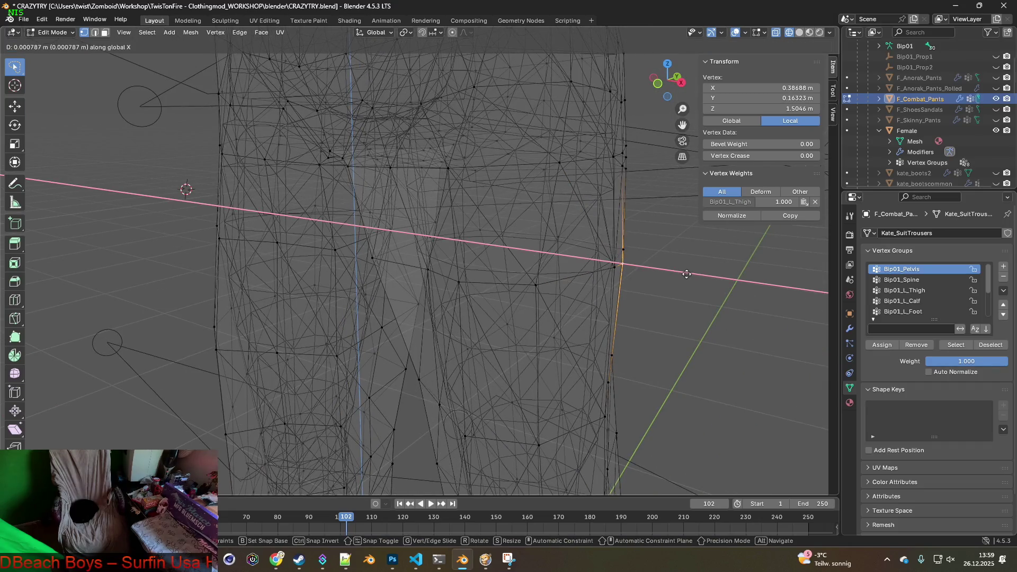
{"action": "left_click", "coordinate": [683, 272]}
{"action": "mouse_move", "coordinate": [683, 272]}
{"action": "middle_mouse_down"}
{"action": "mouse_move", "coordinate": [611, 279]}
{"action": "mouse_move", "coordinate": [572, 227]}
{"action": "mouse_move", "coordinate": [538, 295]}
{"action": "mouse_move", "coordinate": [556, 366]}
{"action": "mouse_move", "coordinate": [532, 316]}
{"action": "mouse_move", "coordinate": [507, 320]}
{"action": "mouse_move", "coordinate": [535, 318]}
{"action": "mouse_move", "coordinate": [508, 274]}
{"action": "mouse_move", "coordinate": [500, 287]}
{"action": "mouse_move", "coordinate": [509, 314]}
{"action": "middle_mouse_up"}
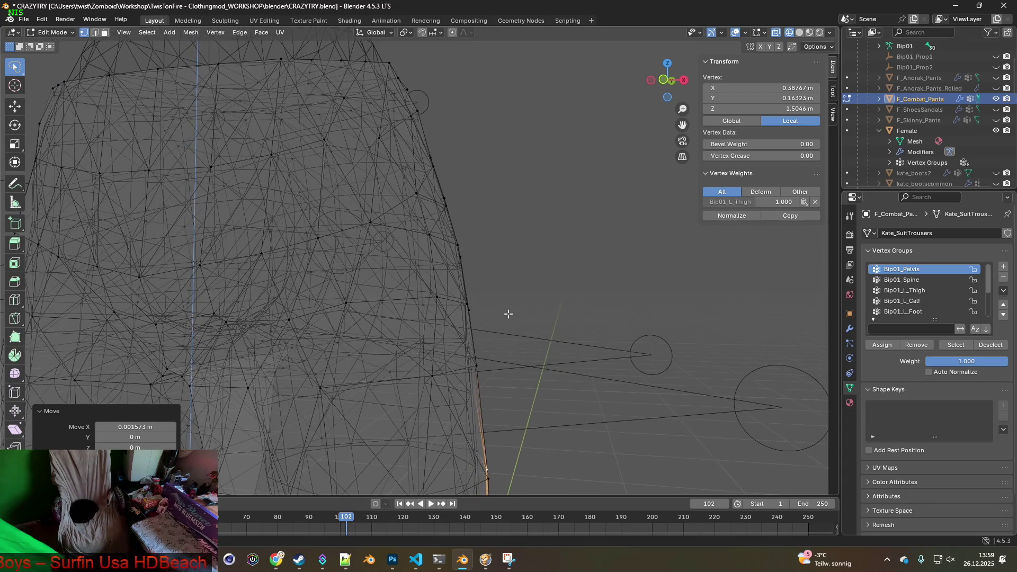
Step: Set proportional falloff to Smooth and pull one upper hip vertex outward
{"action": "left_click", "coordinate": [503, 408]}
{"action": "left_click", "coordinate": [460, 245]}
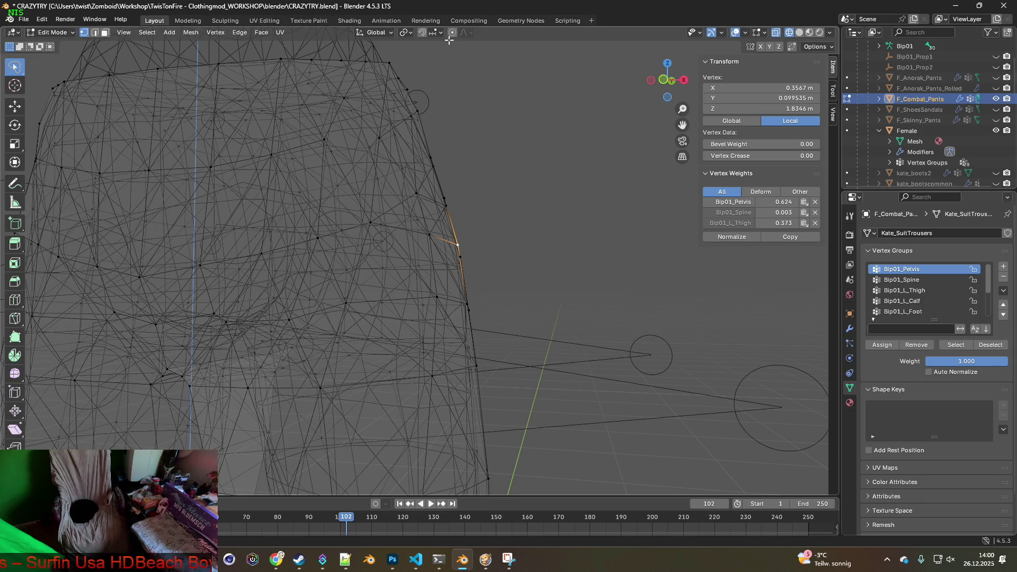
{"action": "middle_click_drag", "start_coordinate": [490, 181], "coordinate": [514, 267]}
{"action": "left_click", "coordinate": [469, 34]}
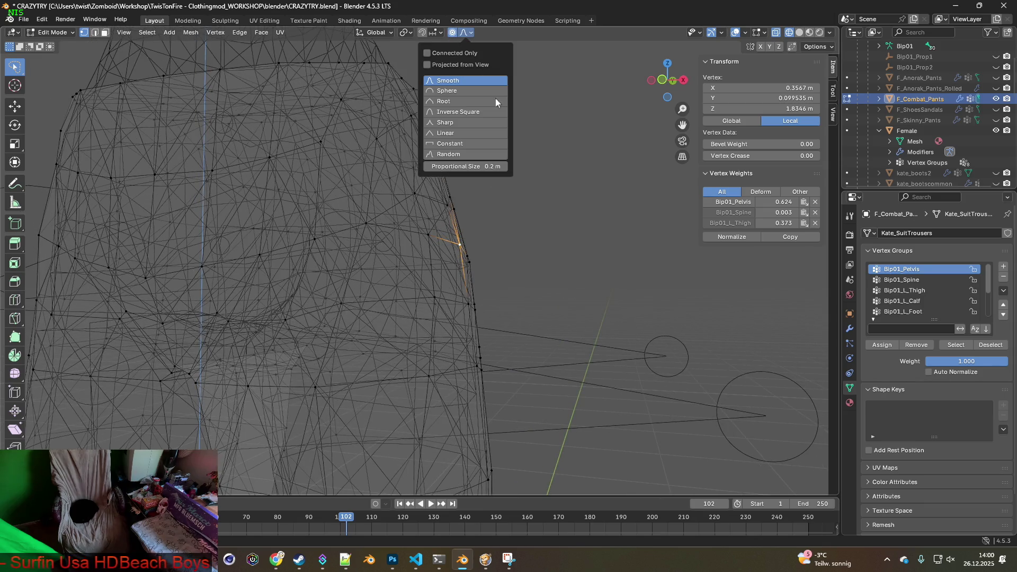
{"action": "left_click", "coordinate": [461, 81]}
{"action": "middle_click_drag", "start_coordinate": [524, 222], "coordinate": [552, 261]}
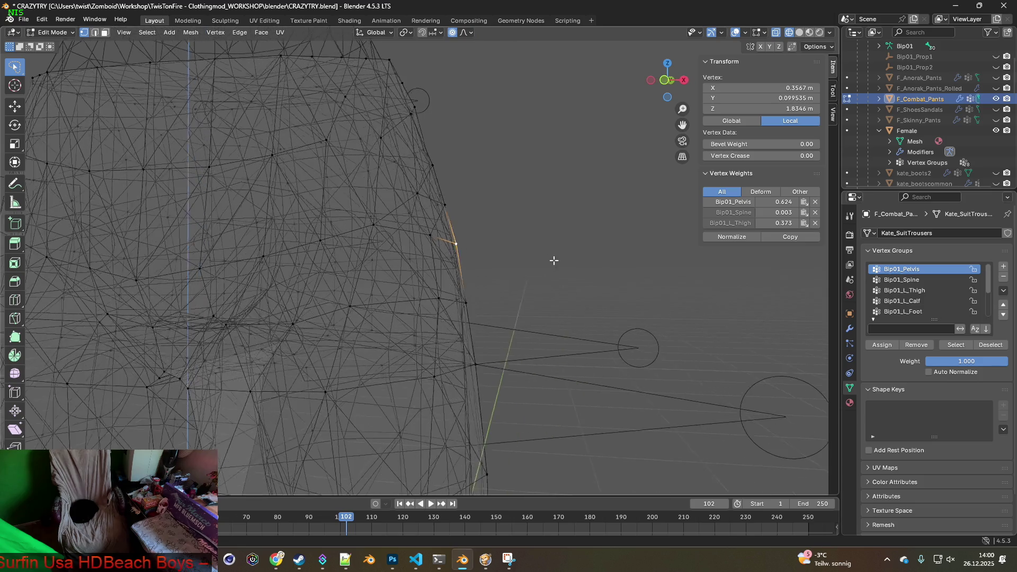
{"action": "key", "text": "g"}
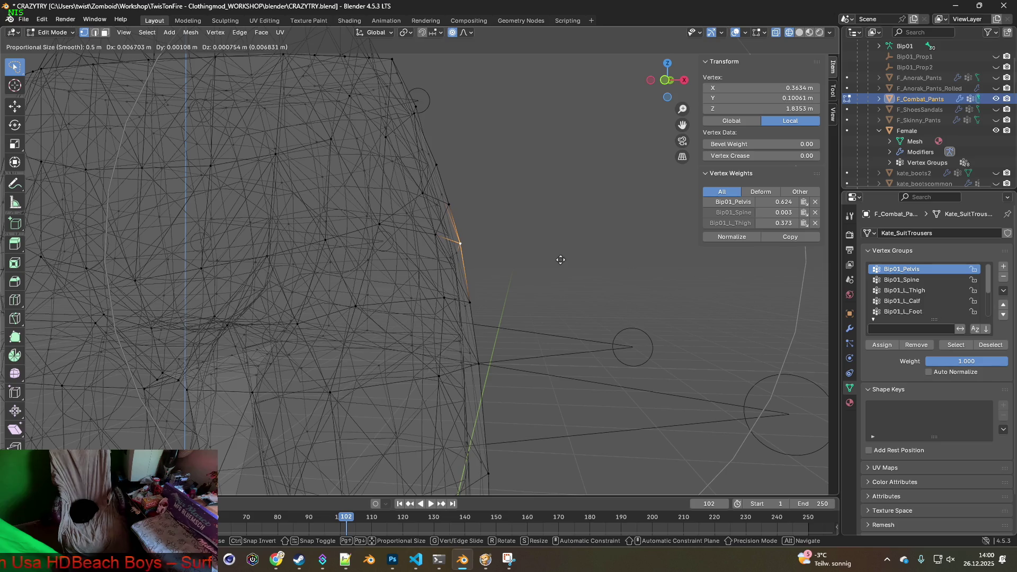
{"action": "left_click", "coordinate": [560, 262]}
Step: Pull the matching upper hip vertex and a lower hip vertex on the other side outward
{"action": "mouse_move", "coordinate": [538, 275]}
{"action": "middle_mouse_down"}
{"action": "mouse_move", "coordinate": [509, 287]}
{"action": "mouse_move", "coordinate": [316, 286]}
{"action": "mouse_move", "coordinate": [497, 273]}
{"action": "mouse_move", "coordinate": [379, 265]}
{"action": "mouse_move", "coordinate": [304, 227]}
{"action": "middle_mouse_up"}
{"action": "left_click", "coordinate": [313, 225]}
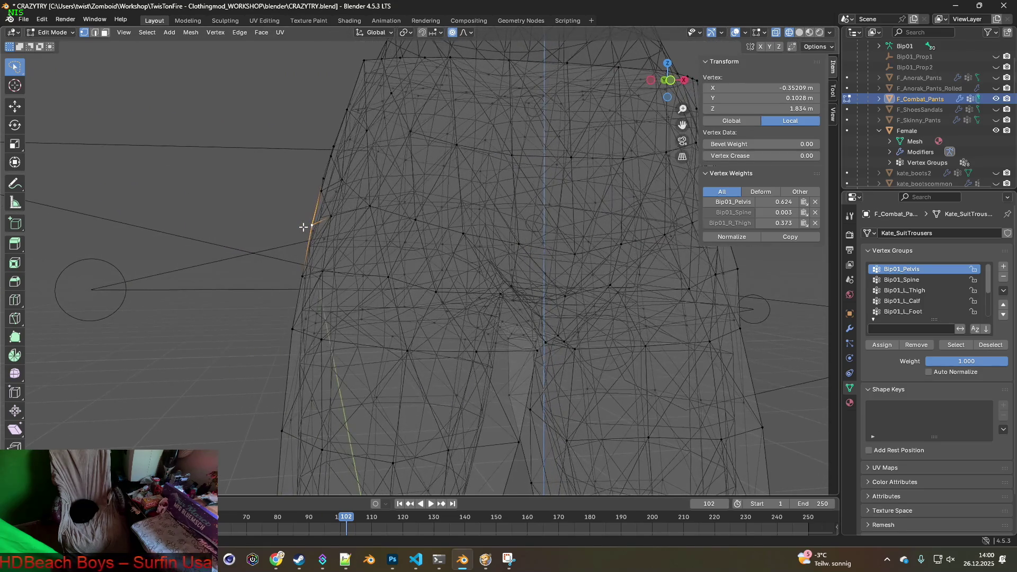
{"action": "key", "text": "g"}
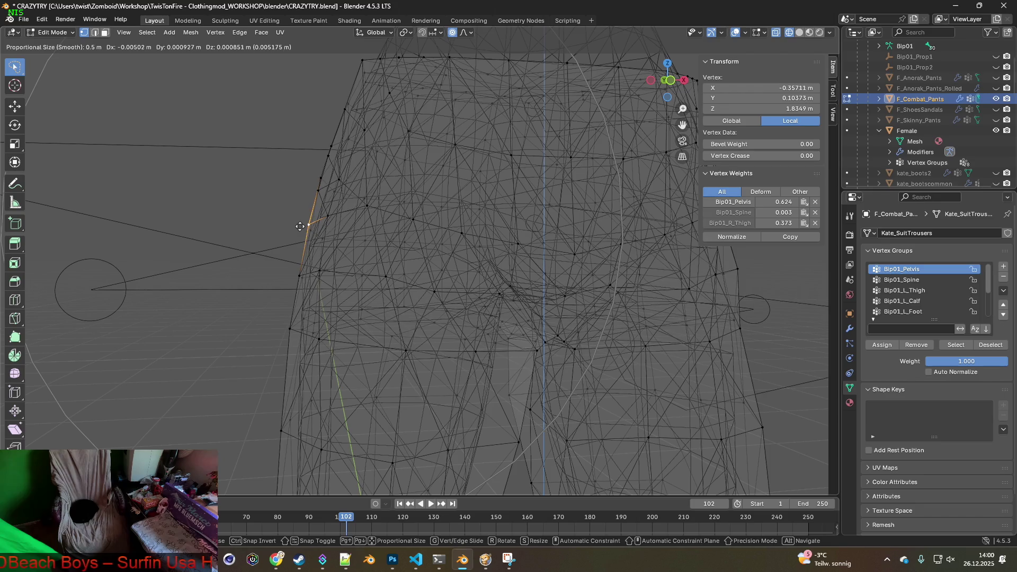
{"action": "left_click", "coordinate": [300, 226]}
{"action": "left_click", "coordinate": [297, 275]}
{"action": "key", "text": "g"}
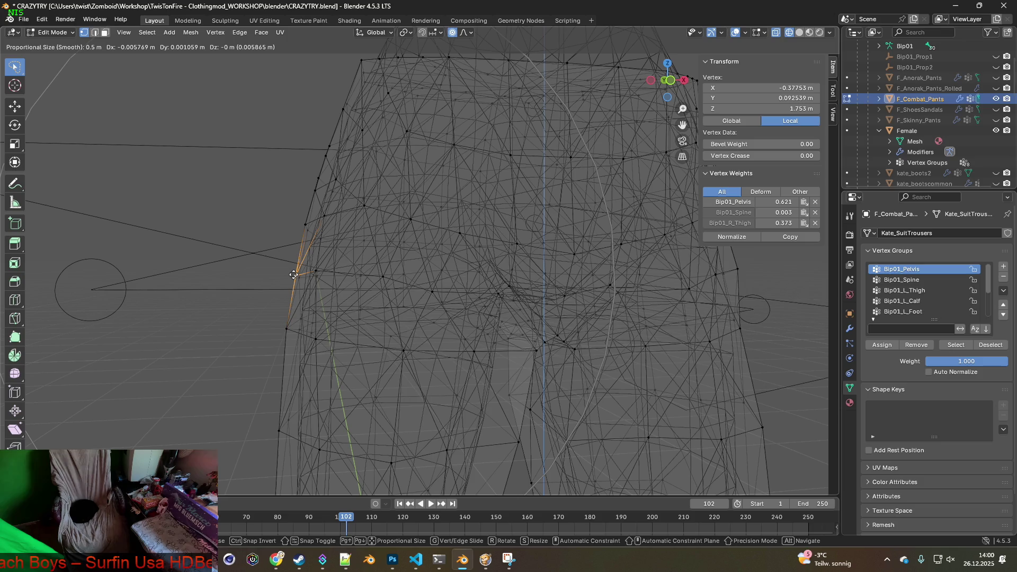
{"action": "left_click", "coordinate": [293, 275]}
{"action": "scroll", "coordinate": [434, 296], "scroll_direction": "down", "scroll_amount": 3}
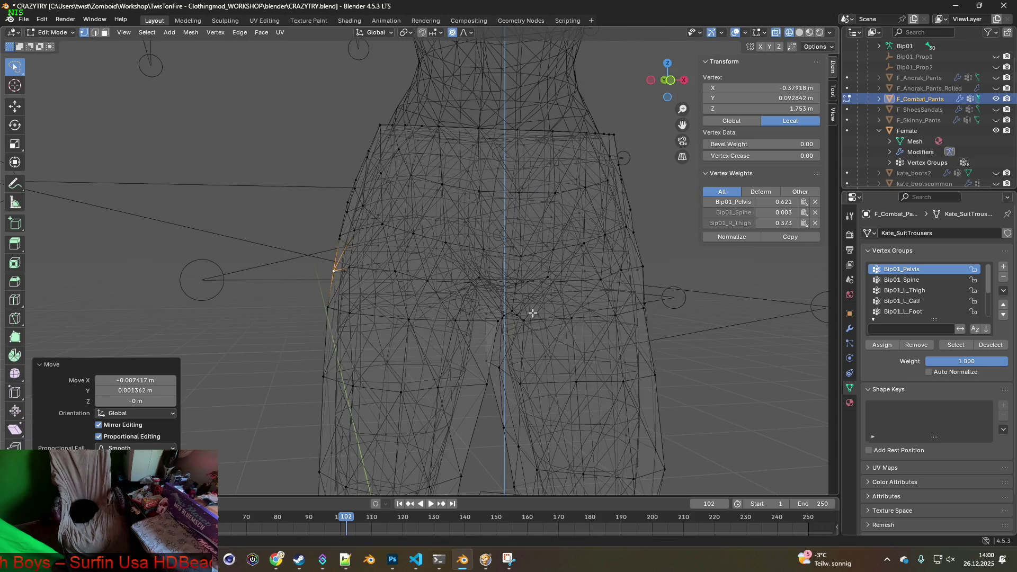
{"action": "left_click", "coordinate": [62, 34]}
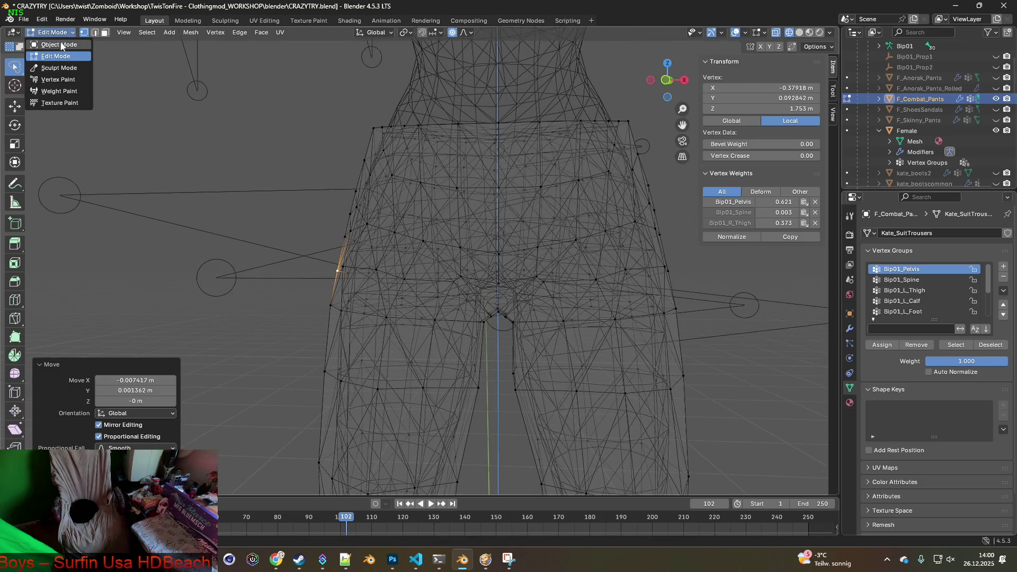
Step: Return to Object Mode and hide the Female body mesh
{"action": "left_click", "coordinate": [50, 43]}
{"action": "scroll", "coordinate": [480, 209], "scroll_direction": "down", "scroll_amount": 4}
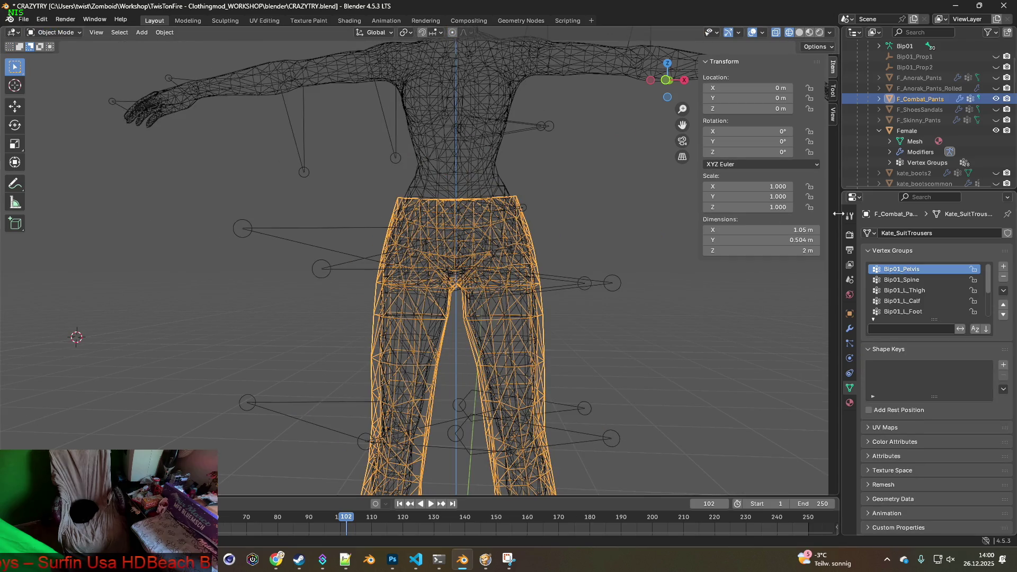
{"action": "left_click", "coordinate": [996, 131]}
{"action": "scroll", "coordinate": [540, 260], "scroll_direction": "down", "scroll_amount": 1}
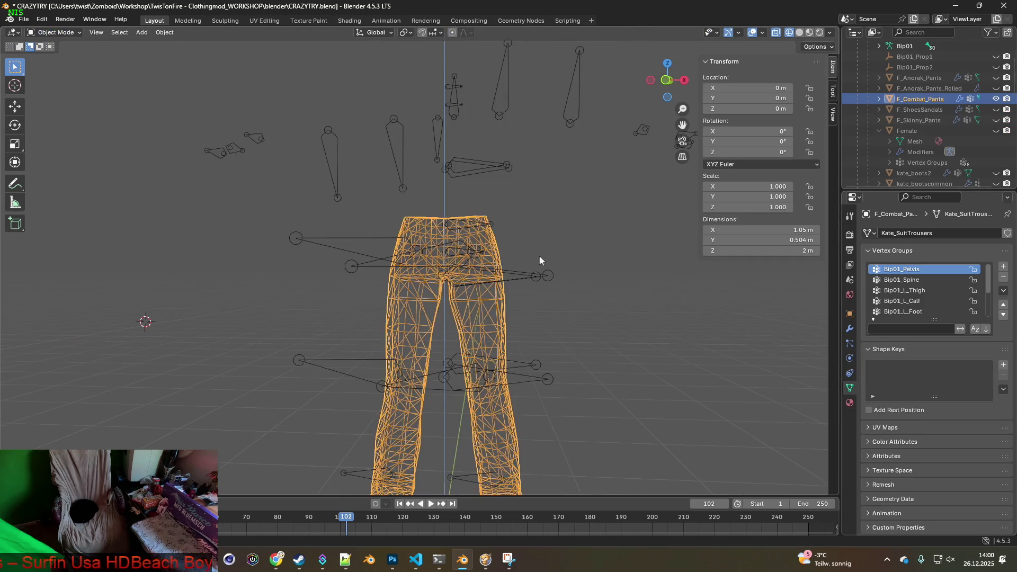
{"action": "scroll", "coordinate": [539, 260], "scroll_direction": "down", "scroll_amount": 2}
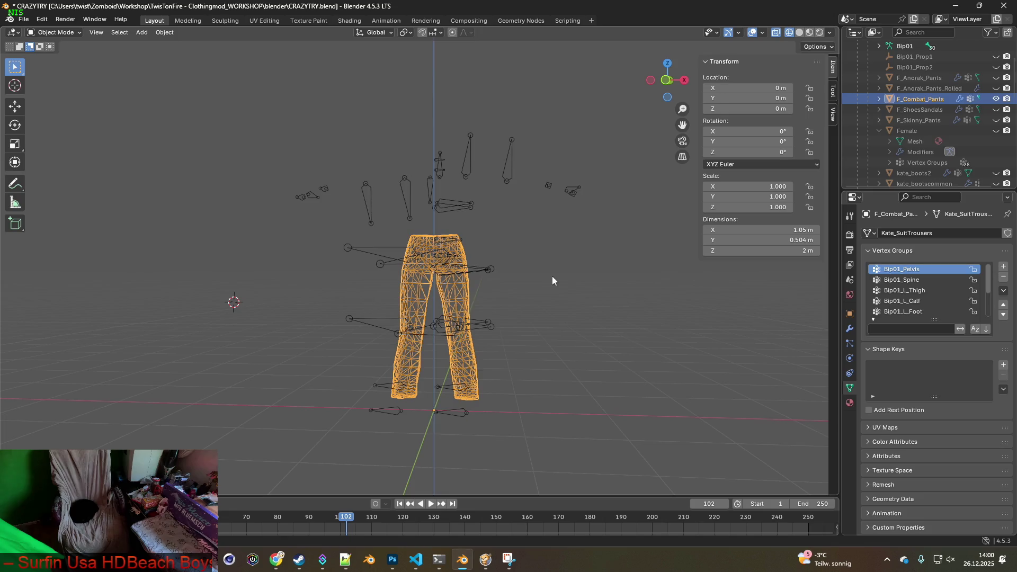
Step: Export the pants over clothes/F_Combat_Pants.fbx using the saved 0.10-scale preset
{"action": "left_click", "coordinate": [23, 20]}
{"action": "mouse_move", "coordinate": [56, 179]}
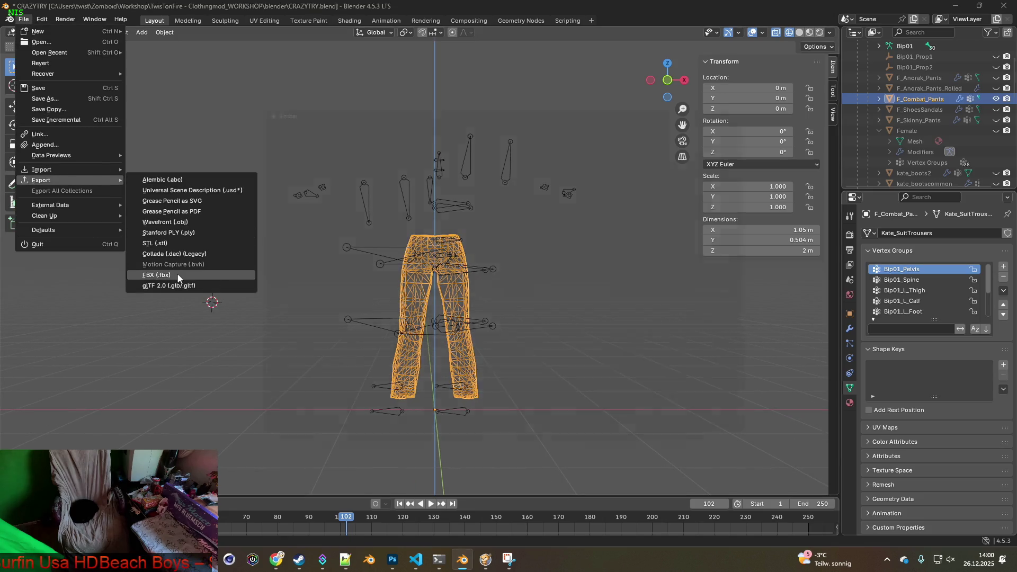
{"action": "left_click", "coordinate": [179, 276]}
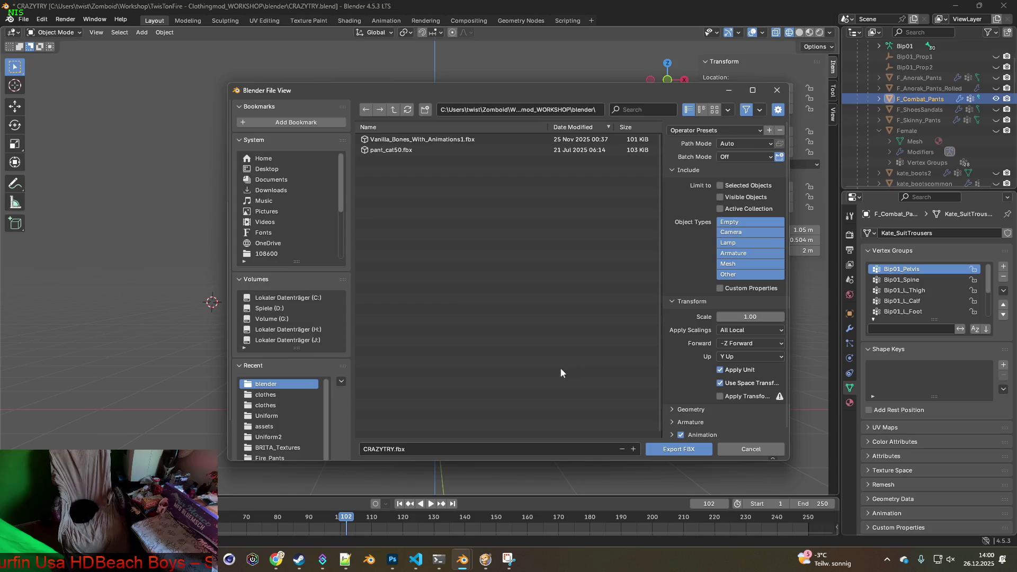
{"action": "left_click", "coordinate": [281, 396]}
{"action": "left_click", "coordinate": [424, 139]}
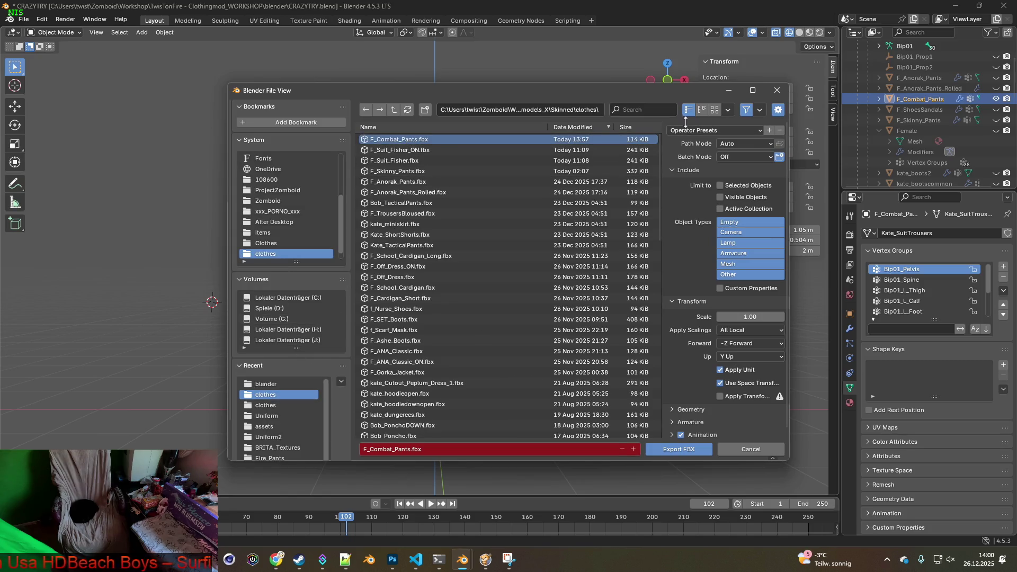
{"action": "left_click", "coordinate": [730, 130]}
{"action": "left_click", "coordinate": [749, 156]}
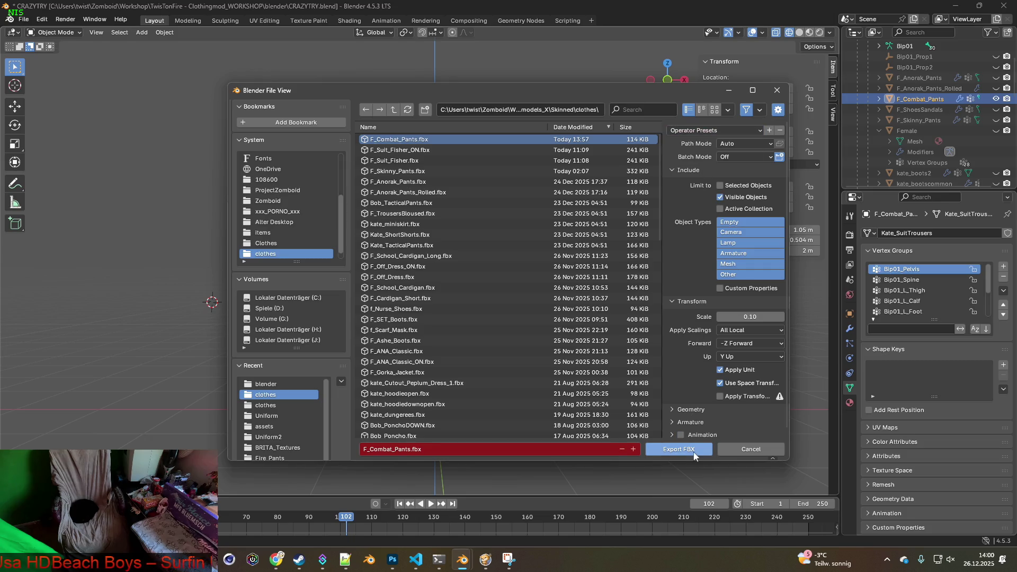
{"action": "left_click", "coordinate": [698, 449]}
{"action": "left_click", "coordinate": [509, 559]}
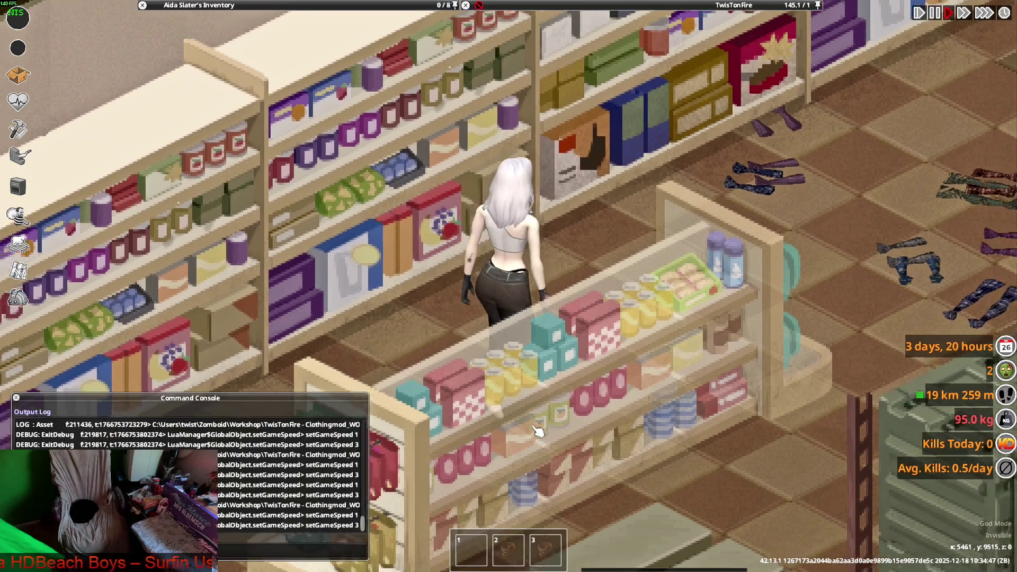
Step: Walk the character around the store aisles to view the pants from several sides
{"action": "key", "text": "d"}
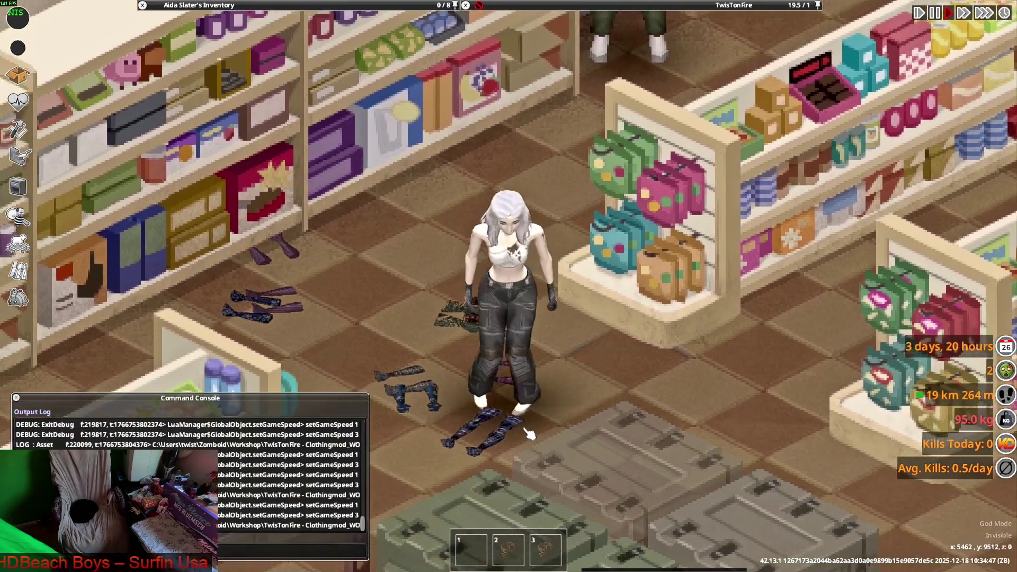
{"action": "key", "text": "w"}
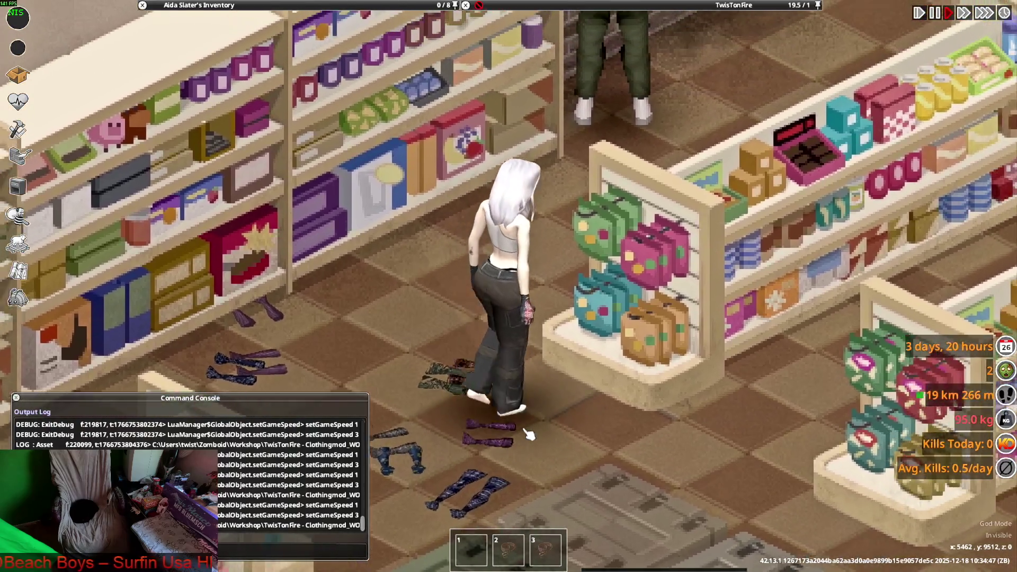
{"action": "key", "text": "s"}
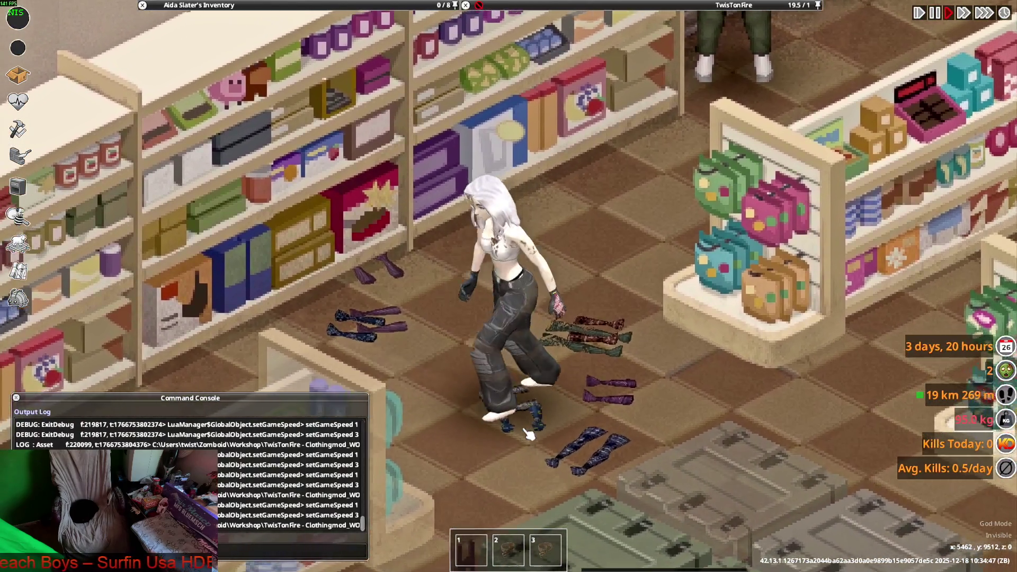
{"action": "key", "text": "s"}
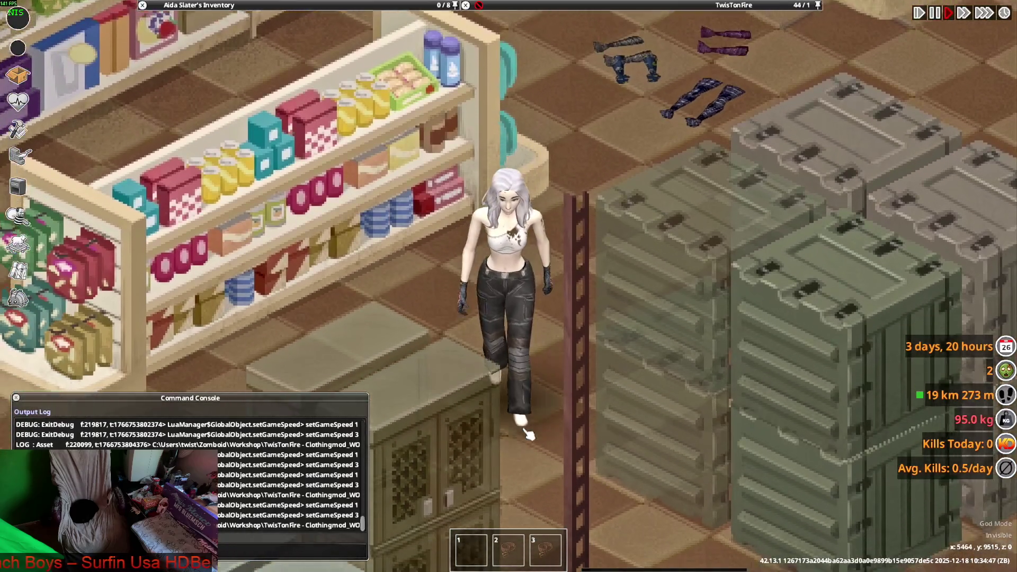
{"action": "key", "text": "w"}
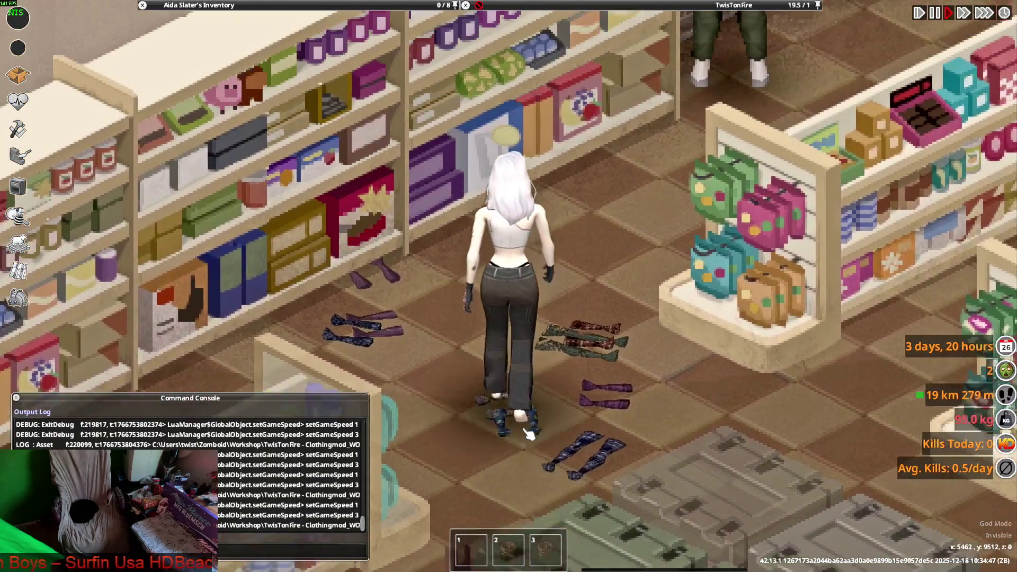
{"action": "key", "text": "s"}
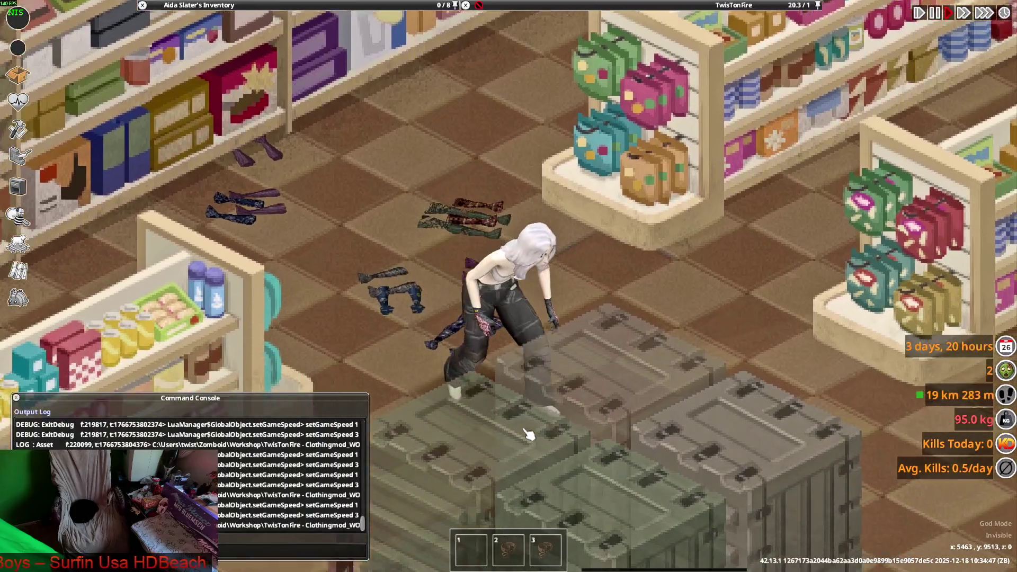
{"action": "key", "text": "w"}
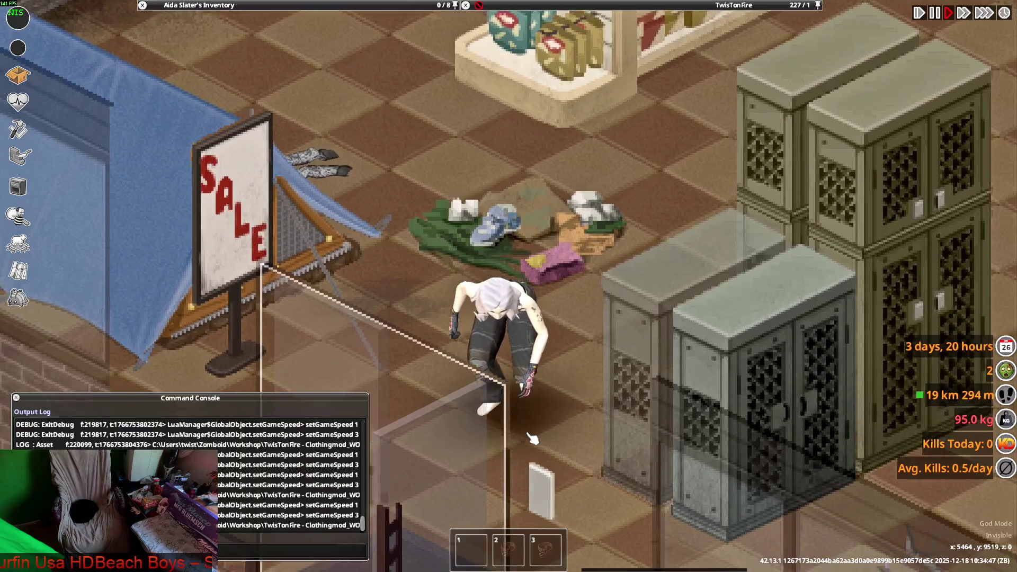
{"action": "key", "text": "w"}
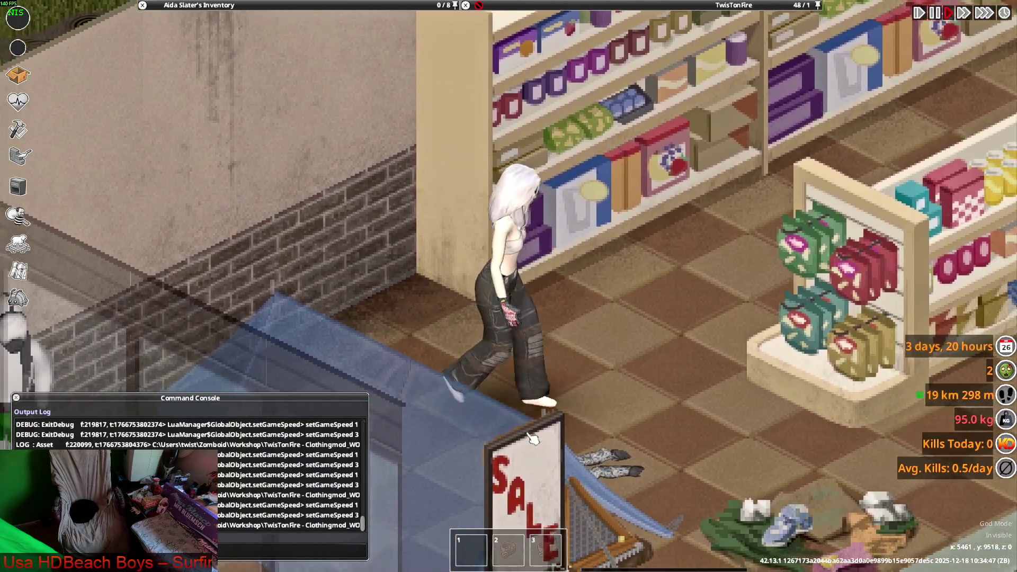
{"action": "key", "text": "d"}
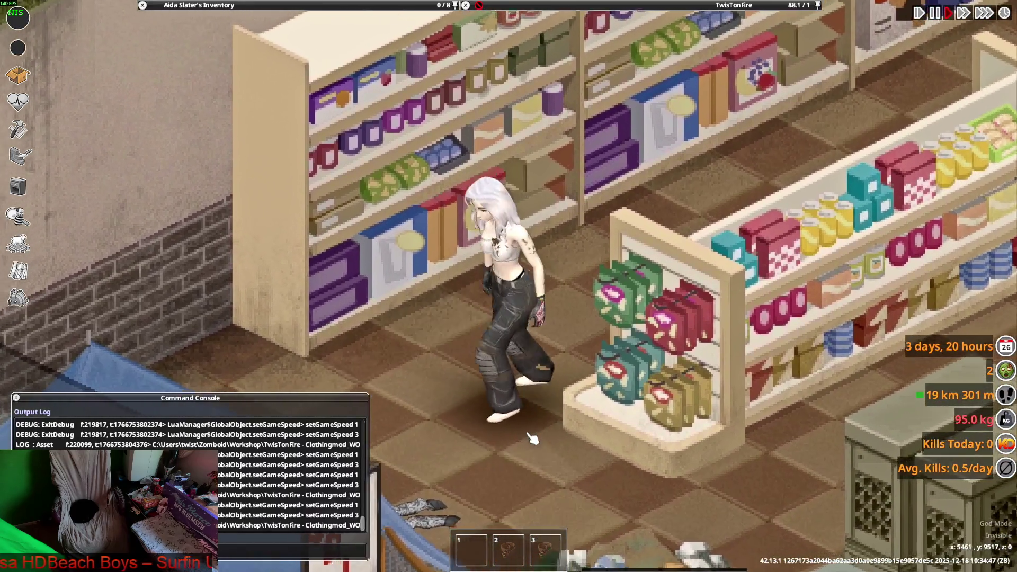
{"action": "key", "text": "d"}
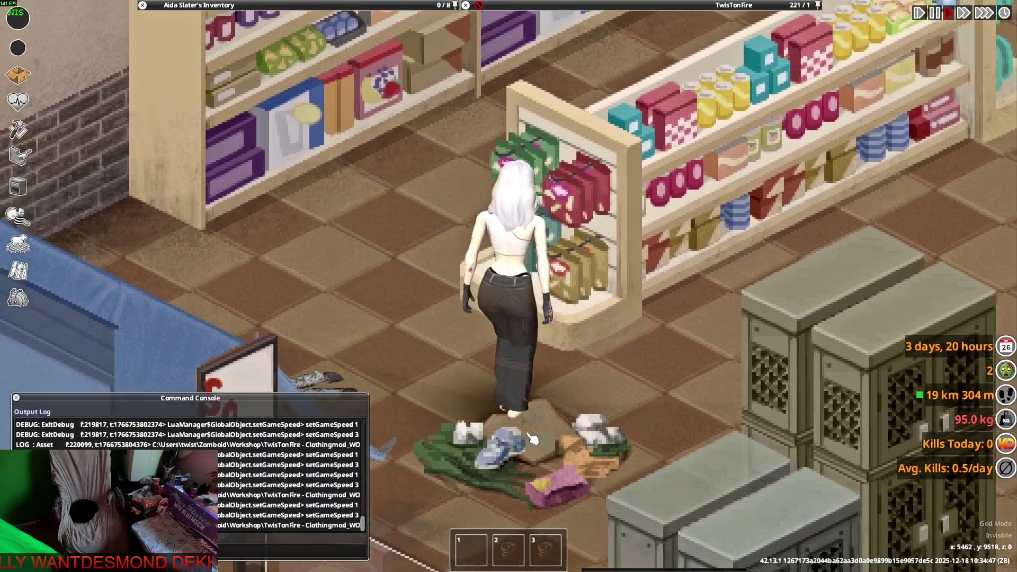
{"action": "key", "text": "s"}
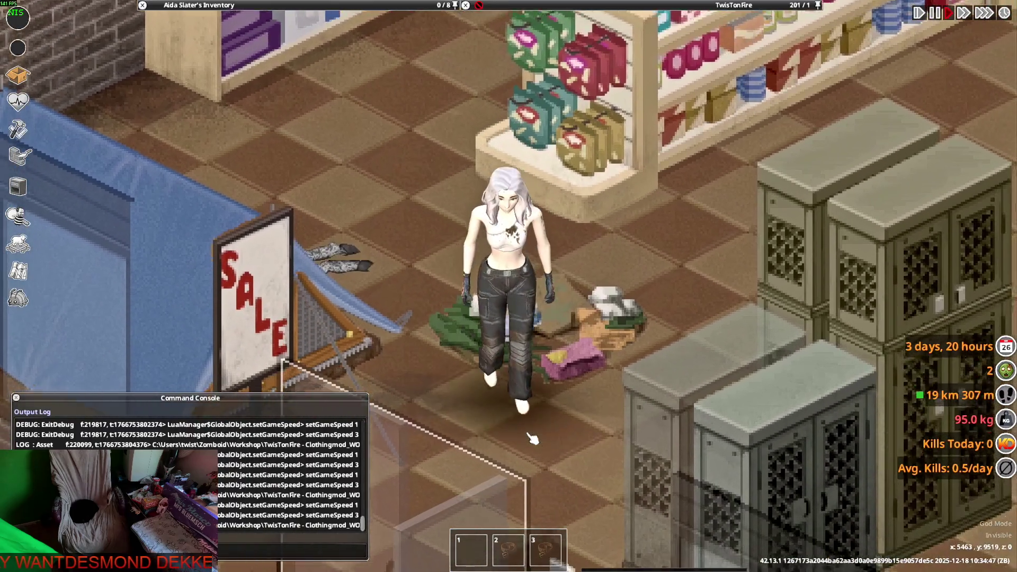
{"action": "key", "text": "w"}
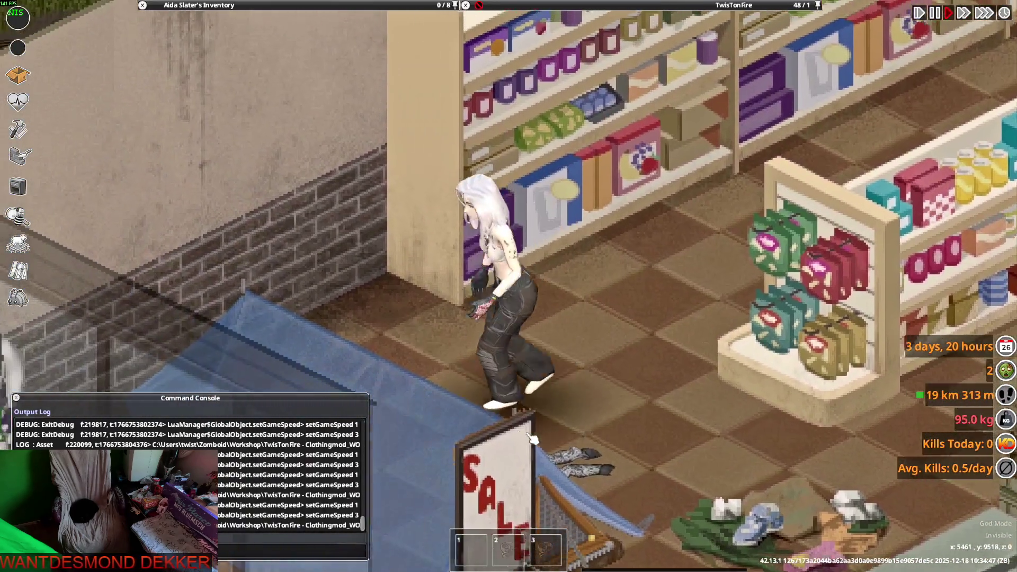
{"action": "key", "text": "s"}
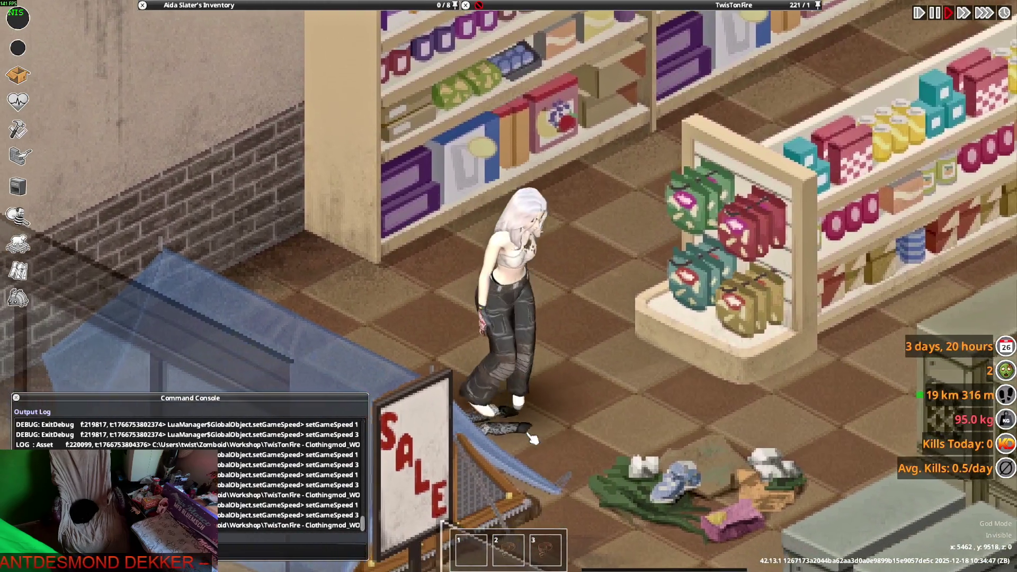
{"action": "key", "text": "w"}
Step: Switch back to Blender and open the Edit menu
{"action": "key", "text": "a"}
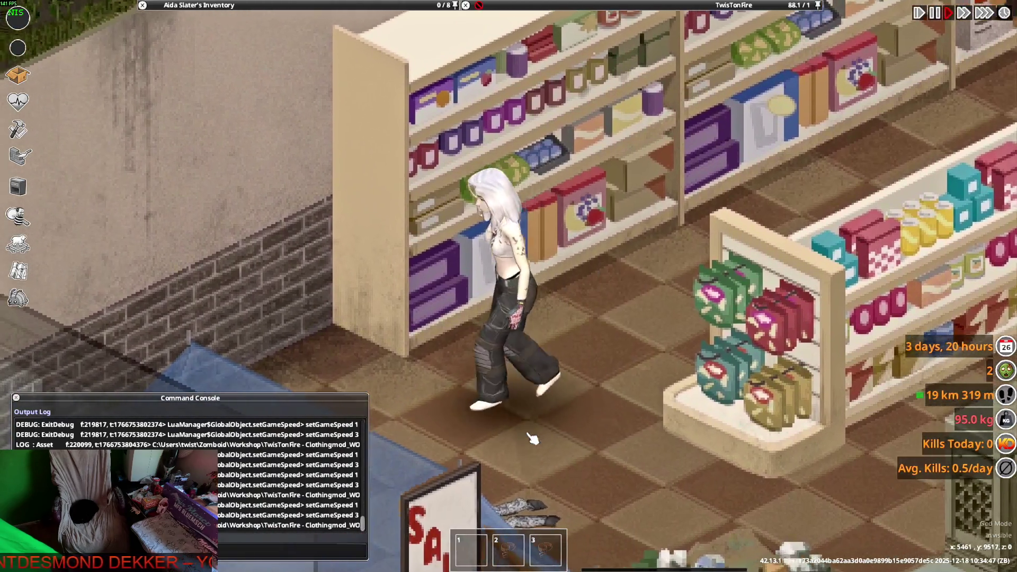
{"action": "key", "text": "alt+Tab"}
{"action": "left_click", "coordinate": [41, 19]}
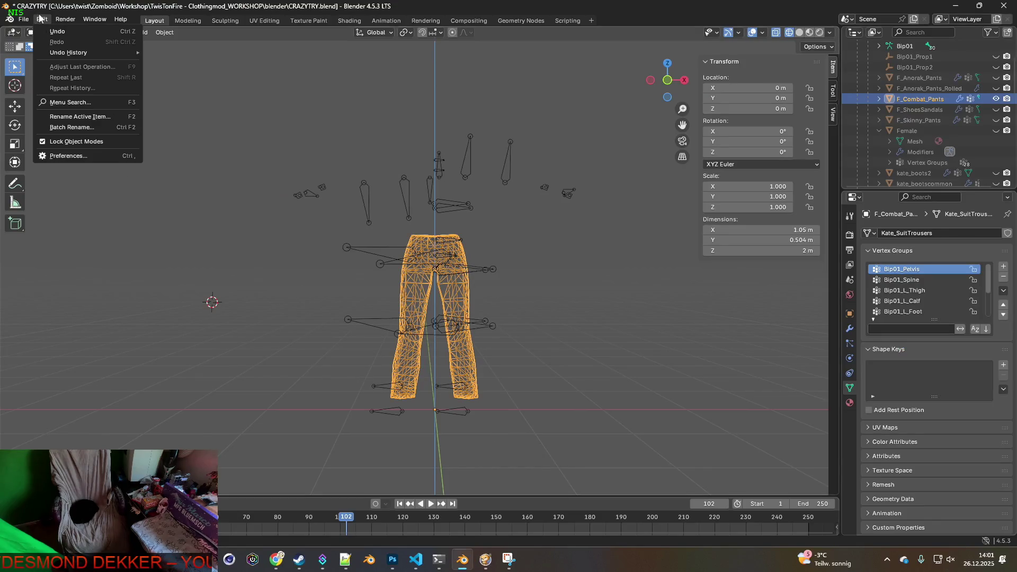
Step: Roll the pants back to an earlier Select entry in Edit > Undo History
{"action": "mouse_move", "coordinate": [126, 55]}
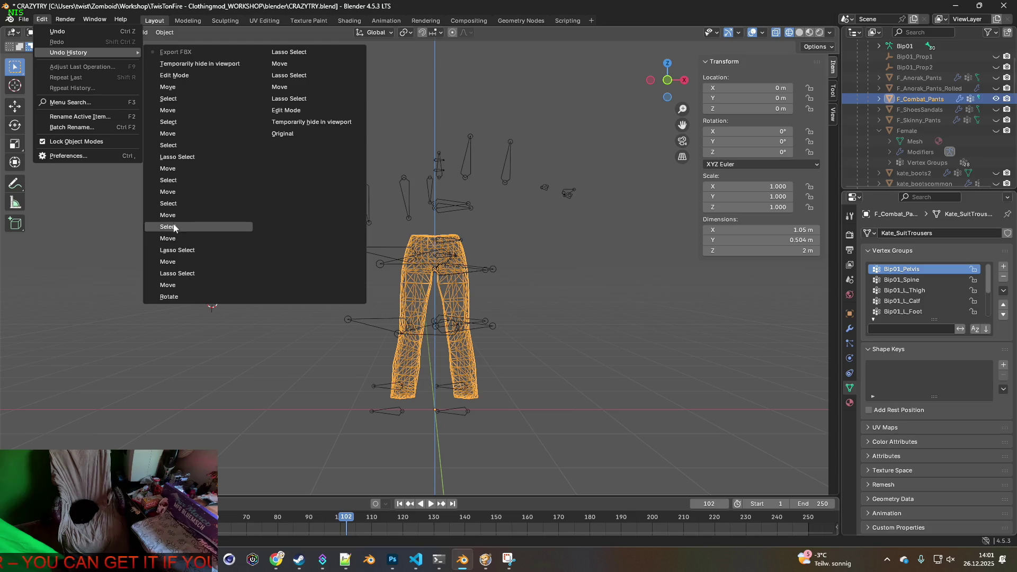
{"action": "left_click", "coordinate": [174, 227]}
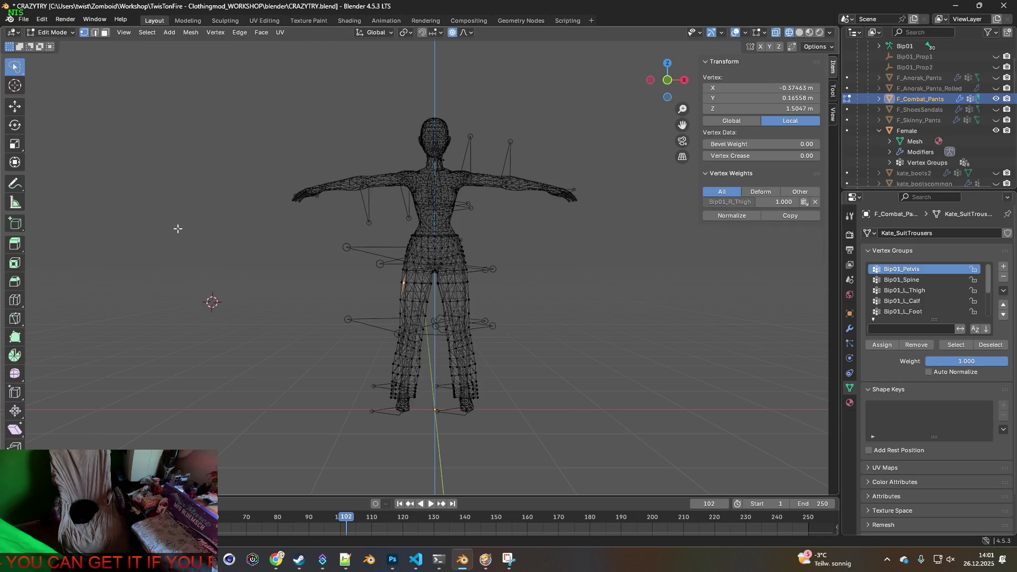
Step: Set the proportional editing falloff to Smooth and shift the first back-hip vertex
{"action": "scroll", "coordinate": [406, 277], "scroll_direction": "up", "scroll_amount": 3}
{"action": "mouse_move", "coordinate": [468, 280]}
{"action": "middle_mouse_down"}
{"action": "mouse_move", "coordinate": [632, 279]}
{"action": "mouse_move", "coordinate": [515, 288]}
{"action": "mouse_move", "coordinate": [488, 302]}
{"action": "mouse_move", "coordinate": [507, 286]}
{"action": "mouse_move", "coordinate": [454, 143]}
{"action": "middle_mouse_up"}
{"action": "scroll", "coordinate": [511, 300], "scroll_direction": "up", "scroll_amount": 3}
{"action": "left_click", "coordinate": [471, 33]}
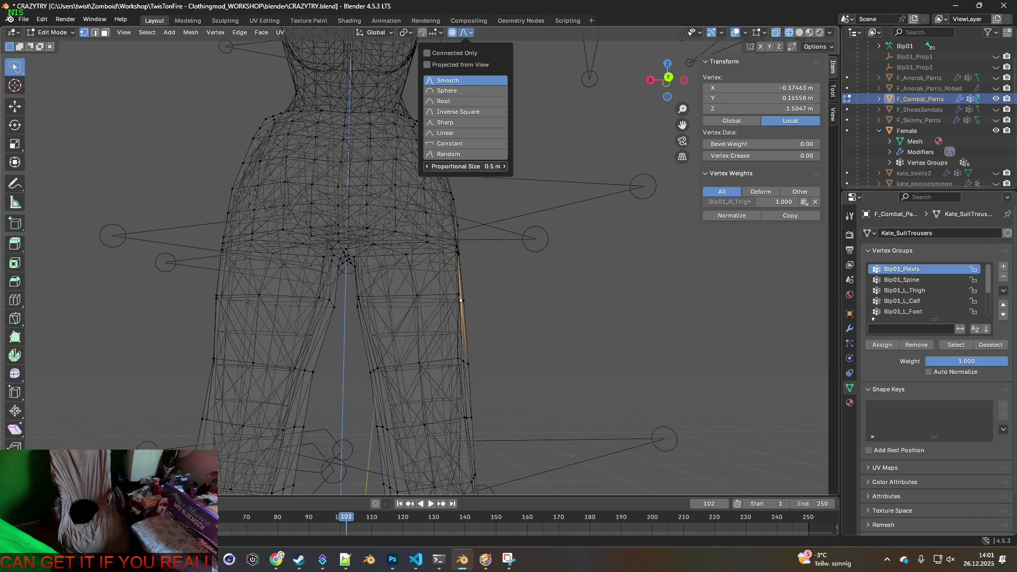
{"action": "mouse_move", "coordinate": [511, 288]}
{"action": "middle_mouse_down"}
{"action": "mouse_move", "coordinate": [482, 284]}
{"action": "mouse_move", "coordinate": [502, 277]}
{"action": "middle_mouse_up"}
{"action": "key", "text": "g"}
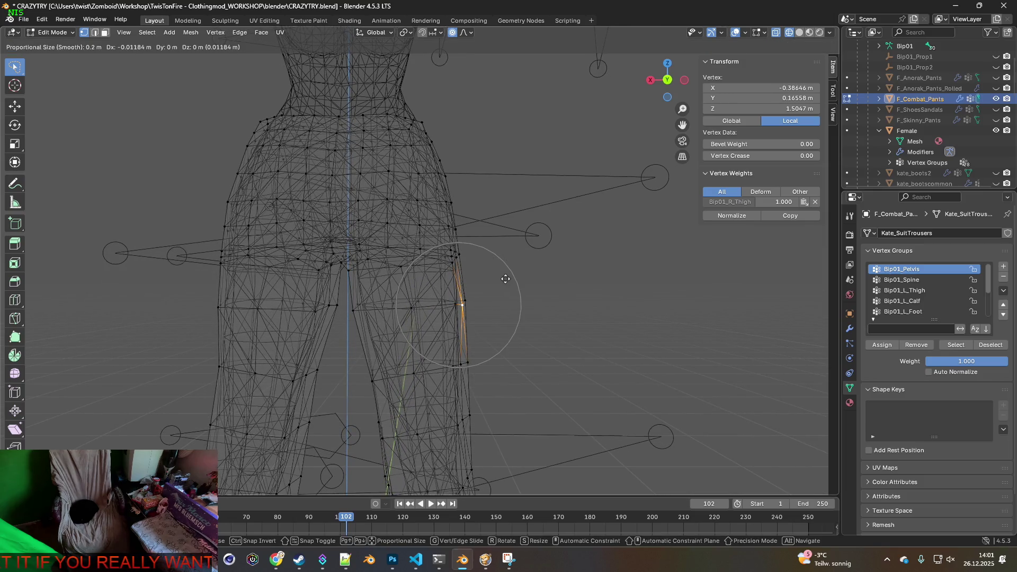
{"action": "left_click", "coordinate": [506, 279]}
Step: Proportionally move two more vertices along the right back hip
{"action": "middle_click_drag", "start_coordinate": [506, 279], "coordinate": [496, 258]}
{"action": "left_click", "coordinate": [458, 261]}
{"action": "key", "text": "g"}
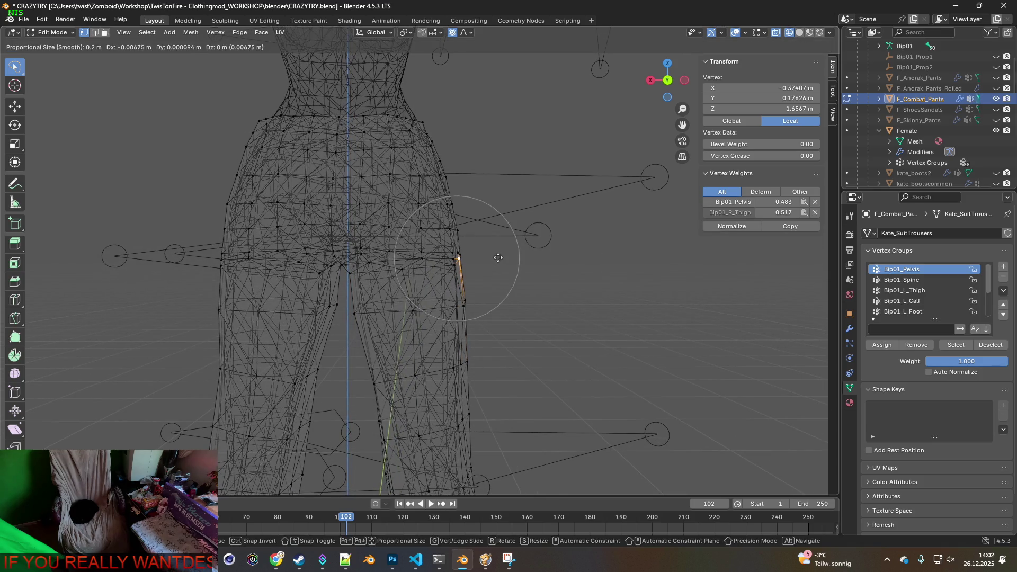
{"action": "left_click", "coordinate": [500, 258]}
{"action": "mouse_move", "coordinate": [484, 249]}
{"action": "middle_mouse_down"}
{"action": "mouse_move", "coordinate": [434, 245]}
{"action": "mouse_move", "coordinate": [497, 240]}
{"action": "mouse_move", "coordinate": [488, 237]}
{"action": "mouse_move", "coordinate": [470, 250]}
{"action": "mouse_move", "coordinate": [466, 237]}
{"action": "mouse_move", "coordinate": [512, 252]}
{"action": "mouse_move", "coordinate": [443, 234]}
{"action": "mouse_move", "coordinate": [452, 252]}
{"action": "mouse_move", "coordinate": [475, 232]}
{"action": "middle_mouse_up"}
{"action": "key", "text": "g"}
{"action": "left_click", "coordinate": [519, 252]}
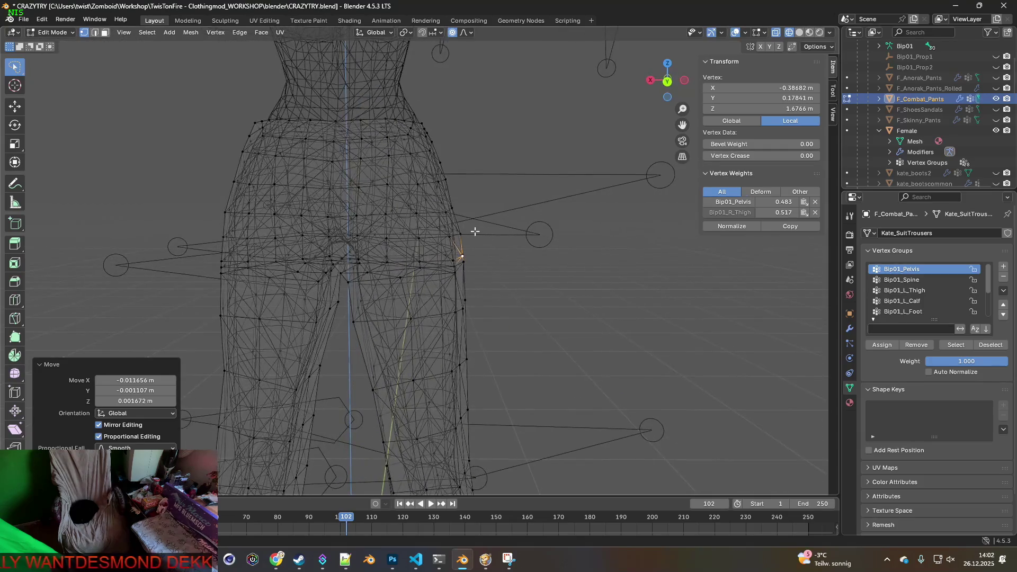
{"action": "left_click", "coordinate": [452, 211]}
{"action": "key", "text": "g"}
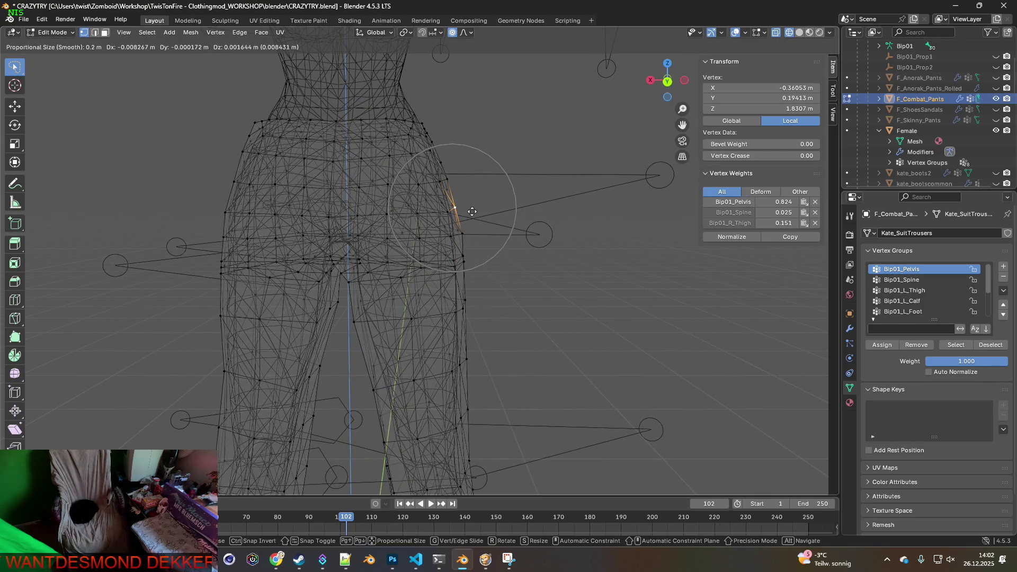
{"action": "left_click", "coordinate": [472, 212]}
Step: Move the matching vertex on the left hip to mirror the right side
{"action": "scroll", "coordinate": [404, 209], "scroll_direction": "up", "scroll_amount": 5, "text": "ctrl"}
{"action": "scroll", "coordinate": [440, 212], "scroll_direction": "up", "scroll_amount": 3, "text": "ctrl"}
{"action": "left_click", "coordinate": [381, 210]}
{"action": "scroll", "coordinate": [399, 211], "scroll_direction": "up", "scroll_amount": 1}
{"action": "key", "text": "g"}
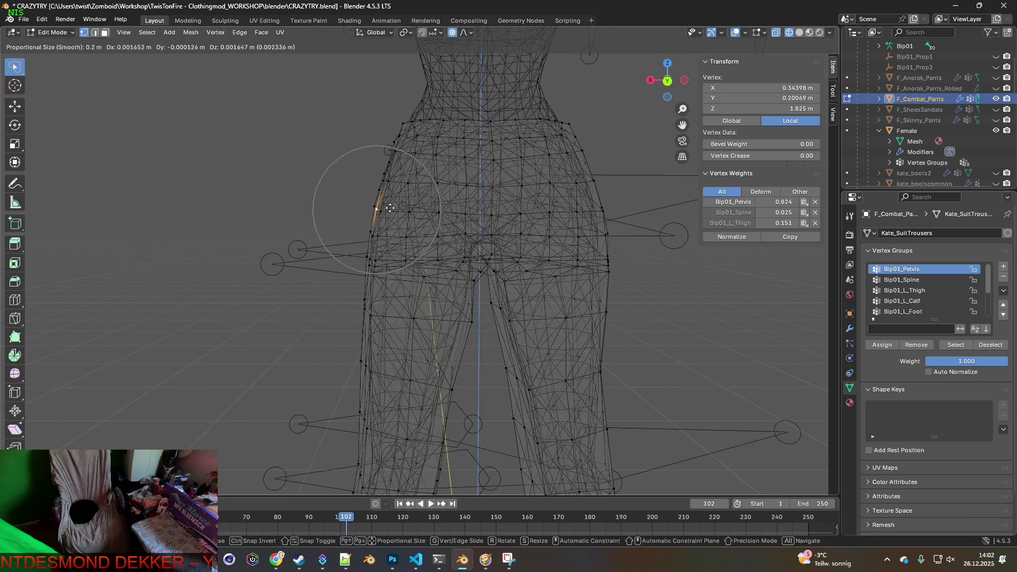
{"action": "left_click", "coordinate": [388, 208]}
Step: Shift two more vertices: a hip-edge one 0.013404 m outward and a crotch one 0.021295 m
{"action": "mouse_move", "coordinate": [402, 213]}
{"action": "middle_mouse_down"}
{"action": "mouse_move", "coordinate": [385, 228]}
{"action": "mouse_move", "coordinate": [399, 265]}
{"action": "mouse_move", "coordinate": [445, 259]}
{"action": "mouse_move", "coordinate": [487, 298]}
{"action": "mouse_move", "coordinate": [472, 309]}
{"action": "mouse_move", "coordinate": [545, 313]}
{"action": "mouse_move", "coordinate": [322, 300]}
{"action": "mouse_move", "coordinate": [374, 321]}
{"action": "middle_mouse_up"}
{"action": "left_click", "coordinate": [374, 261]}
{"action": "key", "text": "g"}
{"action": "left_click", "coordinate": [427, 253]}
{"action": "left_click", "coordinate": [478, 309]}
{"action": "key", "text": "g"}
{"action": "left_click", "coordinate": [537, 311]}
{"action": "scroll", "coordinate": [380, 311], "scroll_direction": "up", "scroll_amount": 2}
Step: Move a front crotch vertex twice to reshape the centre of the crotch
{"action": "left_click", "coordinate": [339, 324]}
{"action": "key", "text": "g"}
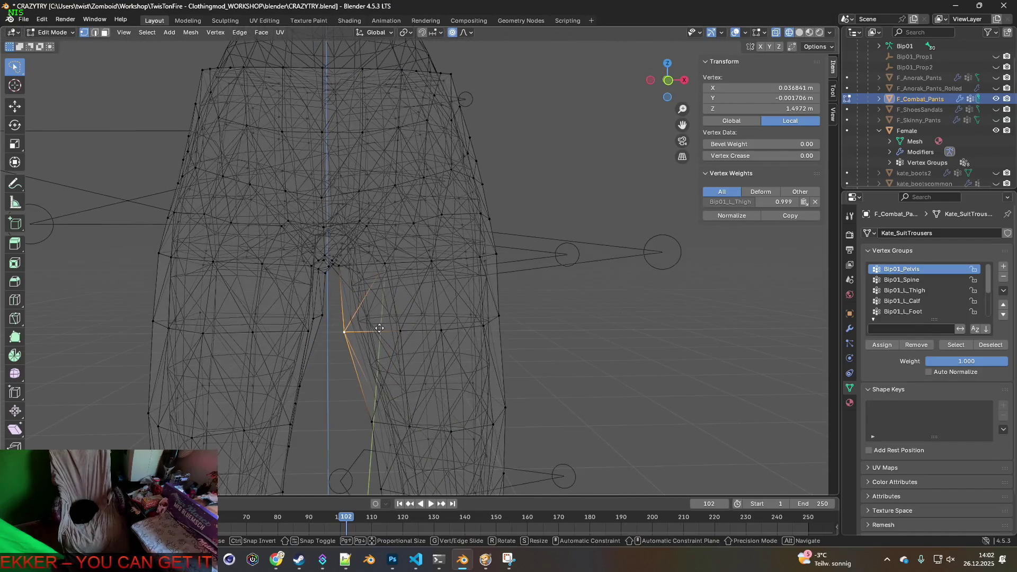
{"action": "left_click", "coordinate": [380, 327]}
{"action": "scroll", "coordinate": [392, 297], "scroll_direction": "up", "scroll_amount": 2}
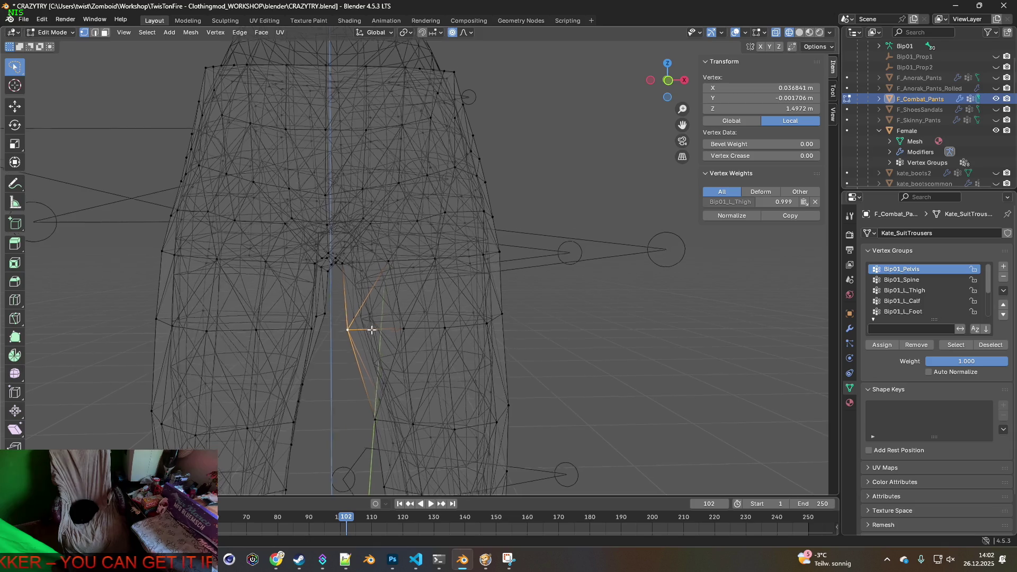
{"action": "middle_click_drag", "start_coordinate": [461, 51], "coordinate": [365, 273]}
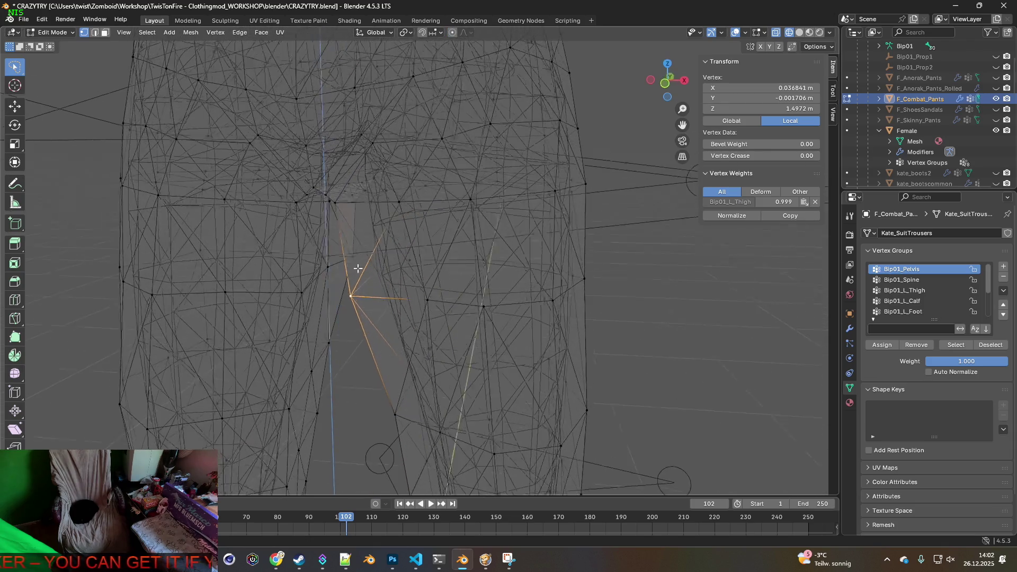
{"action": "key", "text": "g"}
{"action": "left_click", "coordinate": [374, 271]}
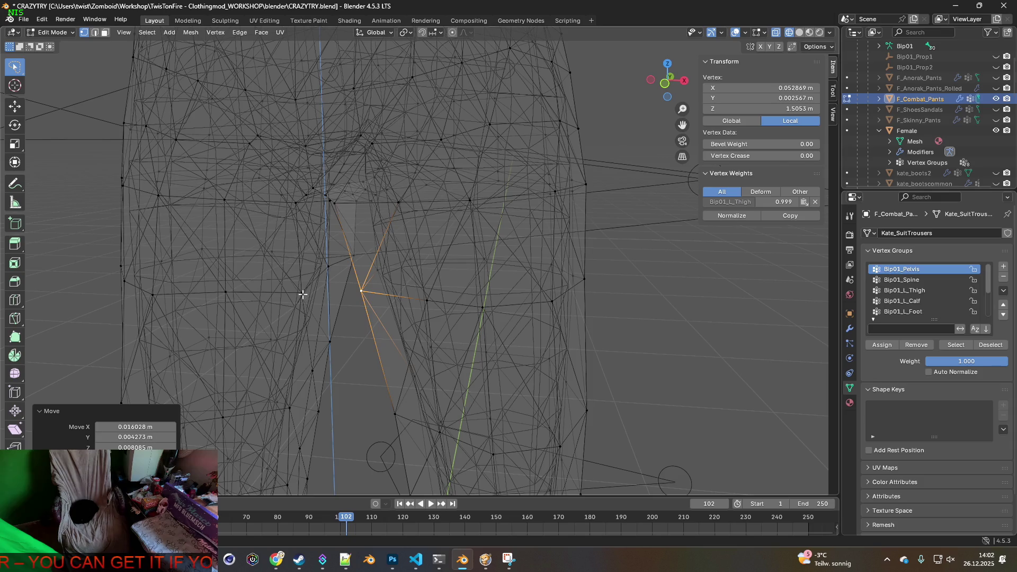
Step: Shift the right-thigh crotch vertex and another nearby crotch vertex
{"action": "left_click", "coordinate": [302, 294]}
{"action": "scroll", "coordinate": [302, 295], "scroll_direction": "down", "scroll_amount": 3}
{"action": "scroll", "coordinate": [344, 295], "scroll_direction": "up", "scroll_amount": 3}
{"action": "key", "text": "g"}
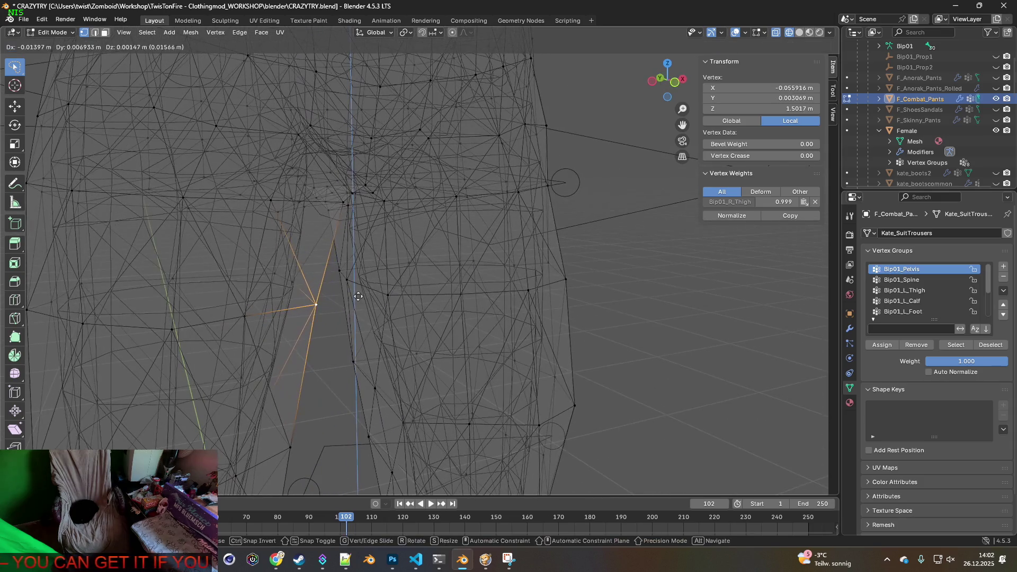
{"action": "left_click", "coordinate": [353, 294]}
{"action": "mouse_move", "coordinate": [358, 281]}
{"action": "middle_mouse_down"}
{"action": "mouse_move", "coordinate": [339, 276]}
{"action": "mouse_move", "coordinate": [389, 240]}
{"action": "mouse_move", "coordinate": [402, 245]}
{"action": "mouse_move", "coordinate": [357, 229]}
{"action": "middle_mouse_up"}
{"action": "left_click", "coordinate": [390, 238]}
{"action": "key", "text": "g"}
{"action": "left_click", "coordinate": [390, 245]}
Step: Nudge left-thigh and neighbouring crotch vertices, the last right-thigh one by -0.014545 m along X
{"action": "left_click", "coordinate": [361, 221]}
{"action": "key", "text": "g"}
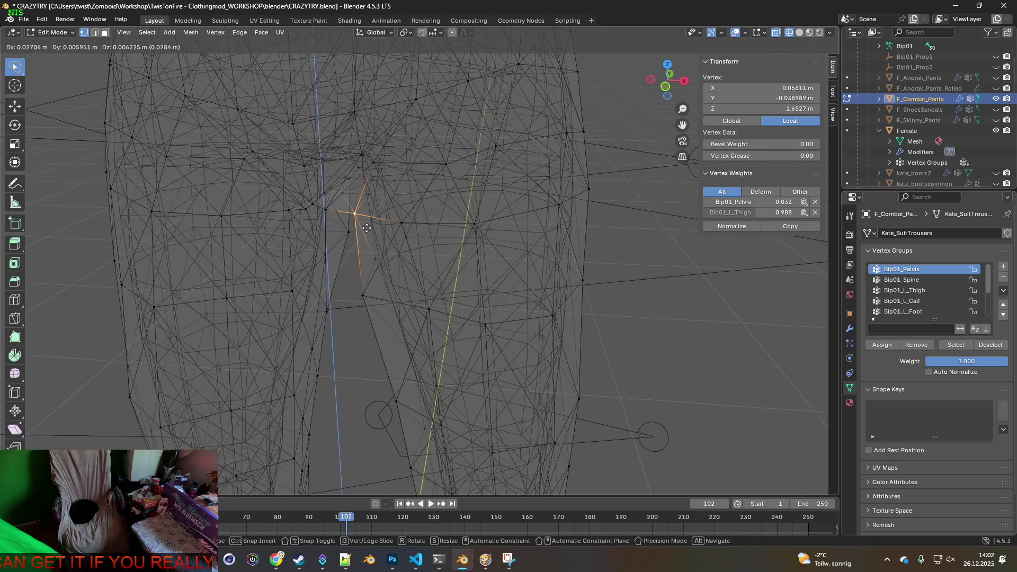
{"action": "left_click", "coordinate": [369, 227]}
{"action": "left_click", "coordinate": [363, 296]}
{"action": "key", "text": "g"}
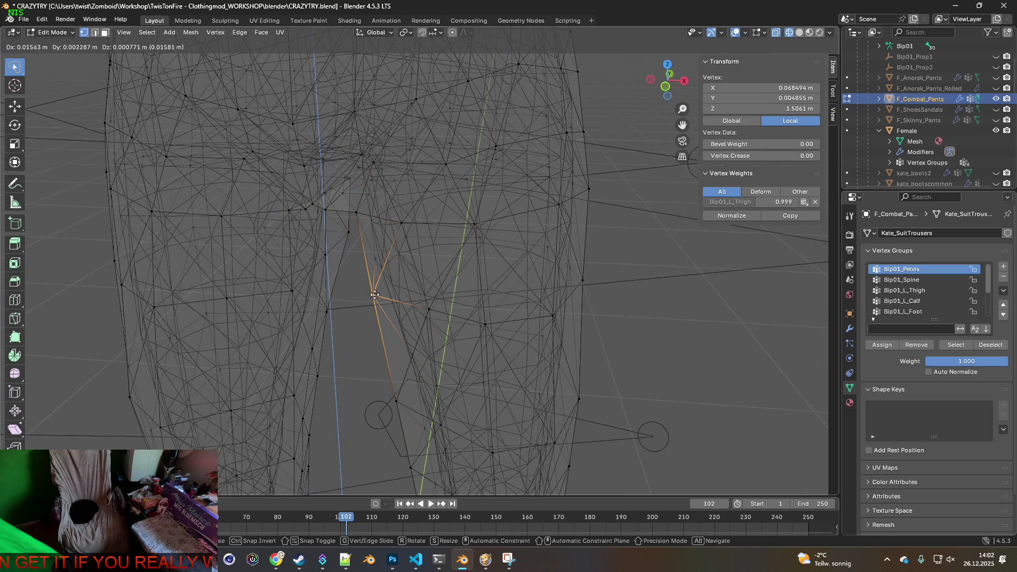
{"action": "left_click", "coordinate": [374, 294]}
{"action": "mouse_move", "coordinate": [382, 291]}
{"action": "middle_mouse_down"}
{"action": "mouse_move", "coordinate": [427, 262]}
{"action": "mouse_move", "coordinate": [420, 245]}
{"action": "mouse_move", "coordinate": [409, 272]}
{"action": "mouse_move", "coordinate": [334, 259]}
{"action": "mouse_move", "coordinate": [418, 258]}
{"action": "mouse_move", "coordinate": [415, 273]}
{"action": "mouse_move", "coordinate": [499, 282]}
{"action": "mouse_move", "coordinate": [452, 287]}
{"action": "mouse_move", "coordinate": [436, 311]}
{"action": "mouse_move", "coordinate": [468, 275]}
{"action": "mouse_move", "coordinate": [529, 315]}
{"action": "mouse_move", "coordinate": [506, 352]}
{"action": "mouse_move", "coordinate": [532, 409]}
{"action": "mouse_move", "coordinate": [444, 297]}
{"action": "mouse_move", "coordinate": [425, 199]}
{"action": "middle_mouse_up"}
{"action": "left_click", "coordinate": [334, 259]}
{"action": "key", "text": "g"}
{"action": "left_click", "coordinate": [331, 261]}
Step: Move an inner-thigh crotch vertex -0.005963 m along X and adjust its left-thigh match
{"action": "key", "text": "g"}
{"action": "key", "text": "x"}
{"action": "left_click", "coordinate": [434, 208]}
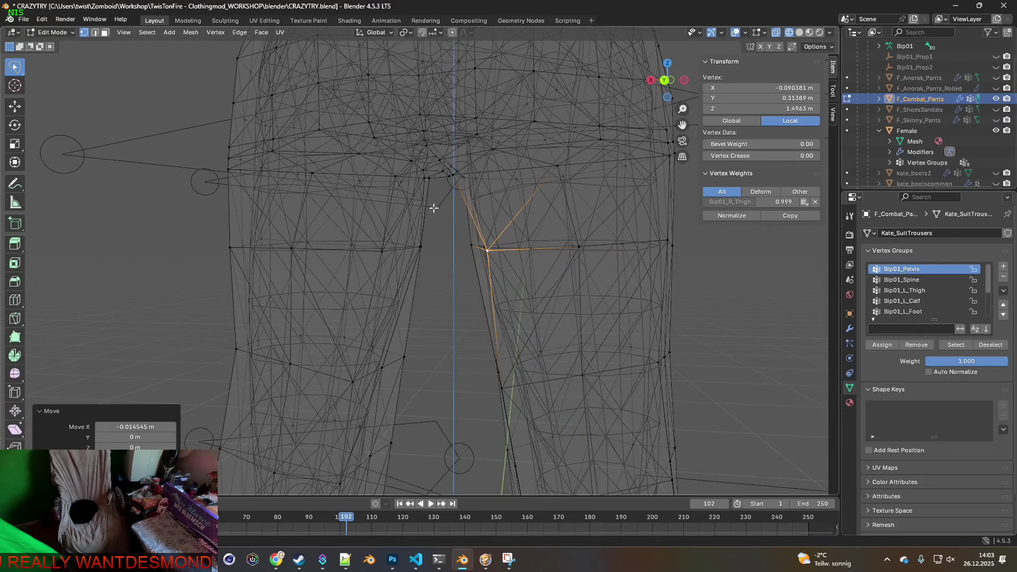
{"action": "left_click", "coordinate": [420, 247]}
{"action": "mouse_move", "coordinate": [427, 261]}
{"action": "middle_mouse_down"}
{"action": "mouse_move", "coordinate": [456, 278]}
{"action": "mouse_move", "coordinate": [506, 273]}
{"action": "mouse_move", "coordinate": [461, 370]}
{"action": "mouse_move", "coordinate": [465, 350]}
{"action": "mouse_move", "coordinate": [424, 366]}
{"action": "mouse_move", "coordinate": [418, 382]}
{"action": "mouse_move", "coordinate": [434, 410]}
{"action": "mouse_move", "coordinate": [488, 398]}
{"action": "mouse_move", "coordinate": [454, 395]}
{"action": "mouse_move", "coordinate": [563, 393]}
{"action": "mouse_move", "coordinate": [522, 358]}
{"action": "mouse_move", "coordinate": [498, 371]}
{"action": "middle_mouse_up"}
{"action": "left_click", "coordinate": [440, 277]}
{"action": "key", "text": "g"}
{"action": "left_click", "coordinate": [495, 270]}
Step: Shift two more right-thigh inner vertices into new positions
{"action": "left_click", "coordinate": [450, 384]}
{"action": "left_click", "coordinate": [429, 346]}
{"action": "left_click", "coordinate": [488, 398]}
{"action": "left_click", "coordinate": [476, 392]}
{"action": "left_click", "coordinate": [568, 394]}
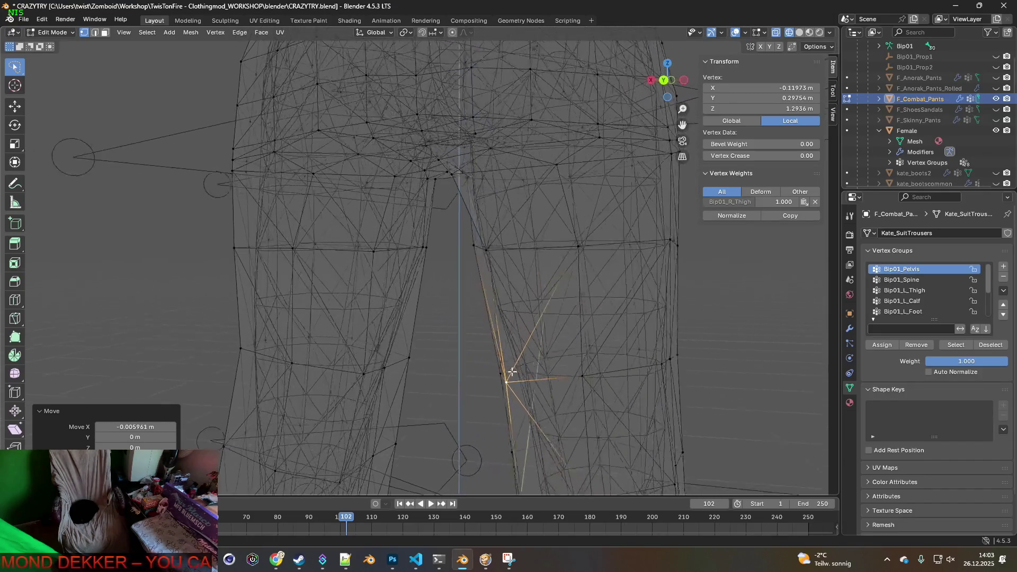
Step: Pull an inner-thigh Bip01_R_Thigh vertex -0.027367 m along global Y
{"action": "mouse_move", "coordinate": [501, 327]}
{"action": "middle_mouse_down"}
{"action": "mouse_move", "coordinate": [536, 316]}
{"action": "mouse_move", "coordinate": [434, 295]}
{"action": "mouse_move", "coordinate": [477, 302]}
{"action": "mouse_move", "coordinate": [446, 304]}
{"action": "mouse_move", "coordinate": [432, 241]}
{"action": "mouse_move", "coordinate": [440, 262]}
{"action": "mouse_move", "coordinate": [461, 250]}
{"action": "mouse_move", "coordinate": [468, 153]}
{"action": "middle_mouse_up"}
{"action": "mouse_move", "coordinate": [478, 223]}
{"action": "middle_mouse_down"}
{"action": "mouse_move", "coordinate": [454, 295]}
{"action": "mouse_move", "coordinate": [491, 370]}
{"action": "mouse_move", "coordinate": [527, 356]}
{"action": "middle_mouse_up"}
{"action": "left_click", "coordinate": [557, 257]}
{"action": "mouse_move", "coordinate": [557, 256]}
{"action": "middle_mouse_down"}
{"action": "mouse_move", "coordinate": [538, 336]}
{"action": "mouse_move", "coordinate": [552, 340]}
{"action": "middle_mouse_up"}
{"action": "key", "text": "g"}
{"action": "key", "text": "y"}
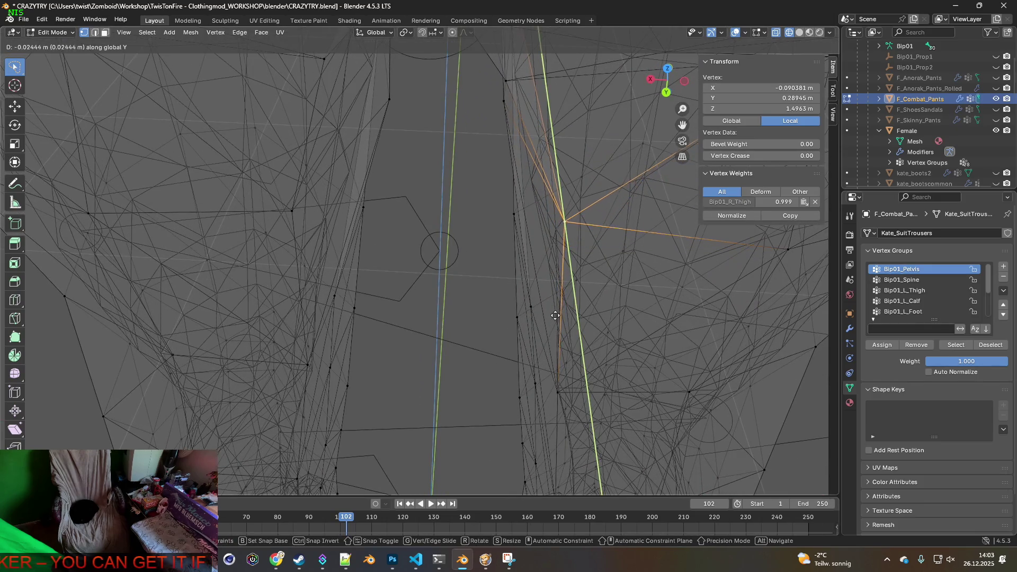
{"action": "left_click", "coordinate": [555, 313]}
Step: View the whole trousers and bones and select a vertex on the leg's outer edge
{"action": "middle_click_drag", "start_coordinate": [536, 297], "coordinate": [432, 254]}
{"action": "scroll", "coordinate": [432, 254], "scroll_direction": "down", "scroll_amount": 6}
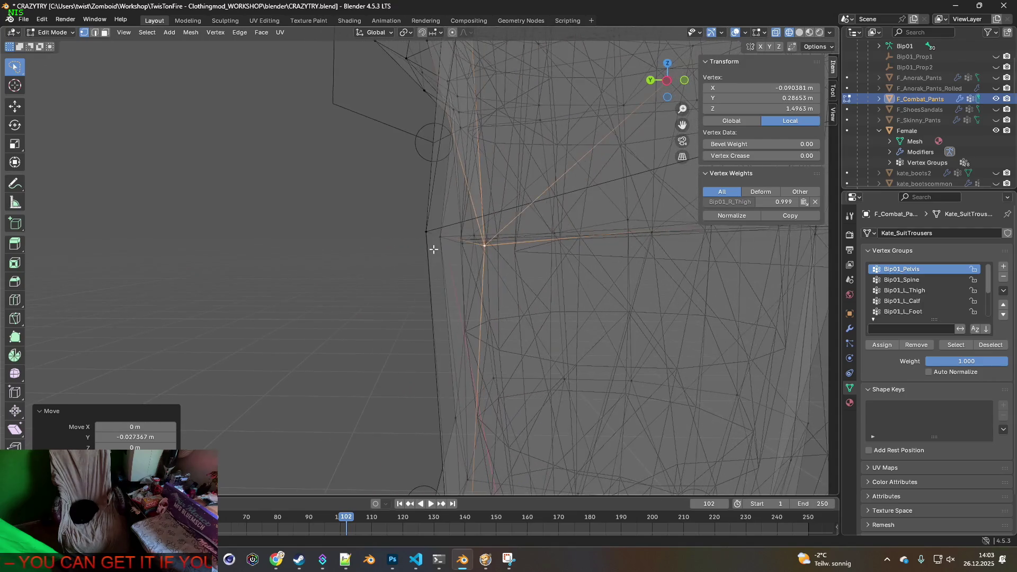
{"action": "scroll", "coordinate": [464, 292], "scroll_direction": "down", "scroll_amount": 4}
{"action": "middle_click_drag", "start_coordinate": [464, 292], "coordinate": [594, 276]}
{"action": "scroll", "coordinate": [491, 291], "scroll_direction": "up", "scroll_amount": 4}
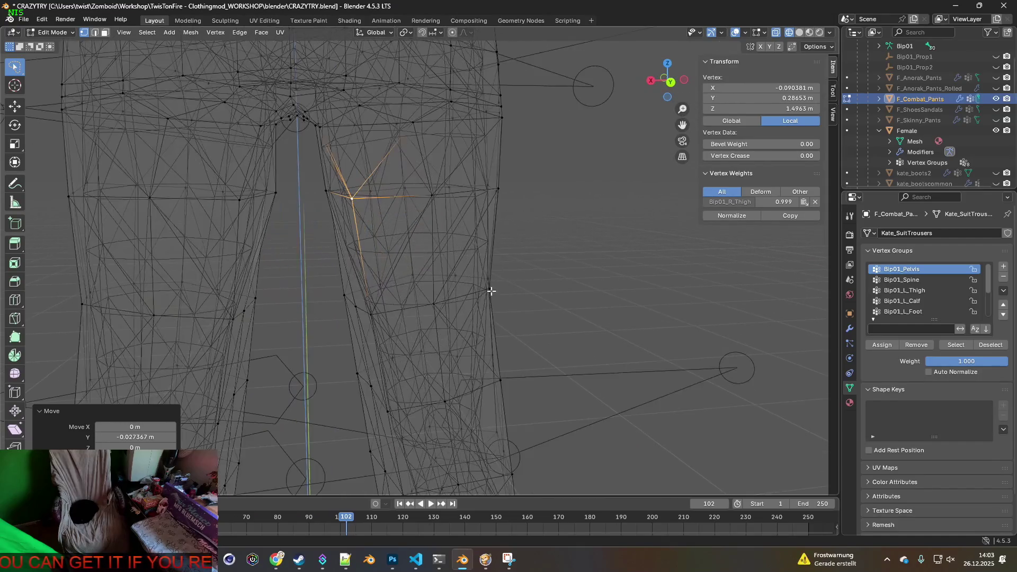
{"action": "left_click", "coordinate": [552, 295]}
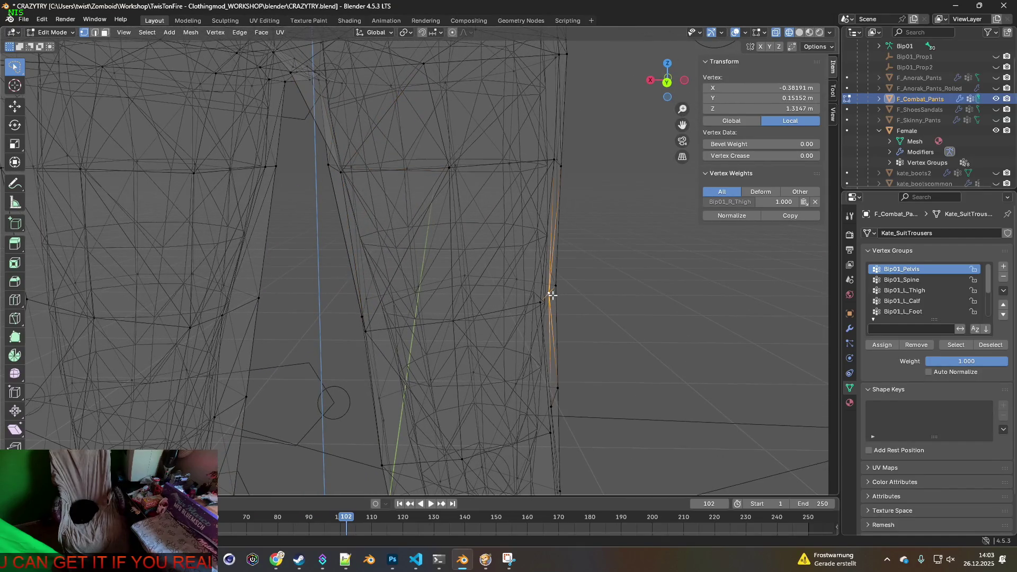
Step: Move the outer-leg vertex -0.015638 m along X with proportional falloff
{"action": "middle_click_drag", "start_coordinate": [534, 213], "coordinate": [568, 266]}
{"action": "key", "text": "g"}
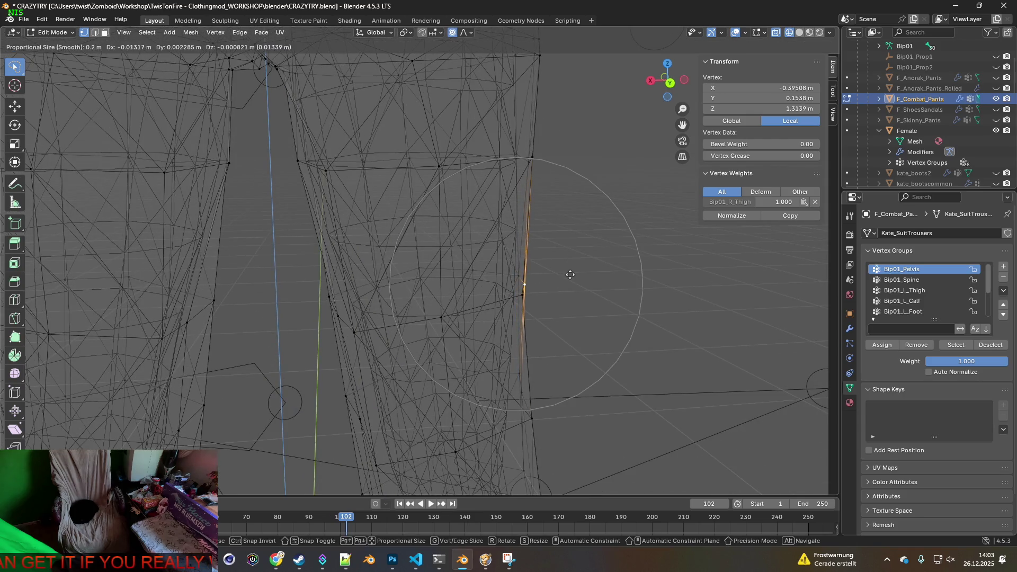
{"action": "left_click", "coordinate": [572, 275]}
Step: Orbit around the leg and select an edge loop encircling it
{"action": "mouse_move", "coordinate": [567, 277]}
{"action": "middle_mouse_down"}
{"action": "mouse_move", "coordinate": [586, 291]}
{"action": "mouse_move", "coordinate": [561, 262]}
{"action": "mouse_move", "coordinate": [570, 245]}
{"action": "mouse_move", "coordinate": [568, 299]}
{"action": "middle_mouse_up"}
{"action": "mouse_move", "coordinate": [451, 113]}
{"action": "middle_mouse_down"}
{"action": "mouse_move", "coordinate": [447, 357]}
{"action": "mouse_move", "coordinate": [454, 222]}
{"action": "mouse_move", "coordinate": [391, 200]}
{"action": "mouse_move", "coordinate": [341, 227]}
{"action": "mouse_move", "coordinate": [360, 268]}
{"action": "mouse_move", "coordinate": [341, 257]}
{"action": "mouse_move", "coordinate": [436, 293]}
{"action": "mouse_move", "coordinate": [345, 306]}
{"action": "mouse_move", "coordinate": [420, 311]}
{"action": "mouse_move", "coordinate": [447, 244]}
{"action": "mouse_move", "coordinate": [438, 291]}
{"action": "mouse_move", "coordinate": [374, 298]}
{"action": "mouse_move", "coordinate": [424, 297]}
{"action": "mouse_move", "coordinate": [382, 300]}
{"action": "mouse_move", "coordinate": [359, 282]}
{"action": "mouse_move", "coordinate": [380, 281]}
{"action": "mouse_move", "coordinate": [362, 287]}
{"action": "middle_mouse_up"}
{"action": "left_click", "coordinate": [402, 298], "text": "alt"}
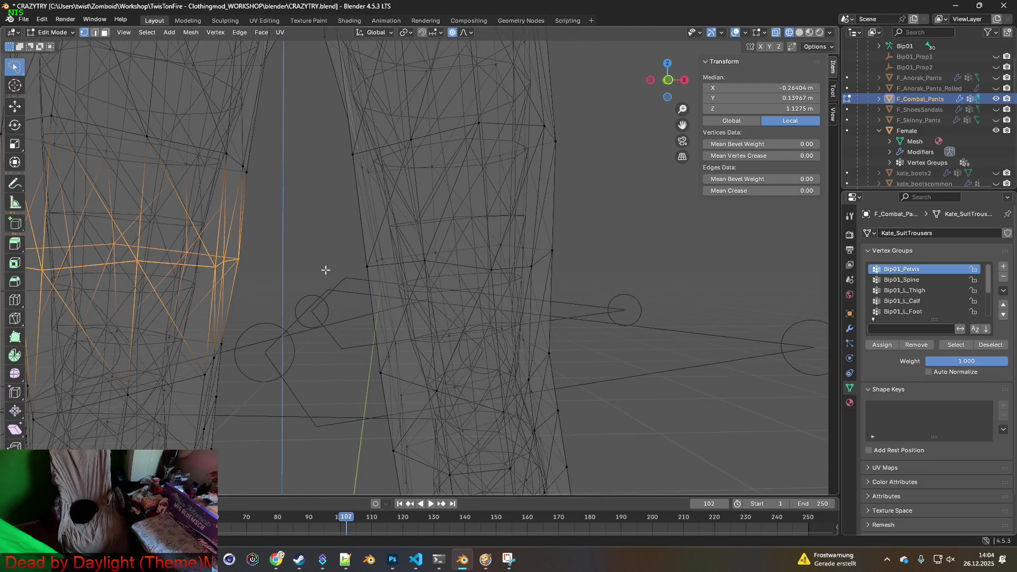
Step: Move a crotch vertex sideways along X after cancelling a first attempt
{"action": "scroll", "coordinate": [326, 270], "scroll_direction": "down", "scroll_amount": 6}
{"action": "left_click", "coordinate": [387, 295]}
{"action": "scroll", "coordinate": [403, 296], "scroll_direction": "up", "scroll_amount": 5}
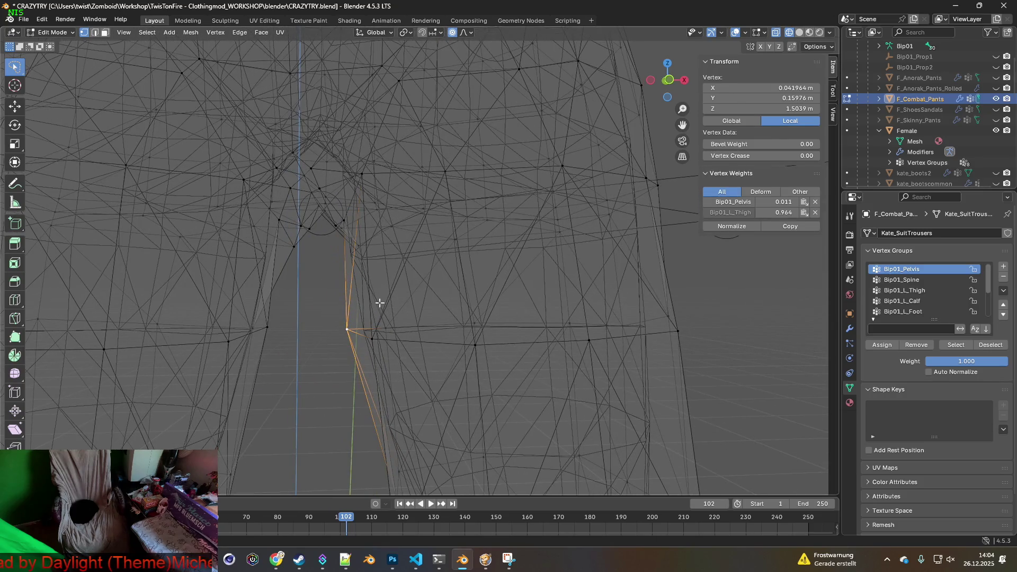
{"action": "key", "text": "g"}
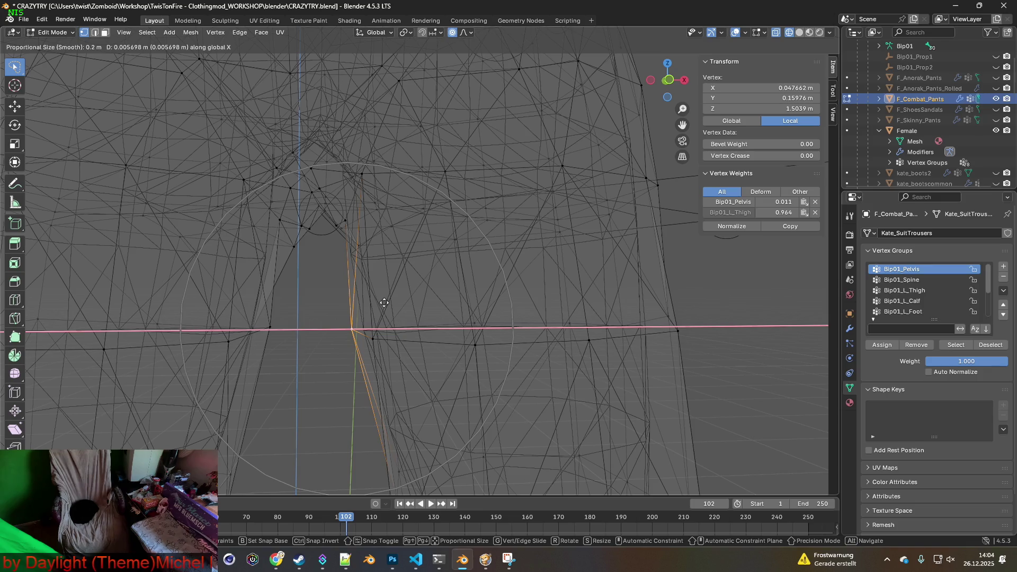
{"action": "key", "text": "Escape"}
{"action": "key", "text": "g"}
{"action": "key", "text": "x"}
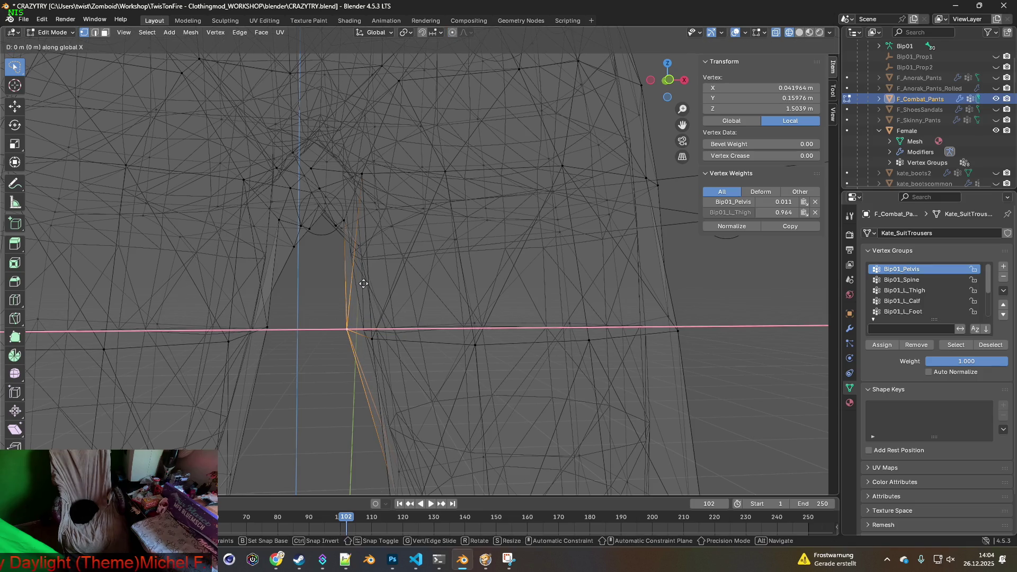
{"action": "left_click", "coordinate": [369, 284]}
Step: Shift a neighbouring crotch vertex along X in two moves
{"action": "middle_click_drag", "start_coordinate": [369, 284], "coordinate": [367, 285]}
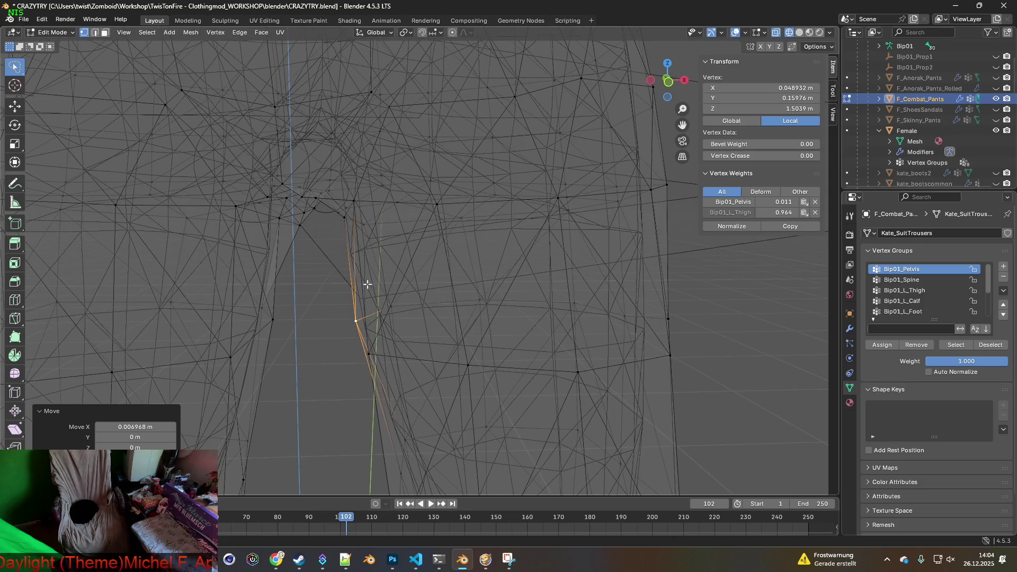
{"action": "left_click", "coordinate": [353, 200]}
{"action": "mouse_move", "coordinate": [353, 200]}
{"action": "middle_mouse_down"}
{"action": "mouse_move", "coordinate": [371, 237]}
{"action": "mouse_move", "coordinate": [369, 261]}
{"action": "mouse_move", "coordinate": [356, 243]}
{"action": "mouse_move", "coordinate": [370, 245]}
{"action": "mouse_move", "coordinate": [344, 229]}
{"action": "mouse_move", "coordinate": [348, 253]}
{"action": "mouse_move", "coordinate": [284, 224]}
{"action": "middle_mouse_up"}
{"action": "key", "text": "g"}
{"action": "key", "text": "x"}
{"action": "left_click", "coordinate": [351, 238]}
{"action": "key", "text": "g"}
{"action": "key", "text": "x"}
{"action": "left_click", "coordinate": [357, 248]}
Step: Nudge another crotch vertex and a right-thigh vertex along X
{"action": "left_click", "coordinate": [359, 227]}
{"action": "key", "text": "g"}
{"action": "key", "text": "x"}
{"action": "left_click", "coordinate": [334, 222]}
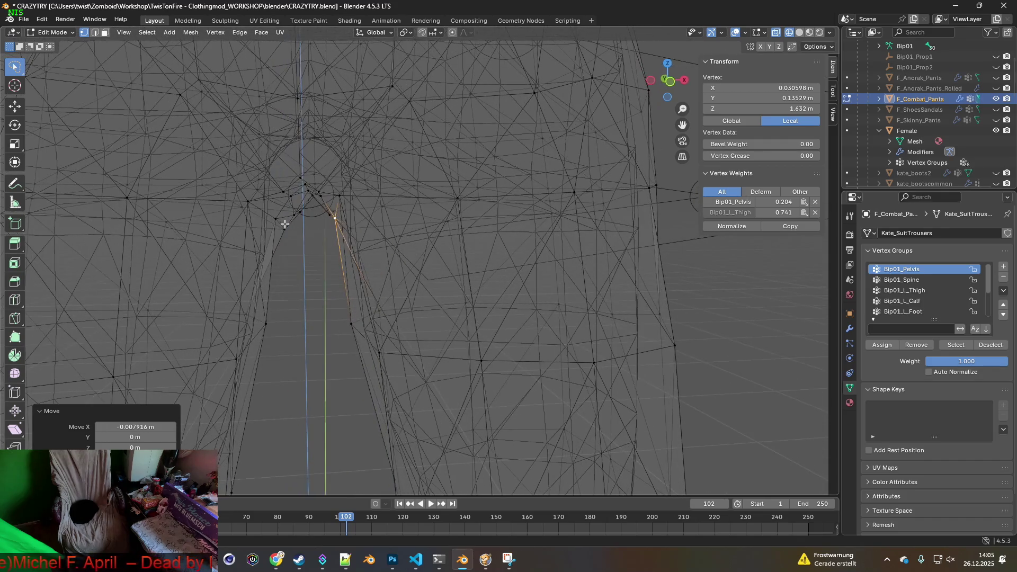
{"action": "key", "text": "g"}
{"action": "key", "text": "x"}
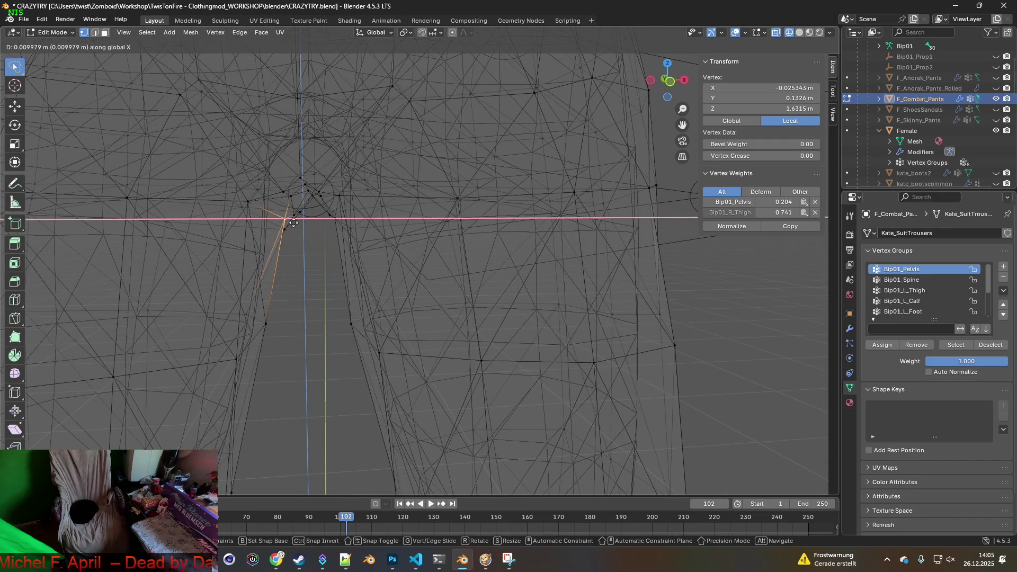
{"action": "left_click", "coordinate": [292, 223]}
{"action": "mouse_move", "coordinate": [292, 223]}
{"action": "middle_mouse_down"}
{"action": "mouse_move", "coordinate": [322, 248]}
{"action": "mouse_move", "coordinate": [304, 243]}
{"action": "mouse_move", "coordinate": [329, 240]}
{"action": "middle_mouse_up"}
{"action": "left_click", "coordinate": [247, 351]}
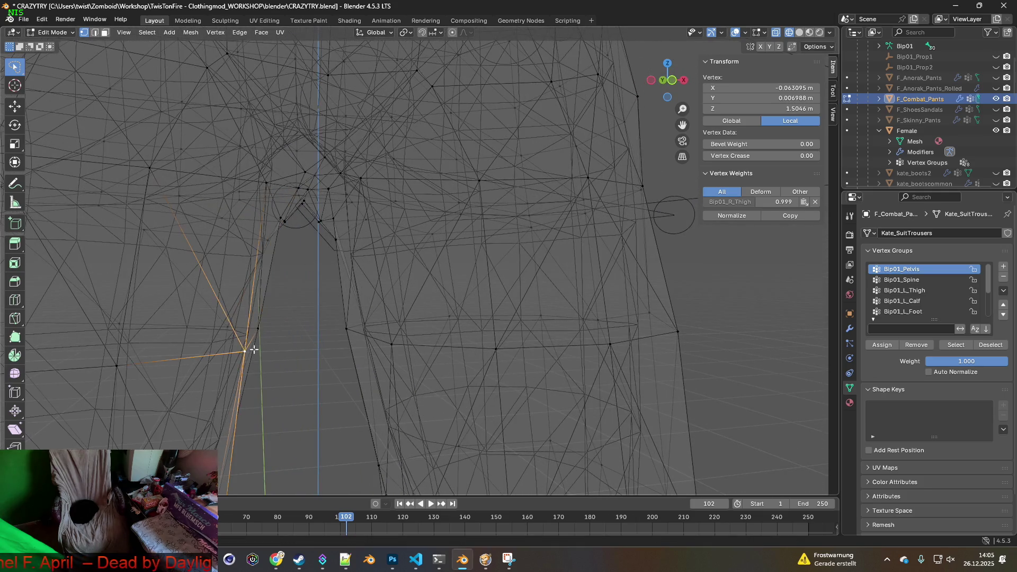
{"action": "left_click", "coordinate": [283, 344]}
{"action": "mouse_move", "coordinate": [284, 345]}
{"action": "middle_mouse_down"}
{"action": "mouse_move", "coordinate": [265, 336]}
{"action": "mouse_move", "coordinate": [284, 336]}
{"action": "mouse_move", "coordinate": [277, 348]}
{"action": "mouse_move", "coordinate": [292, 328]}
{"action": "middle_mouse_up"}
Step: Move a pelvis-weighted vertex along X in two adjustments
{"action": "left_click", "coordinate": [269, 325]}
{"action": "key", "text": "g"}
{"action": "key", "text": "x"}
{"action": "left_click", "coordinate": [274, 325]}
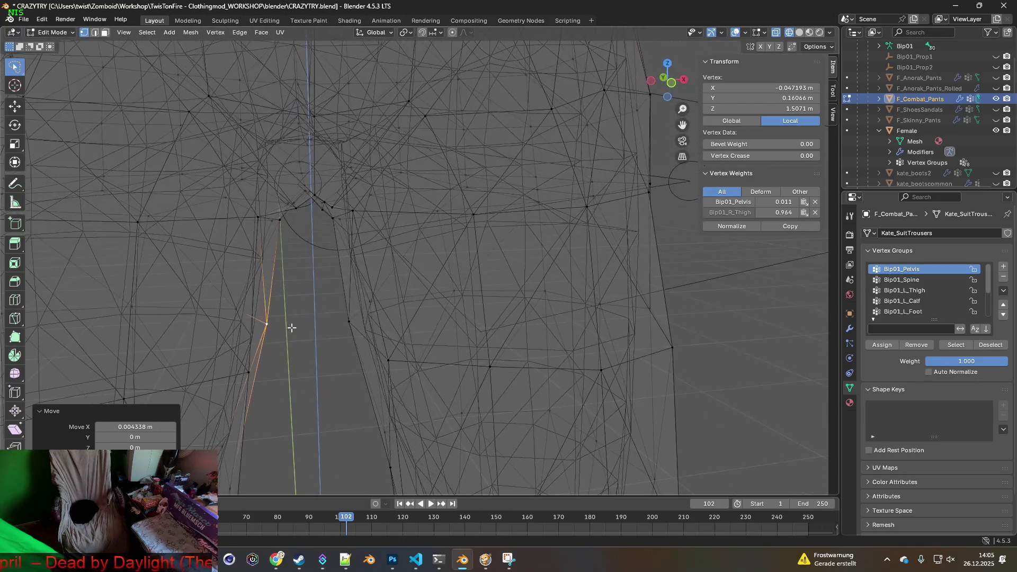
{"action": "middle_click_drag", "start_coordinate": [292, 247], "coordinate": [291, 229]}
{"action": "key", "text": "g"}
{"action": "key", "text": "x"}
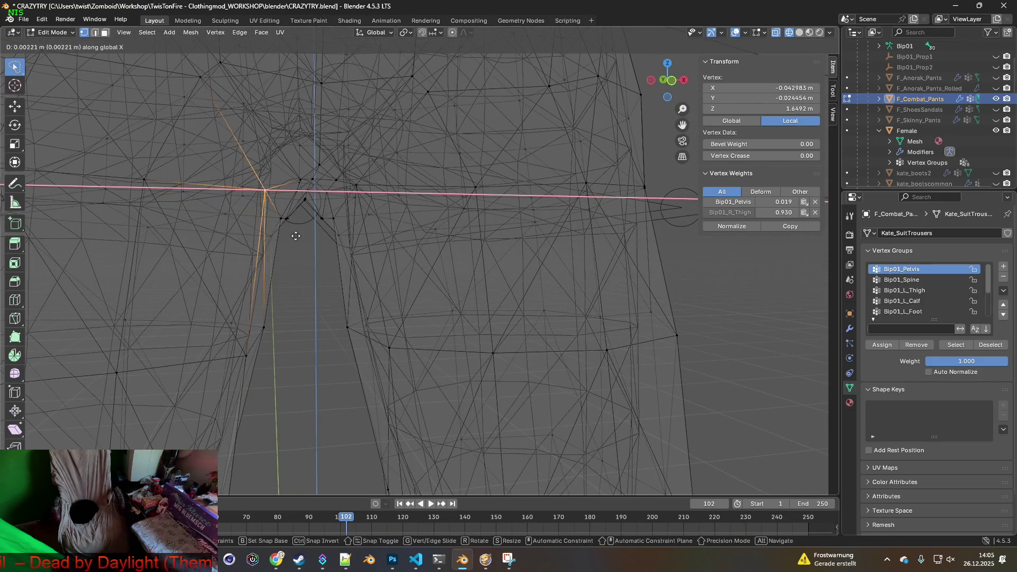
{"action": "left_click", "coordinate": [301, 238]}
Step: Shift a left-thigh crotch vertex -0.002644 m along X
{"action": "middle_click_drag", "start_coordinate": [333, 256], "coordinate": [335, 255]}
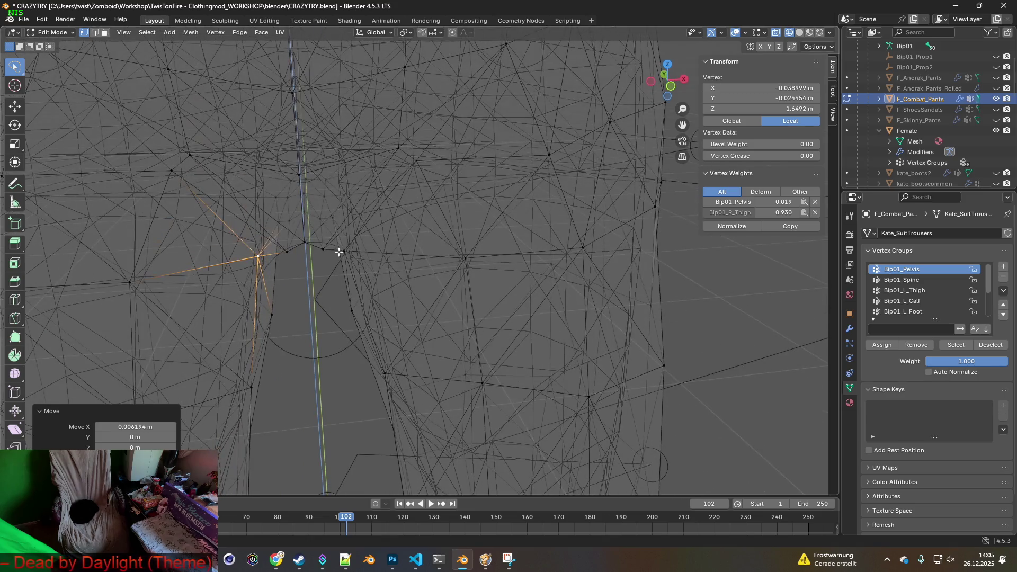
{"action": "left_click", "coordinate": [339, 255]}
{"action": "key", "text": "g"}
{"action": "key", "text": "x"}
{"action": "left_click", "coordinate": [340, 260]}
{"action": "scroll", "coordinate": [339, 260], "scroll_direction": "down", "scroll_amount": 10}
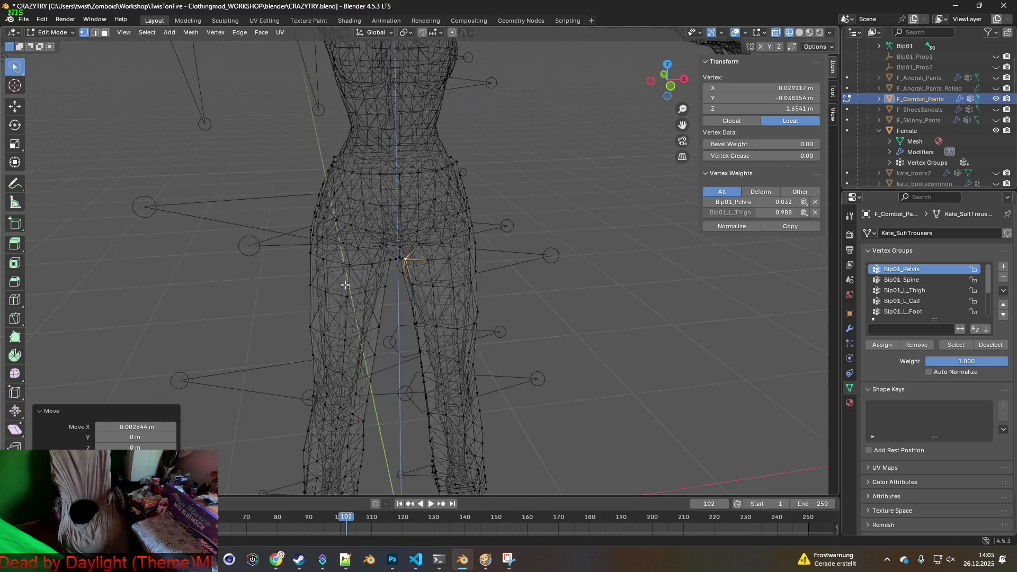
Step: Hide the Female body, switch to front view, and export the pants as F_Combat_Pants.fbx
{"action": "left_click", "coordinate": [996, 131]}
{"action": "left_click", "coordinate": [671, 86]}
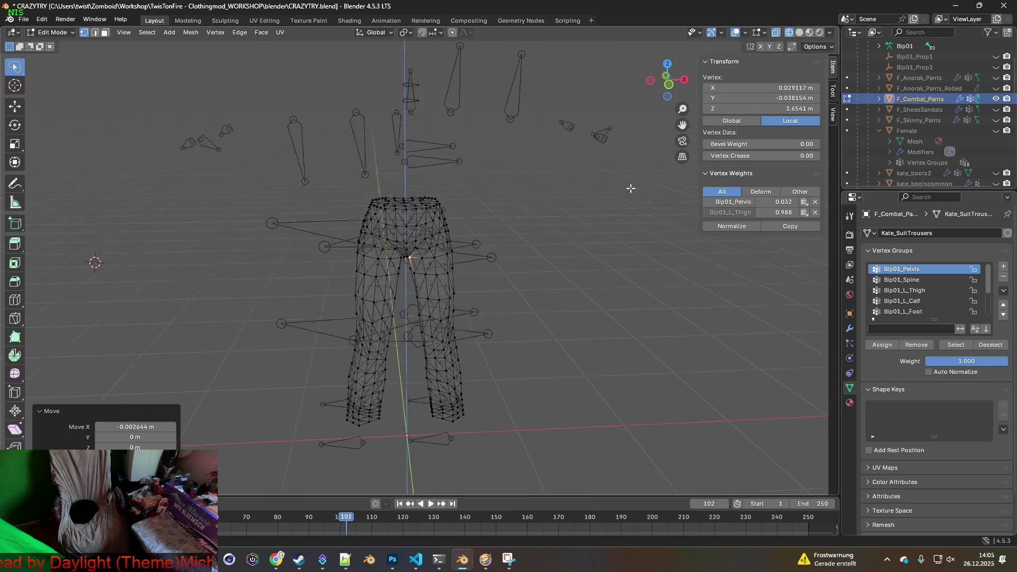
{"action": "left_click", "coordinate": [24, 19]}
{"action": "mouse_move", "coordinate": [62, 177]}
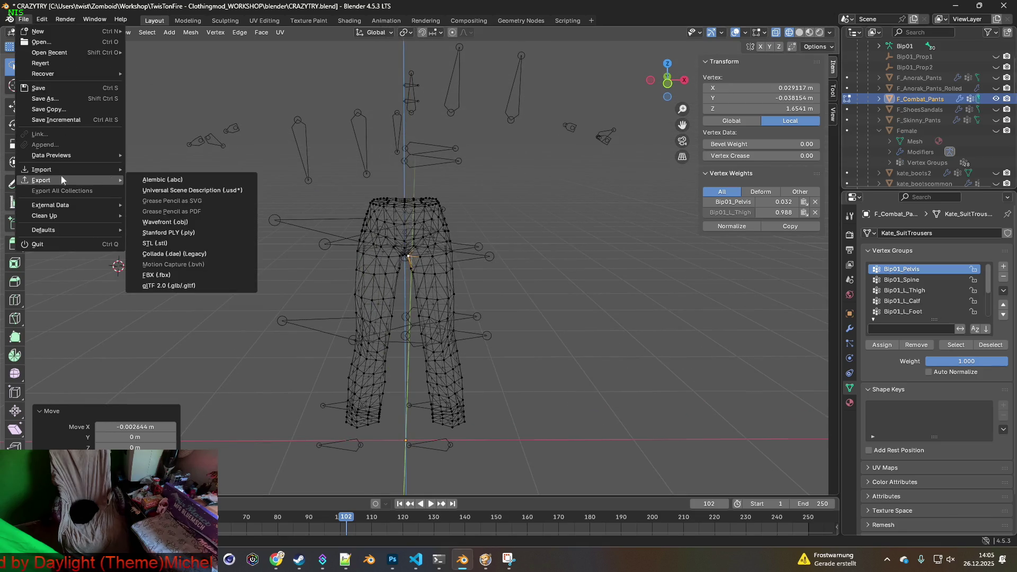
{"action": "left_click", "coordinate": [176, 275]}
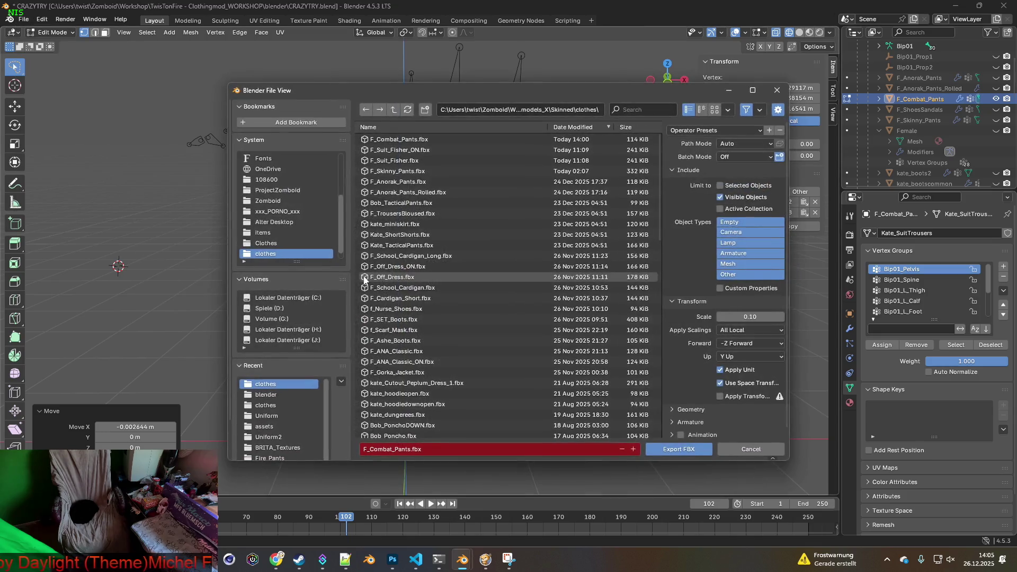
{"action": "left_click", "coordinate": [691, 449]}
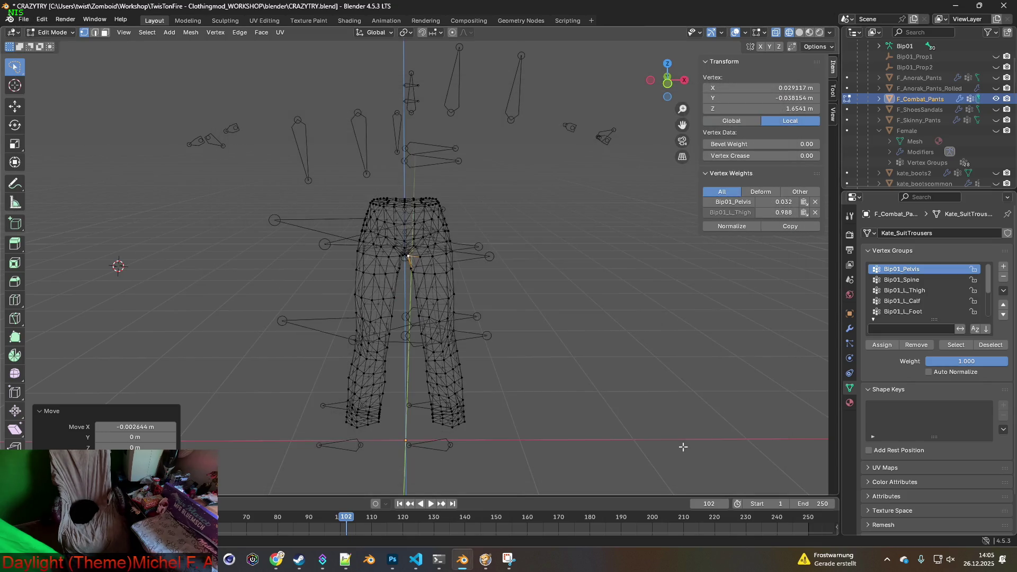
{"action": "left_click", "coordinate": [486, 561]}
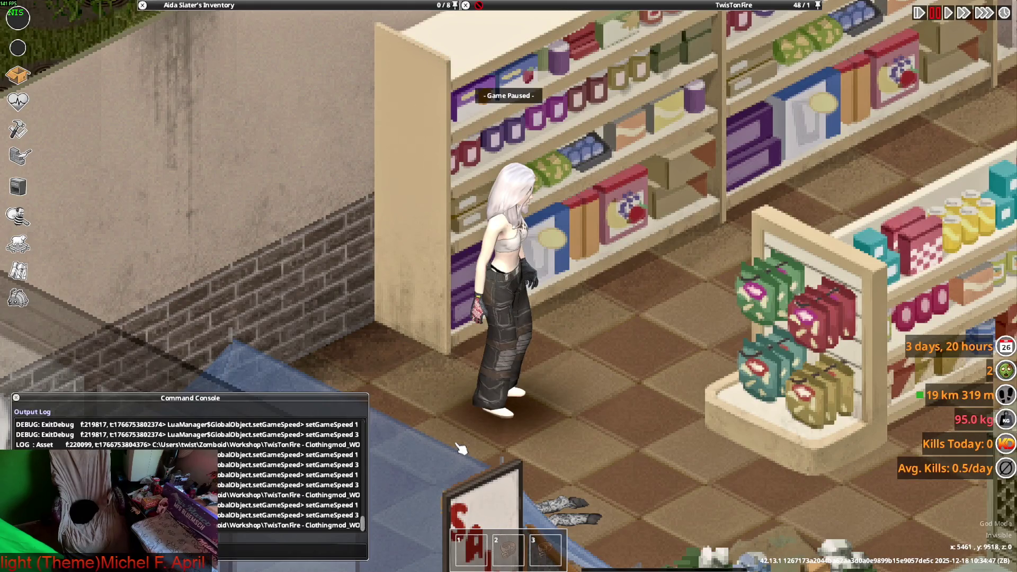
Step: Unpause and walk the character up and down the store aisle, bending over, to check the re-exported combat pants
{"action": "key", "text": "space"}
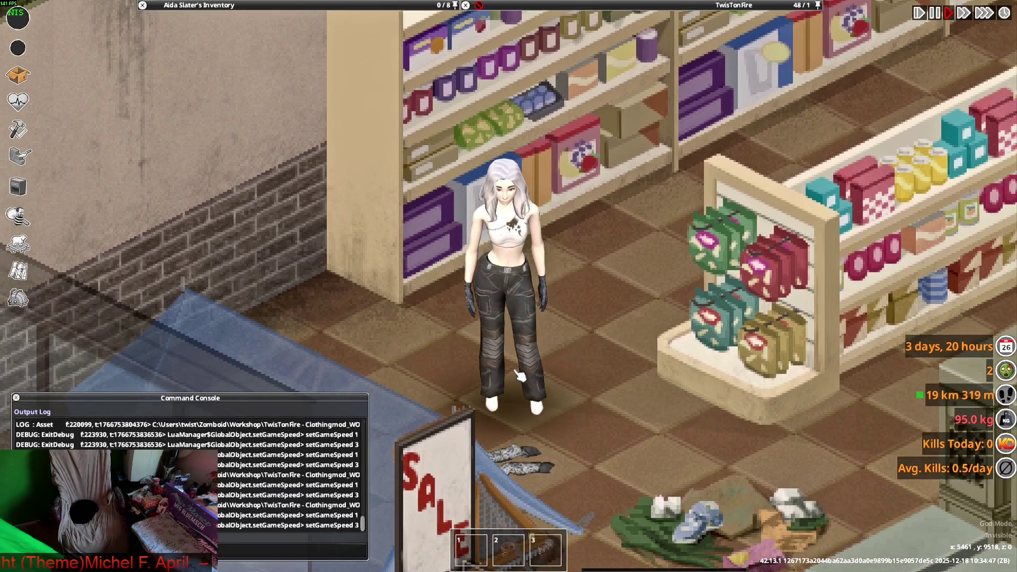
{"action": "key", "text": "w+d"}
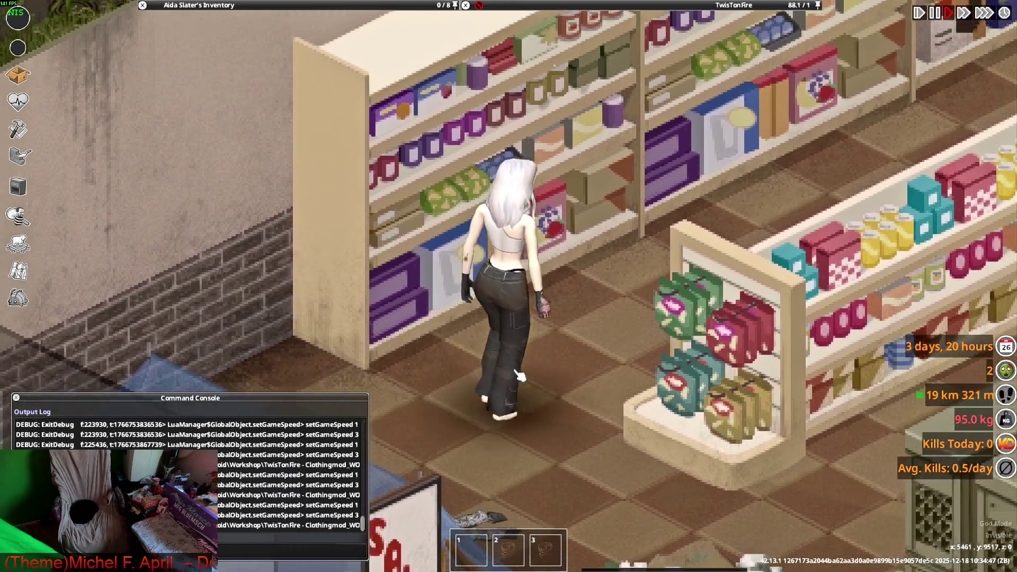
{"action": "key", "text": "s"}
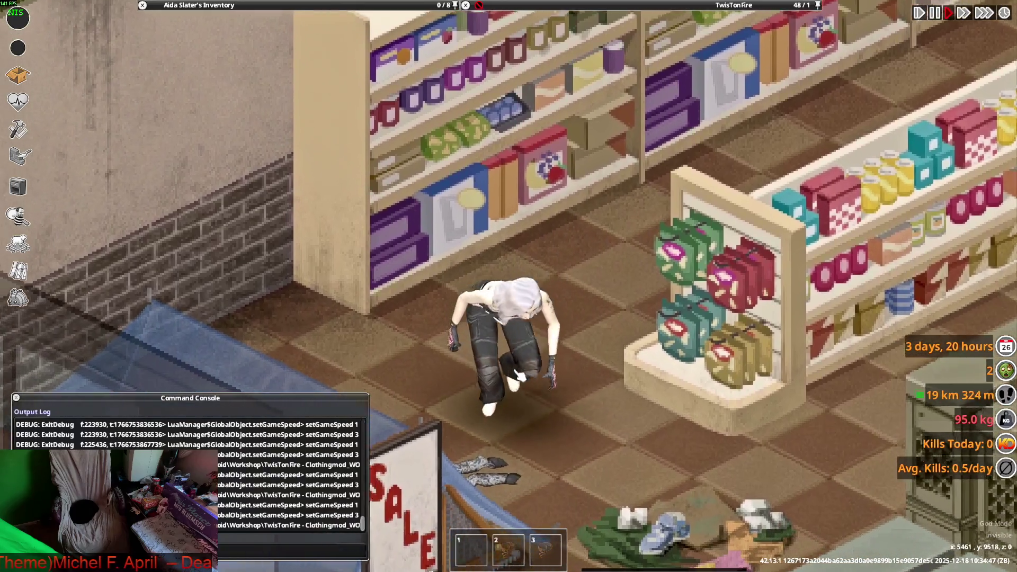
{"action": "key", "text": "w+d"}
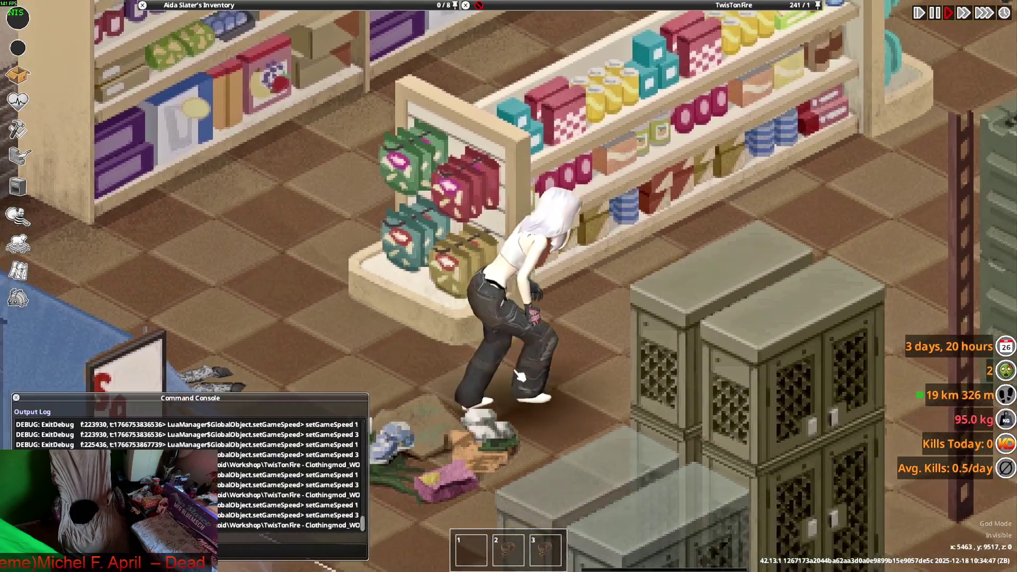
{"action": "key", "text": "s"}
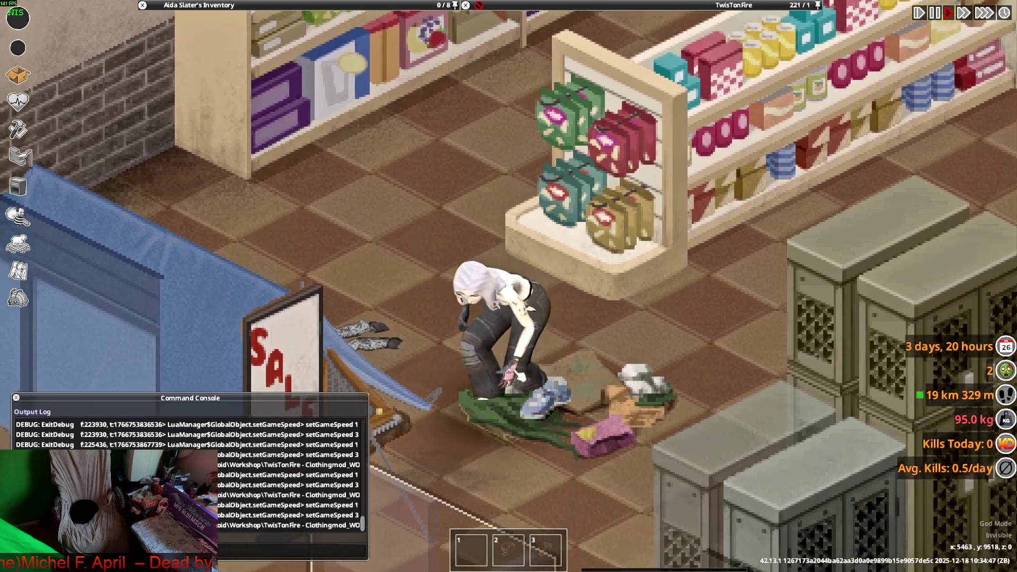
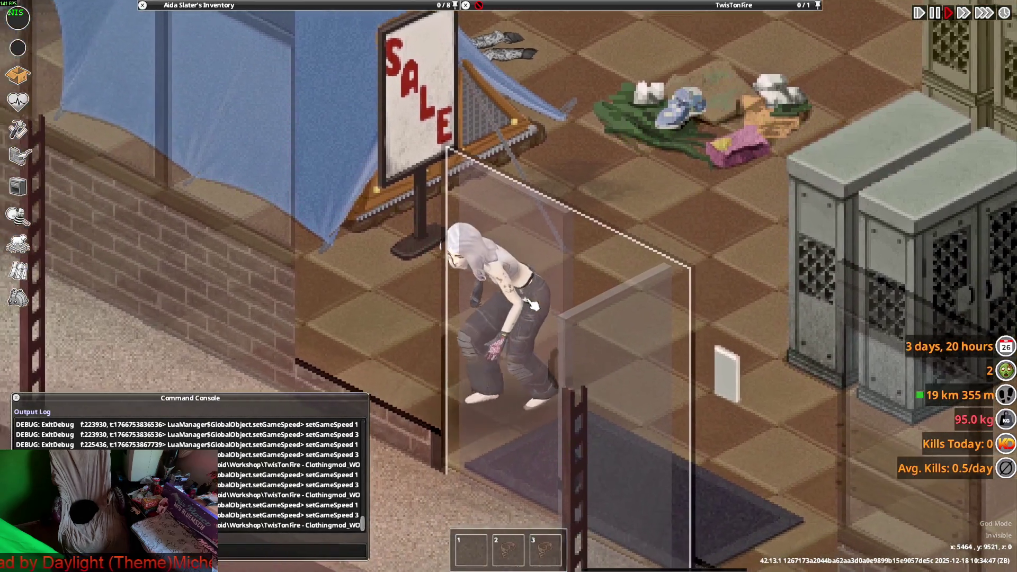
Step: Walk, sneak and toggle crouching in Project Zomboid to inspect the combat pants' deformation
{"action": "key", "text": "s"}
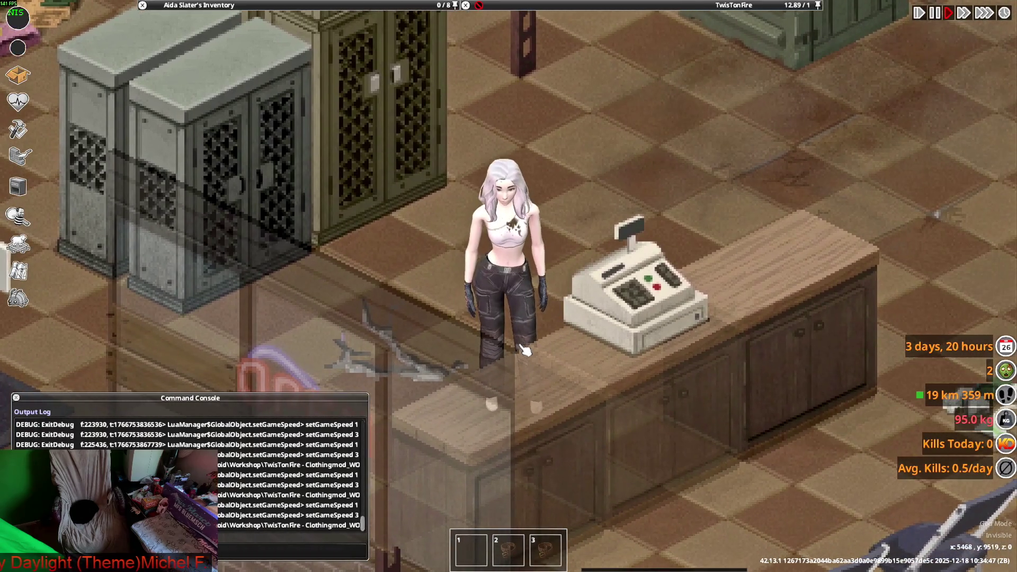
{"action": "key", "text": "w"}
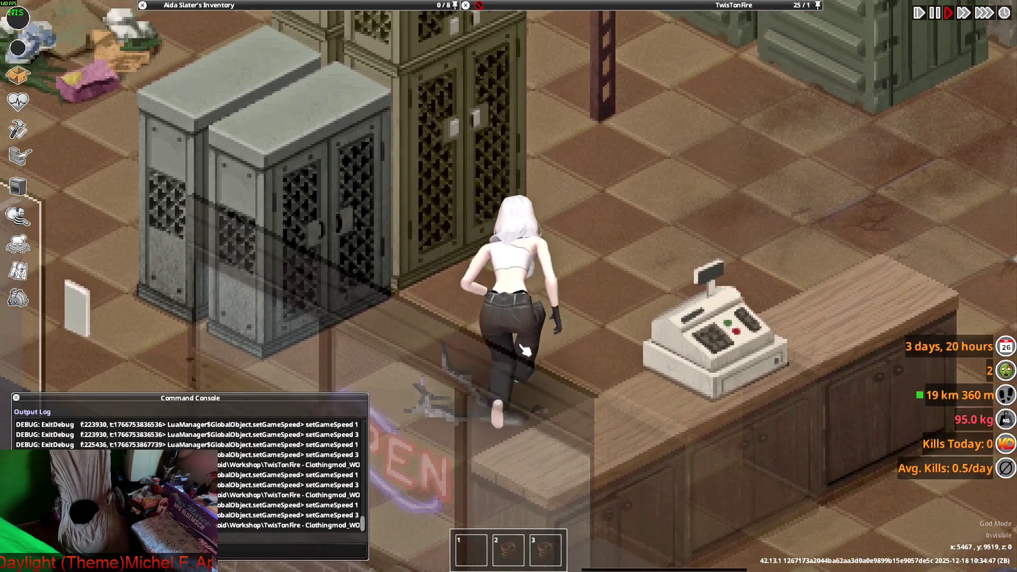
{"action": "key", "text": "d"}
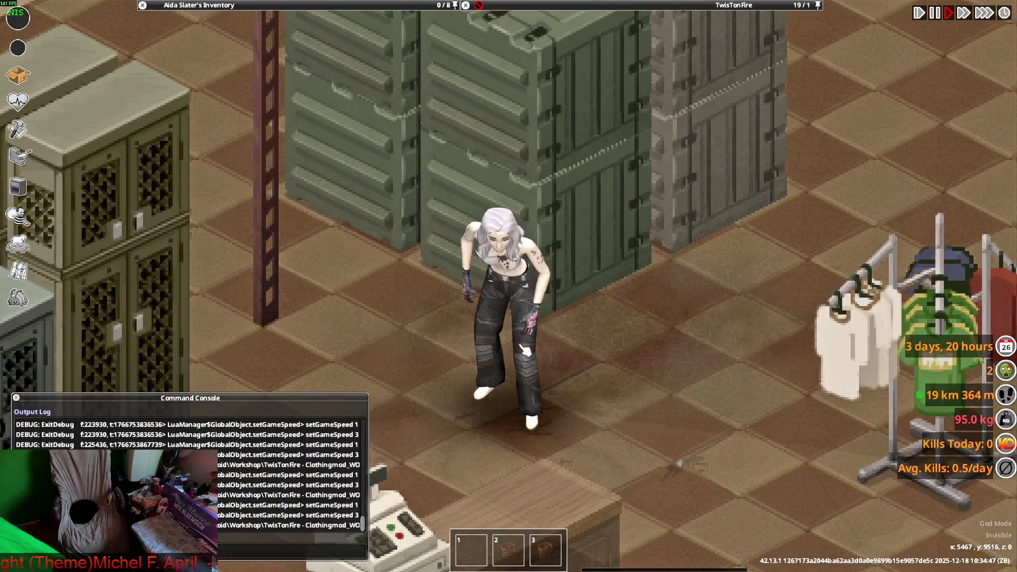
{"action": "key", "text": "c"}
{"action": "key", "text": "c"}
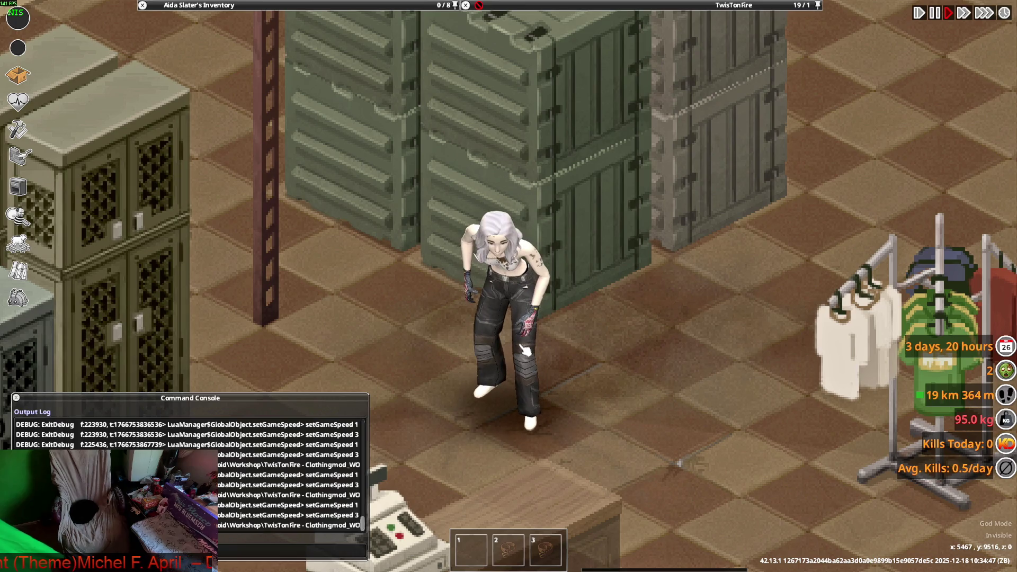
{"action": "key", "text": "c"}
{"action": "key", "text": "c"}
{"action": "key", "text": "c"}
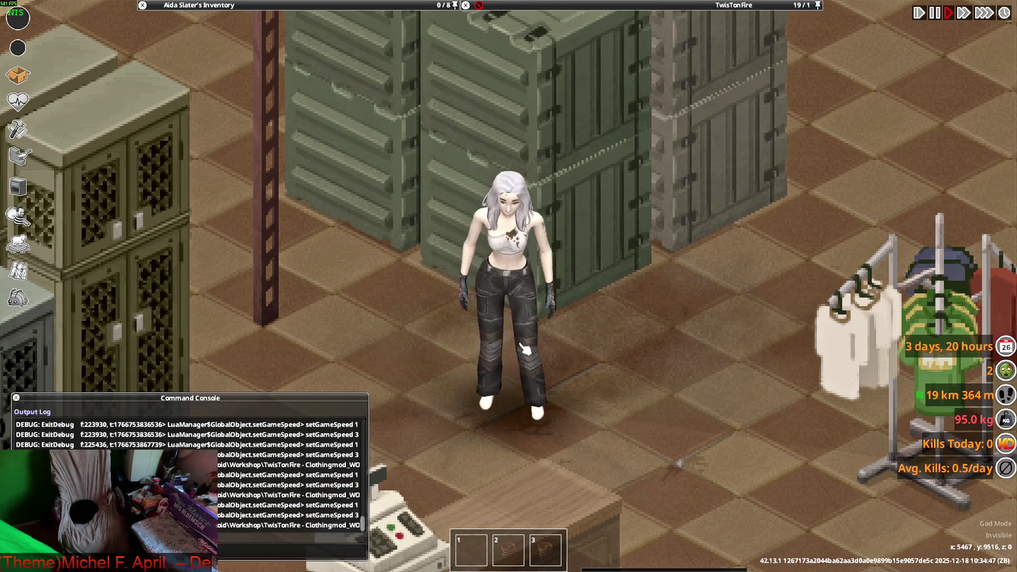
Step: Return to Blender and orbit to a side view of the trousers
{"action": "key", "text": "alt+Tab"}
{"action": "scroll", "coordinate": [495, 306], "scroll_direction": "up", "scroll_amount": 5}
{"action": "middle_click_drag", "start_coordinate": [414, 256], "coordinate": [514, 250]}
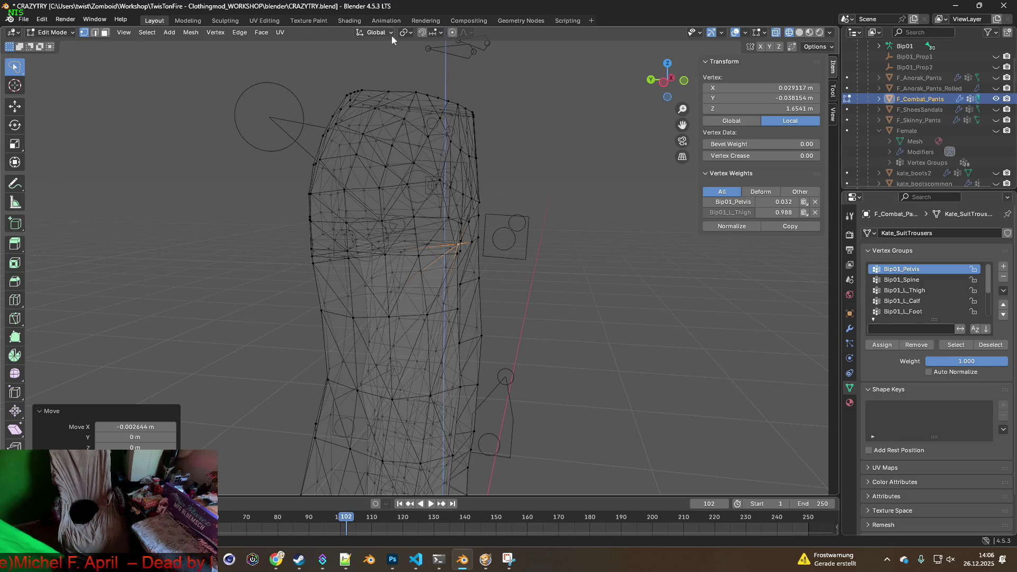
Step: Check the proportional editing falloff choices and compare the trousers against the game
{"action": "left_click", "coordinate": [468, 32]}
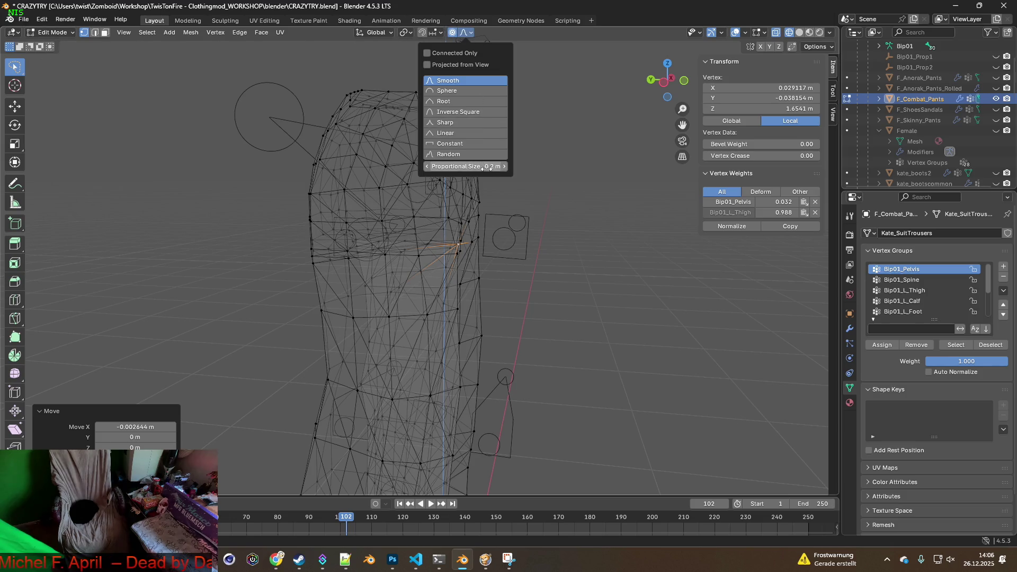
{"action": "middle_click_drag", "start_coordinate": [497, 277], "coordinate": [416, 259]}
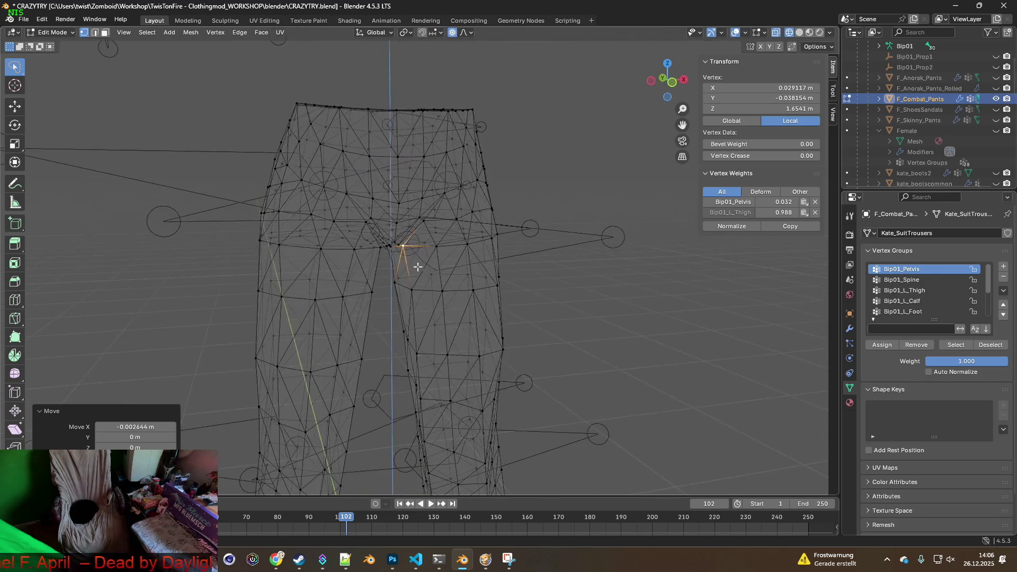
{"action": "key", "text": "alt+Tab"}
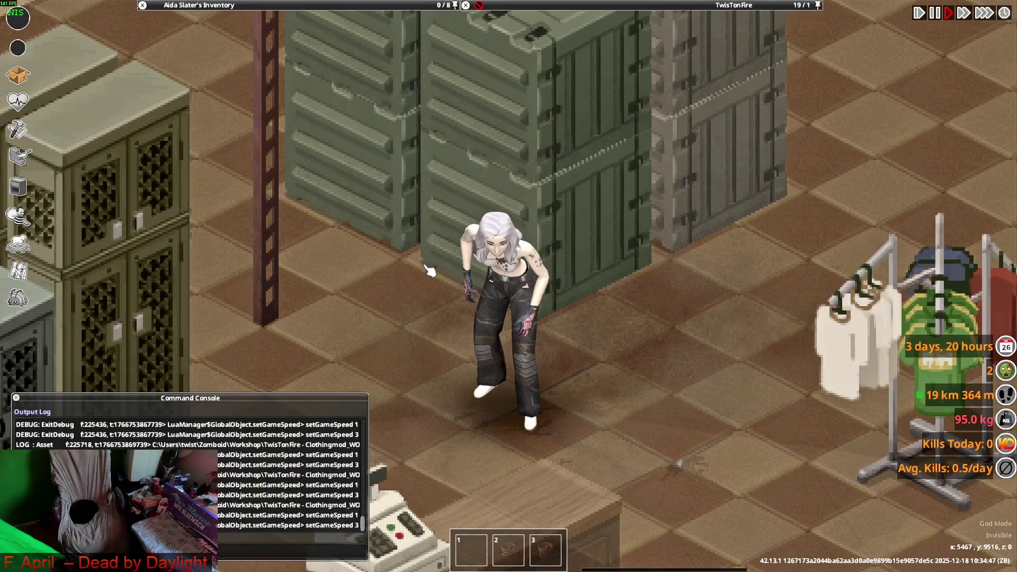
{"action": "key", "text": "alt+Tab"}
{"action": "mouse_move", "coordinate": [500, 281]}
{"action": "middle_mouse_down"}
{"action": "mouse_move", "coordinate": [551, 279]}
{"action": "mouse_move", "coordinate": [478, 239]}
{"action": "middle_mouse_up"}
Step: Select two vertices on the upper right hip of the pants
{"action": "left_click", "coordinate": [448, 194]}
{"action": "mouse_move", "coordinate": [448, 194]}
{"action": "middle_mouse_down"}
{"action": "mouse_move", "coordinate": [474, 233]}
{"action": "mouse_move", "coordinate": [482, 213]}
{"action": "mouse_move", "coordinate": [538, 191]}
{"action": "middle_mouse_up"}
{"action": "scroll", "coordinate": [512, 205], "scroll_direction": "up", "scroll_amount": 2}
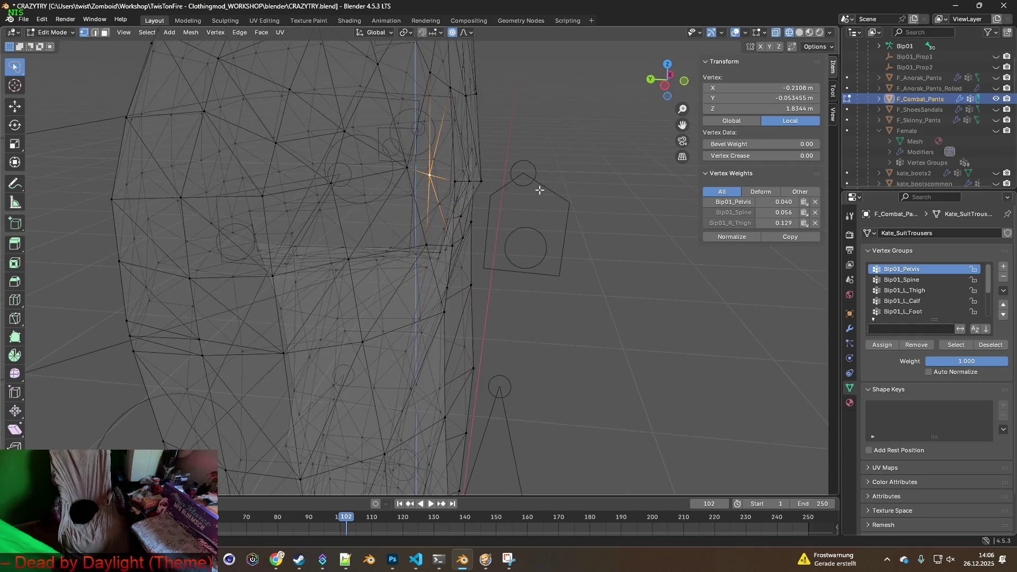
{"action": "scroll", "coordinate": [539, 190], "scroll_direction": "up", "scroll_amount": 2}
{"action": "middle_click_drag", "start_coordinate": [466, 192], "coordinate": [398, 183]}
{"action": "left_click", "coordinate": [432, 139], "text": "shift"}
{"action": "middle_click_drag", "start_coordinate": [431, 139], "coordinate": [467, 170]}
Step: Move the two hip vertices −0.012451 m along the Y axis
{"action": "key", "text": "g"}
{"action": "key", "text": "y"}
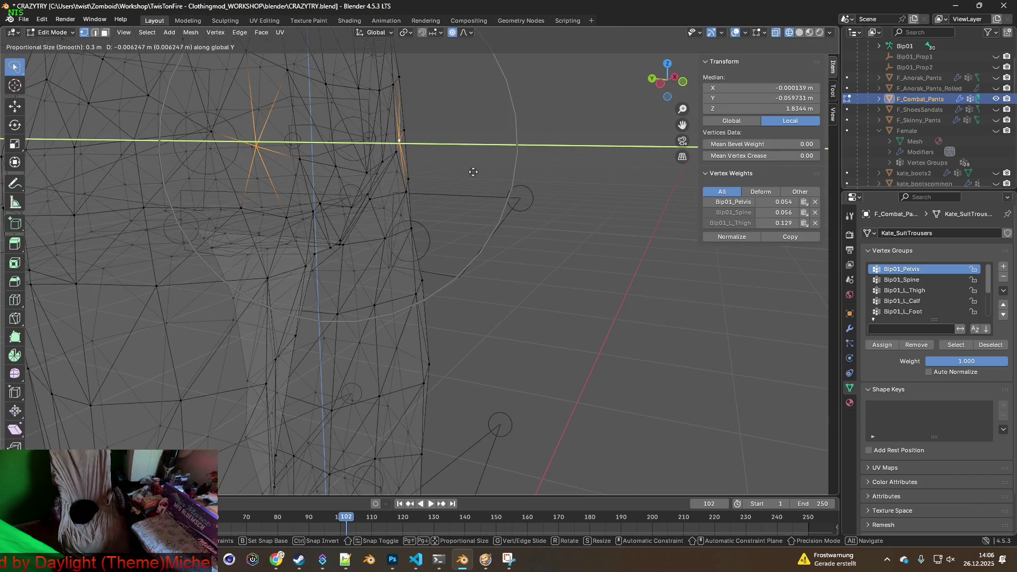
{"action": "left_click", "coordinate": [477, 171]}
{"action": "mouse_move", "coordinate": [477, 171]}
{"action": "middle_mouse_down"}
{"action": "mouse_move", "coordinate": [427, 186]}
{"action": "mouse_move", "coordinate": [311, 170]}
{"action": "mouse_move", "coordinate": [391, 166]}
{"action": "middle_mouse_up"}
{"action": "scroll", "coordinate": [378, 176], "scroll_direction": "down", "scroll_amount": 3}
Step: Export the pants as F_Combat_Pants.fbx and switch to Project Zomboid
{"action": "left_click", "coordinate": [24, 19]}
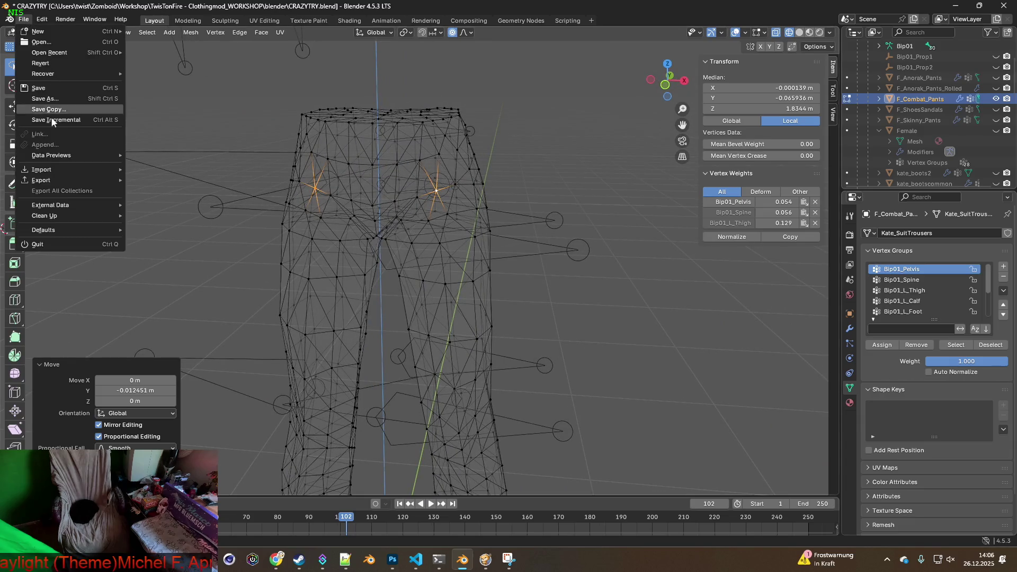
{"action": "mouse_move", "coordinate": [89, 185]}
{"action": "left_click", "coordinate": [157, 275]}
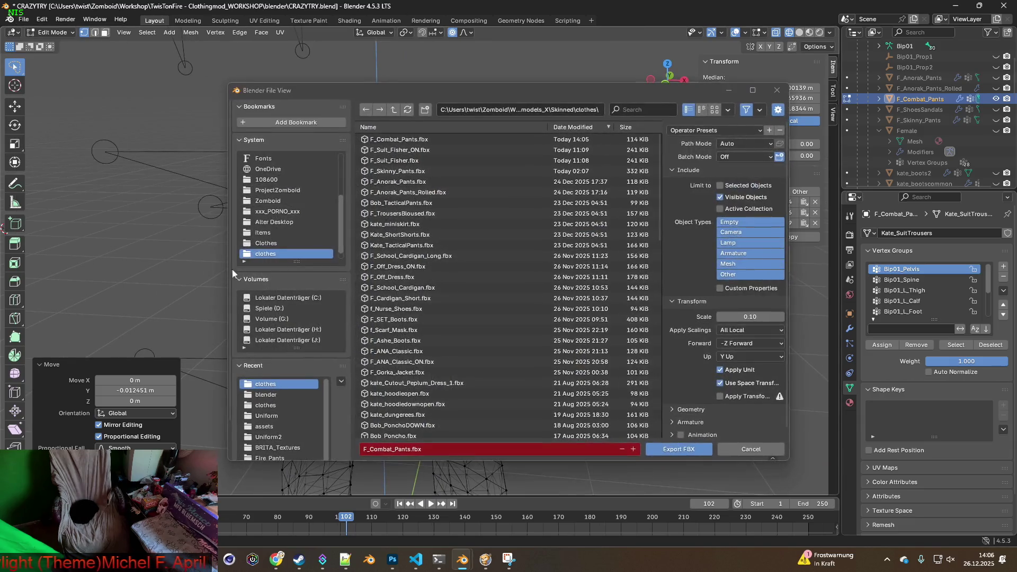
{"action": "left_click", "coordinate": [684, 450]}
{"action": "left_click", "coordinate": [486, 559]}
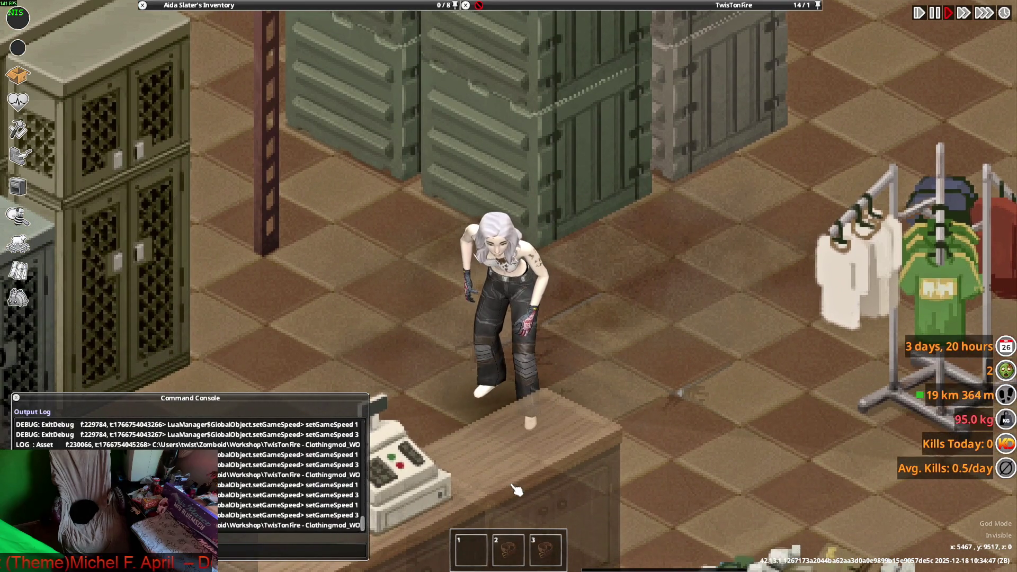
Step: Walk the character diagonally around the shop to view the pants from several sides
{"action": "key", "text": "s+d"}
{"action": "key", "text": "s+a"}
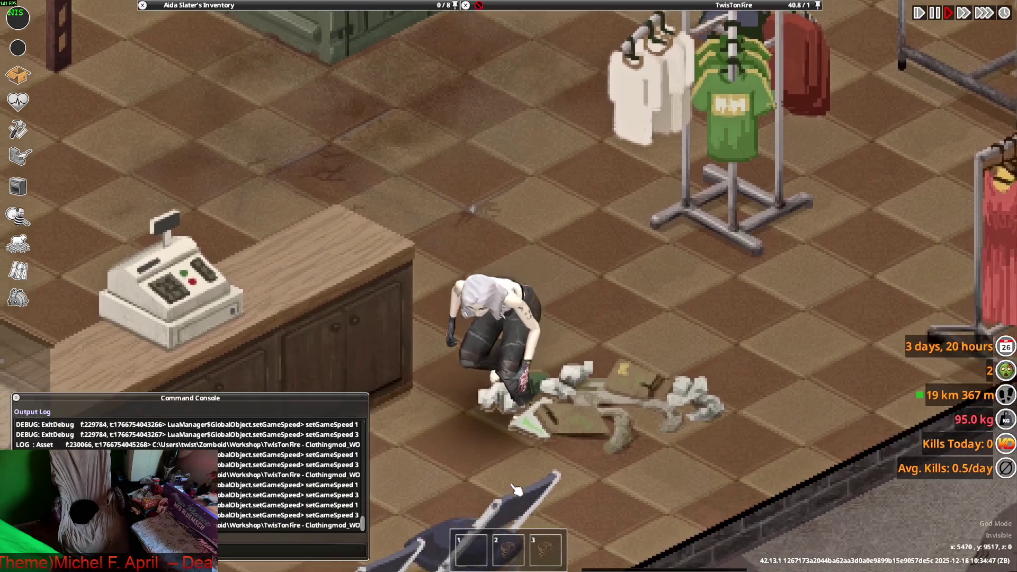
{"action": "key", "text": "s+a"}
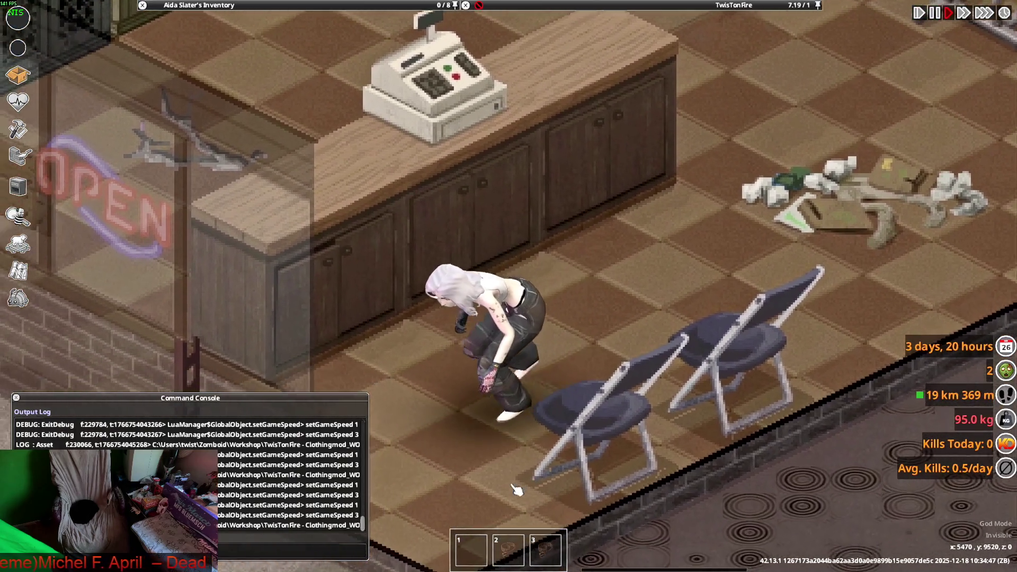
{"action": "key", "text": "w+d"}
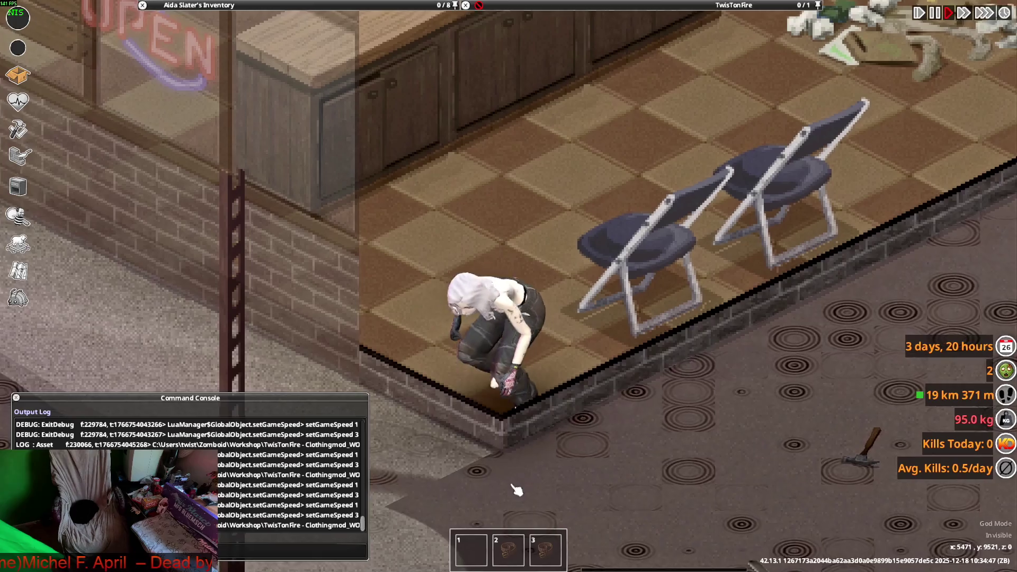
{"action": "key", "text": "w+d"}
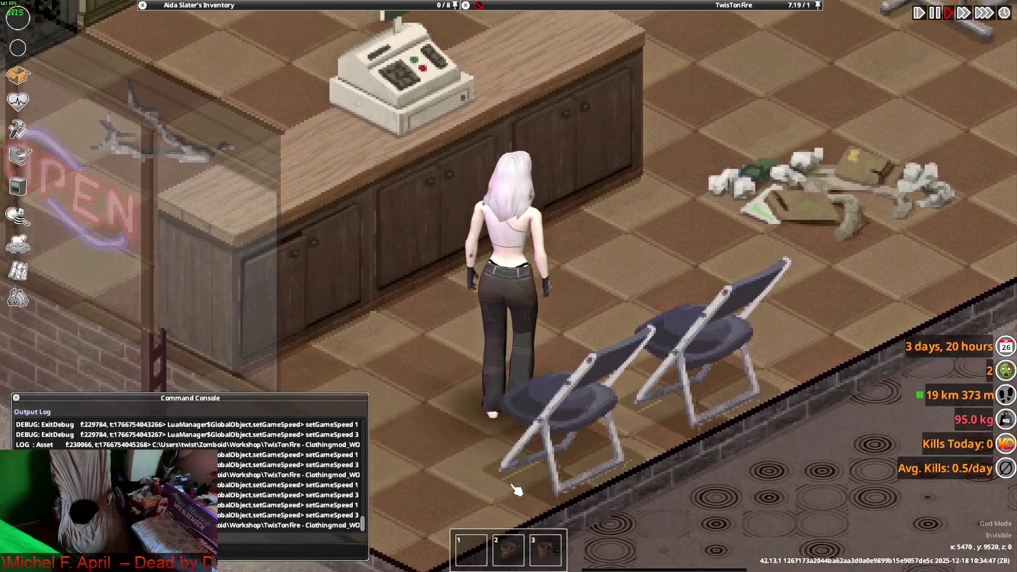
{"action": "key", "text": "a"}
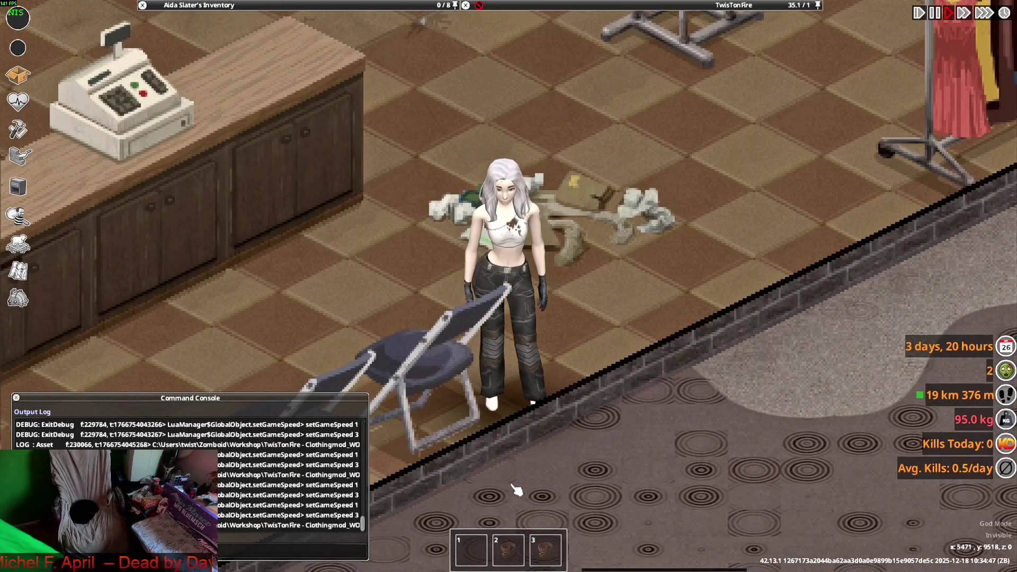
{"action": "key", "text": "a"}
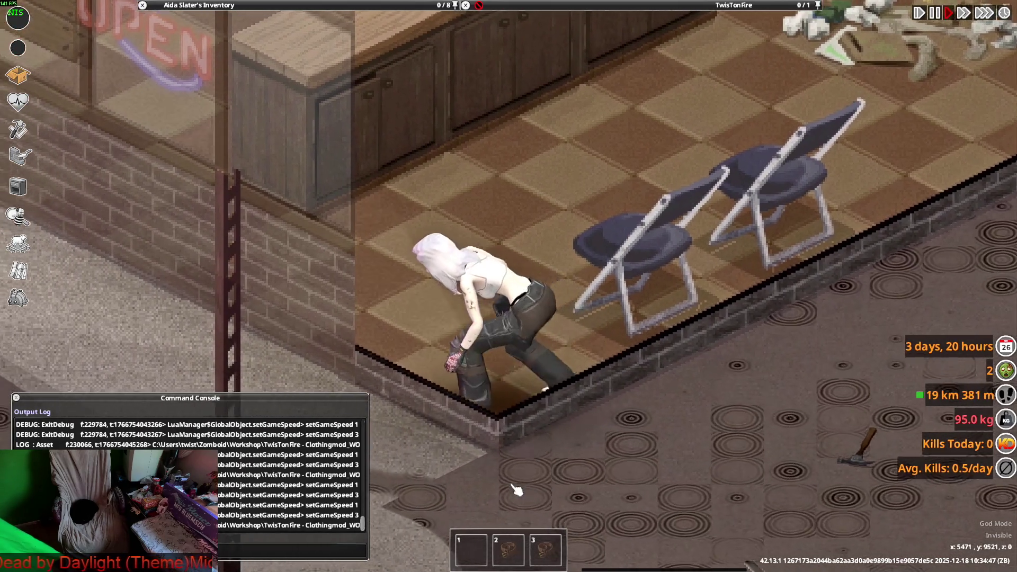
Step: Sneak the character left, crouch, and return to Blender
{"action": "key", "text": "a"}
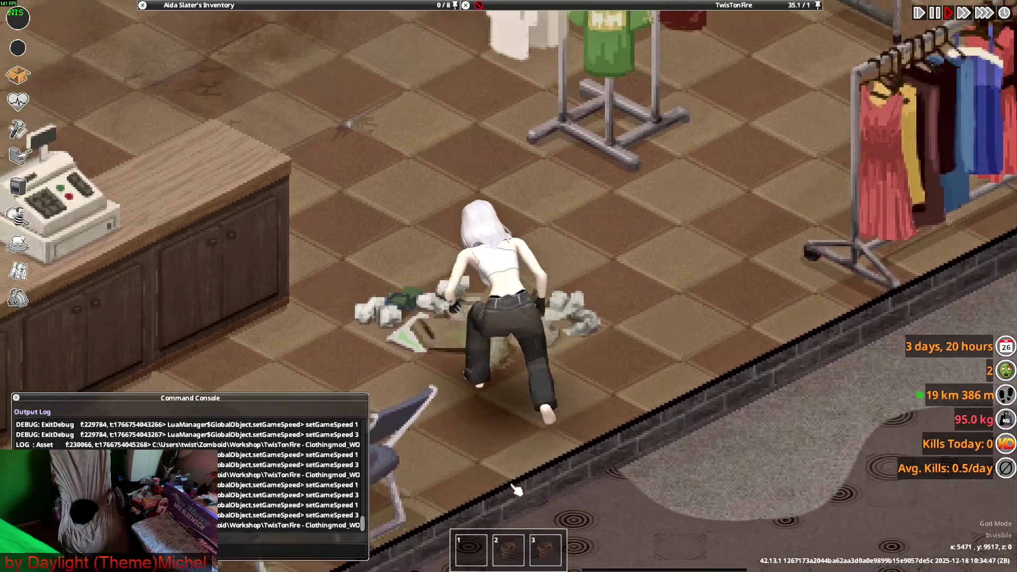
{"action": "key", "text": "a"}
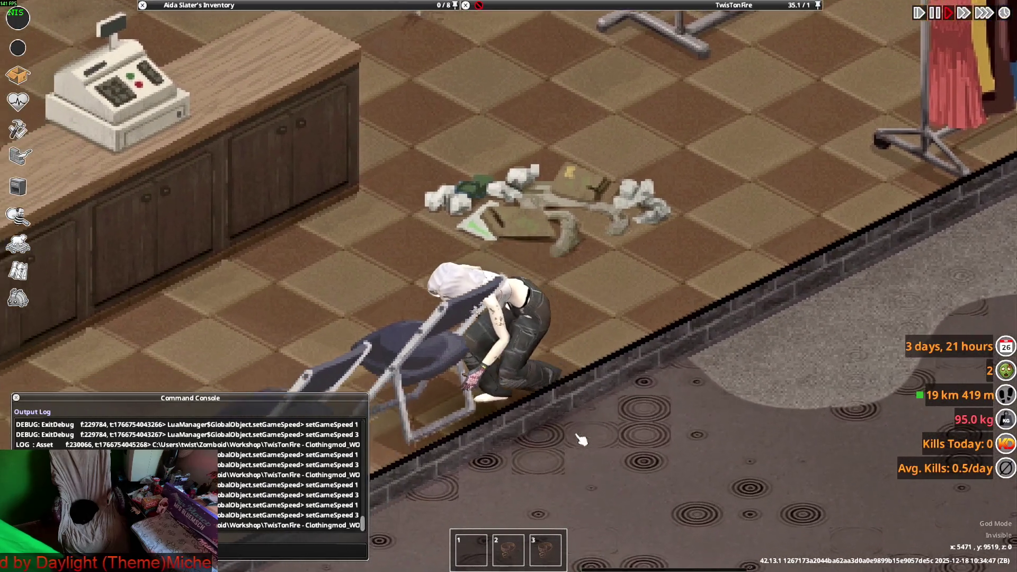
{"action": "key", "text": "a"}
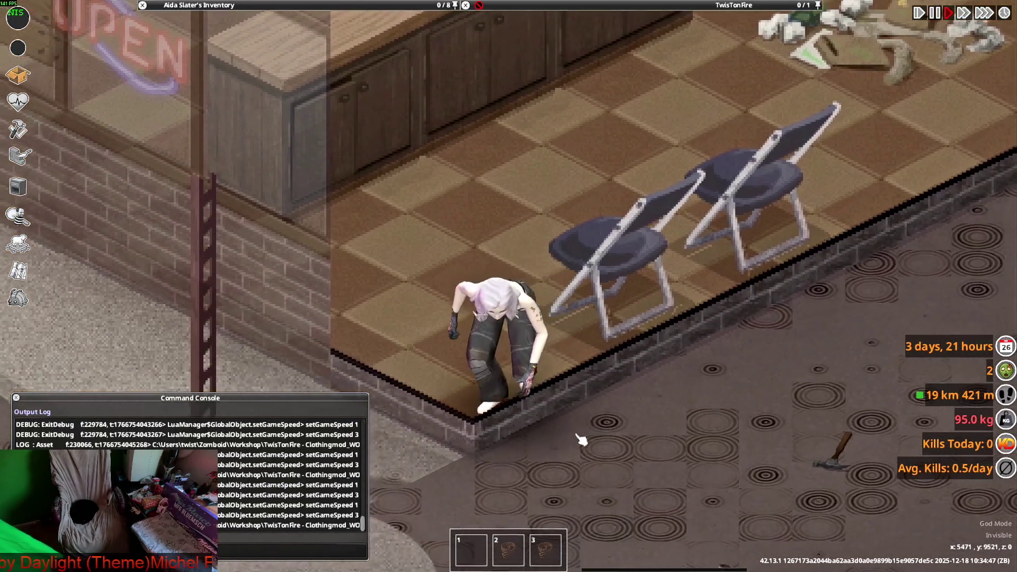
{"action": "key", "text": "c"}
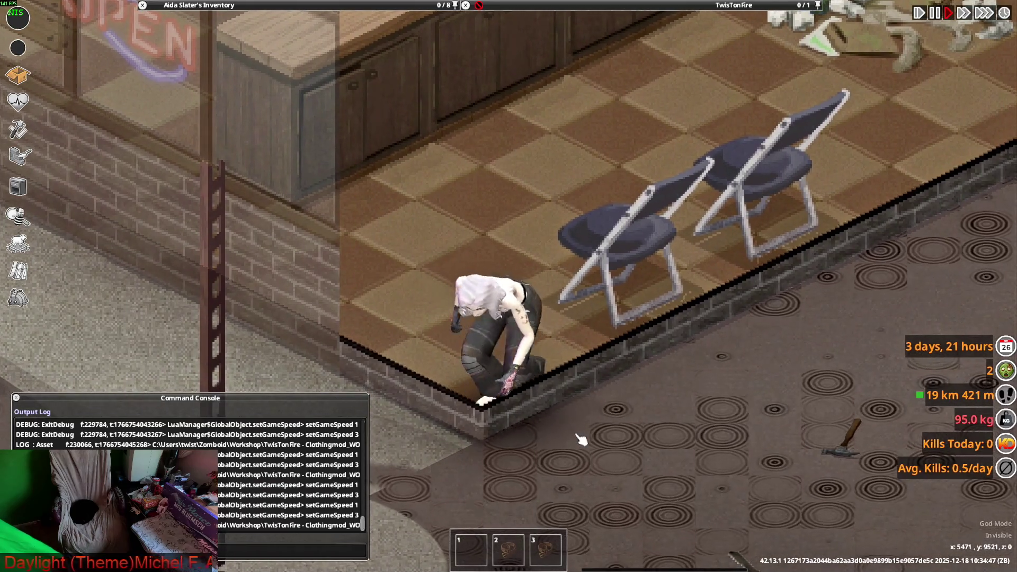
{"action": "key", "text": "alt+Tab"}
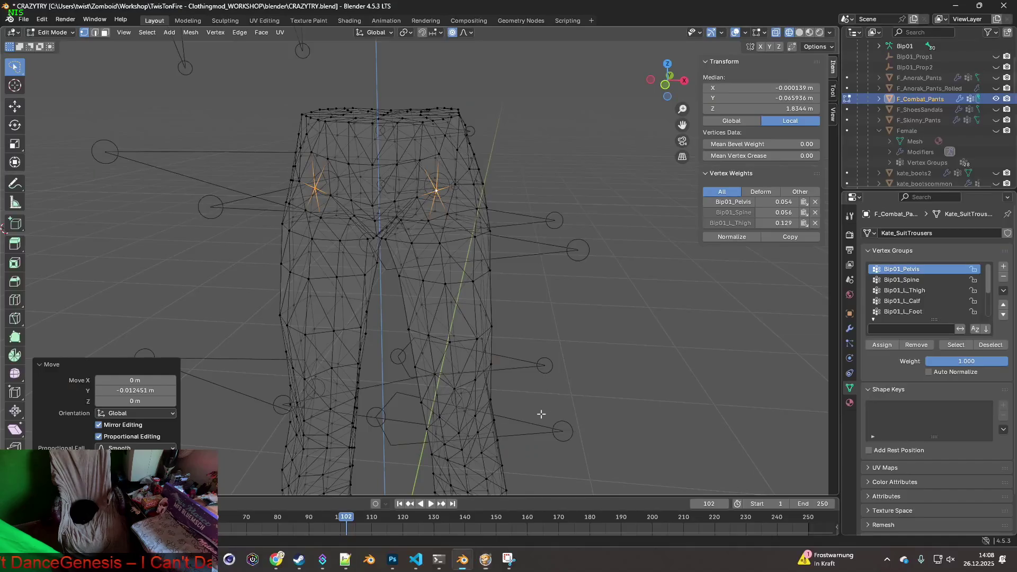
Step: Switch the pants to Weight Paint mode and zoom in on the crotch area
{"action": "middle_click_drag", "start_coordinate": [419, 315], "coordinate": [375, 266]}
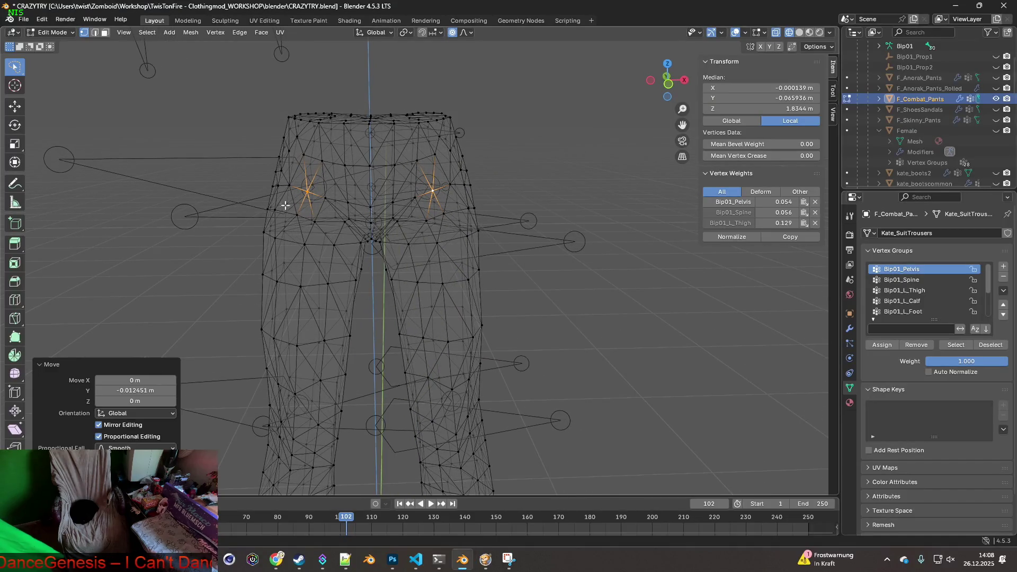
{"action": "middle_click_drag", "start_coordinate": [350, 186], "coordinate": [366, 181]}
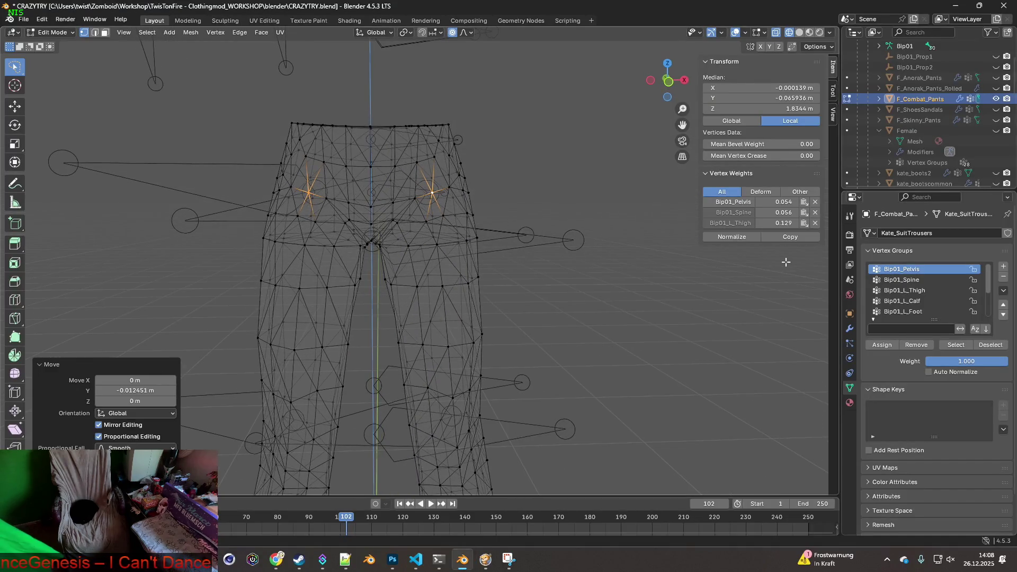
{"action": "left_click", "coordinate": [65, 33]}
{"action": "left_click", "coordinate": [59, 91]}
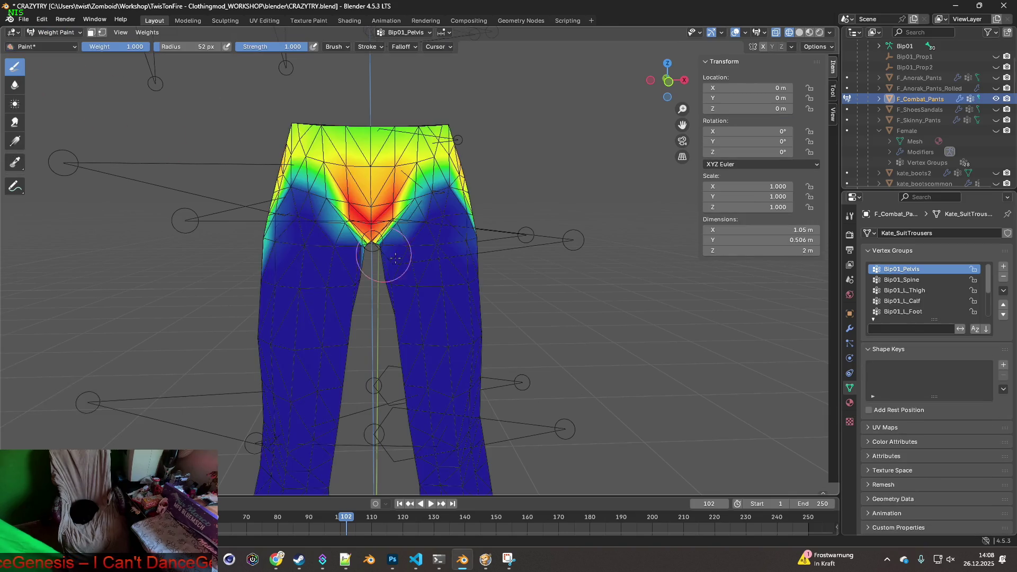
{"action": "scroll", "coordinate": [378, 249], "scroll_direction": "up", "scroll_amount": 3}
{"action": "mouse_move", "coordinate": [377, 249]}
{"action": "middle_mouse_down"}
{"action": "mouse_move", "coordinate": [410, 249]}
{"action": "mouse_move", "coordinate": [392, 250]}
{"action": "middle_mouse_up"}
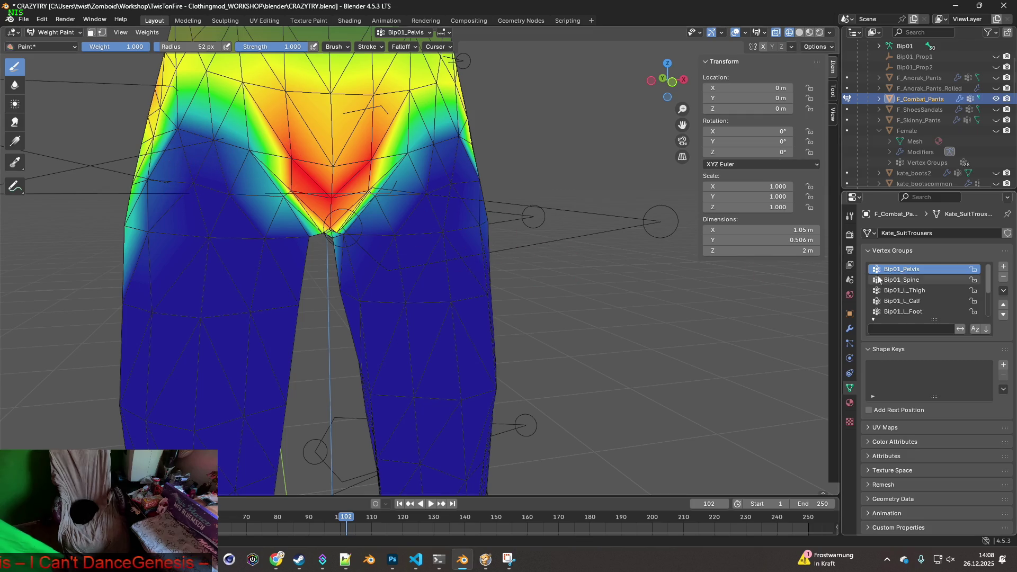
Step: Review the Bip01_L_Thigh and Bip01_R_Thigh weights, then bring up Save Copy
{"action": "left_click", "coordinate": [910, 293]}
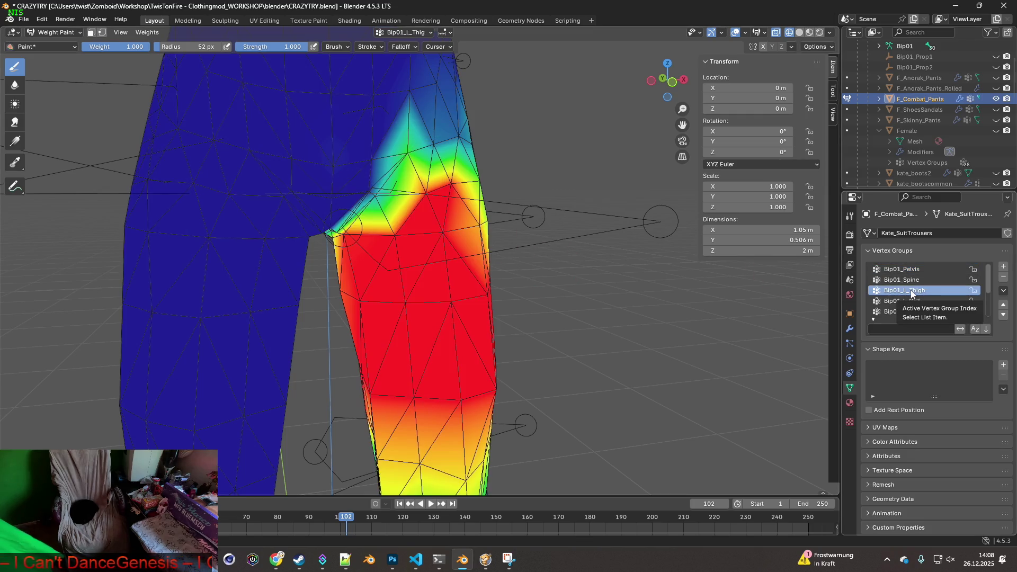
{"action": "scroll", "coordinate": [918, 299], "scroll_direction": "down", "scroll_amount": 1}
{"action": "left_click", "coordinate": [917, 312]}
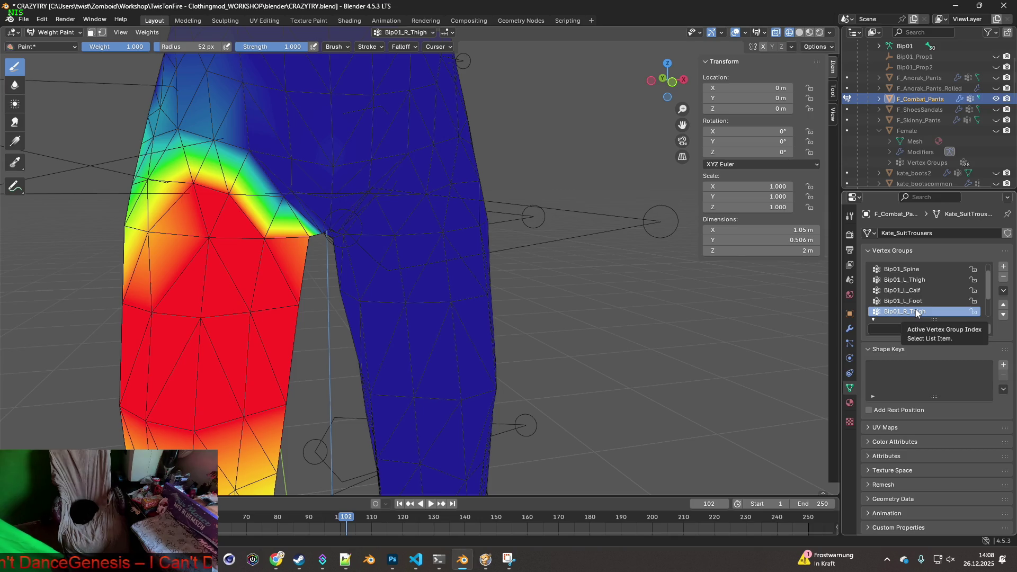
{"action": "left_click", "coordinate": [24, 19]}
{"action": "left_click", "coordinate": [57, 114]}
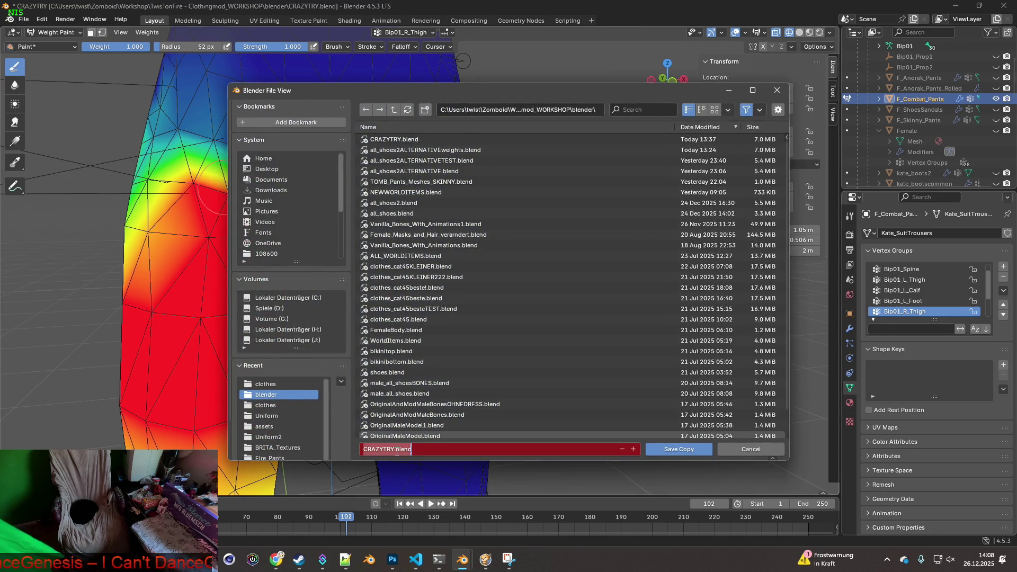
Step: Save the copy as CRAZYTRYfdgfdgdf.blend and frame the pants' hip area
{"action": "left_click", "coordinate": [683, 450]}
{"action": "middle_click_drag", "start_coordinate": [288, 293], "coordinate": [360, 342], "text": "shift"}
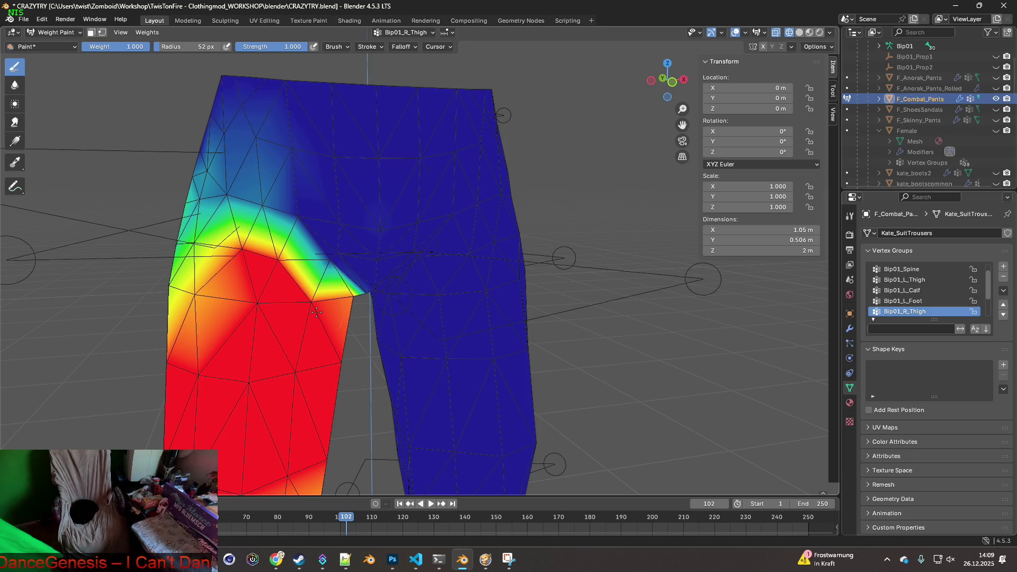
{"action": "middle_click_drag", "start_coordinate": [316, 313], "coordinate": [337, 327]}
{"action": "middle_click_drag", "start_coordinate": [276, 284], "coordinate": [313, 305]}
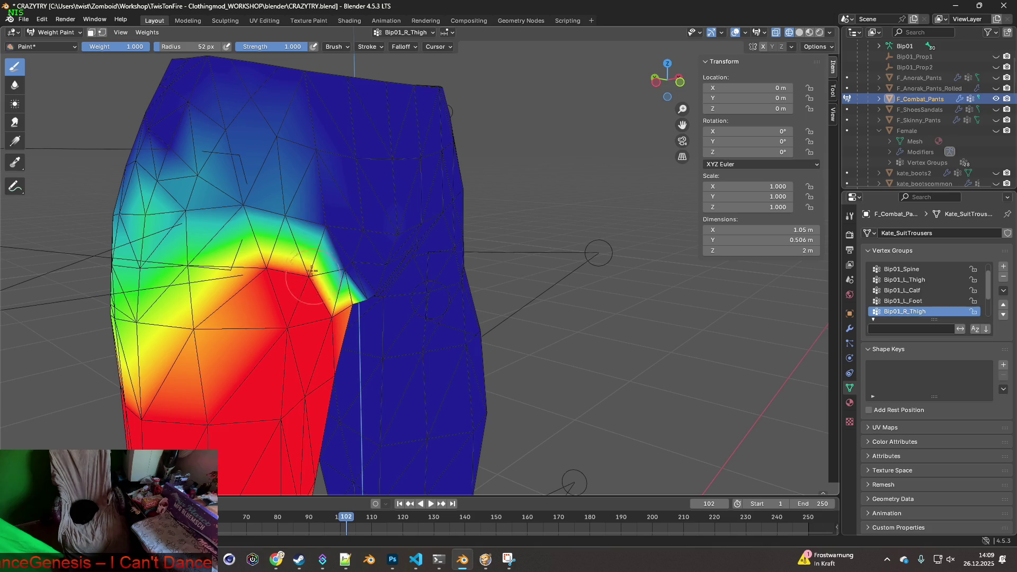
{"action": "middle_click_drag", "start_coordinate": [310, 256], "coordinate": [277, 237]}
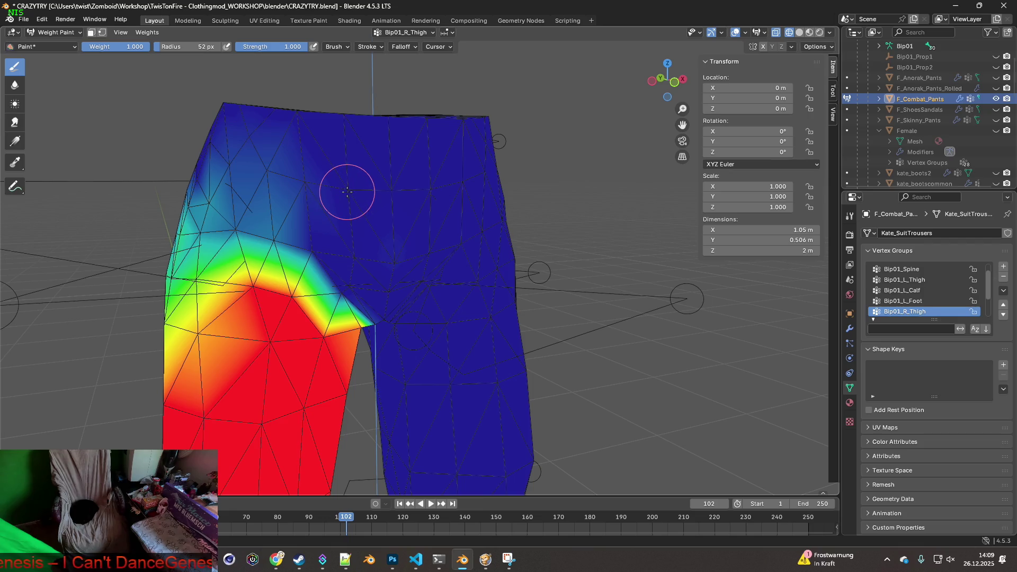
Step: Paint lower Bip01_R_Thigh weight on the upper hip and re-export F_Combat_Pants.fbx
{"action": "mouse_move", "coordinate": [273, 228]}
{"action": "left_mouse_down"}
{"action": "mouse_move", "coordinate": [241, 224]}
{"action": "mouse_move", "coordinate": [216, 199]}
{"action": "mouse_move", "coordinate": [270, 170]}
{"action": "mouse_move", "coordinate": [220, 155]}
{"action": "mouse_move", "coordinate": [317, 188]}
{"action": "mouse_move", "coordinate": [256, 146]}
{"action": "mouse_move", "coordinate": [256, 164]}
{"action": "mouse_move", "coordinate": [322, 221]}
{"action": "left_mouse_up"}
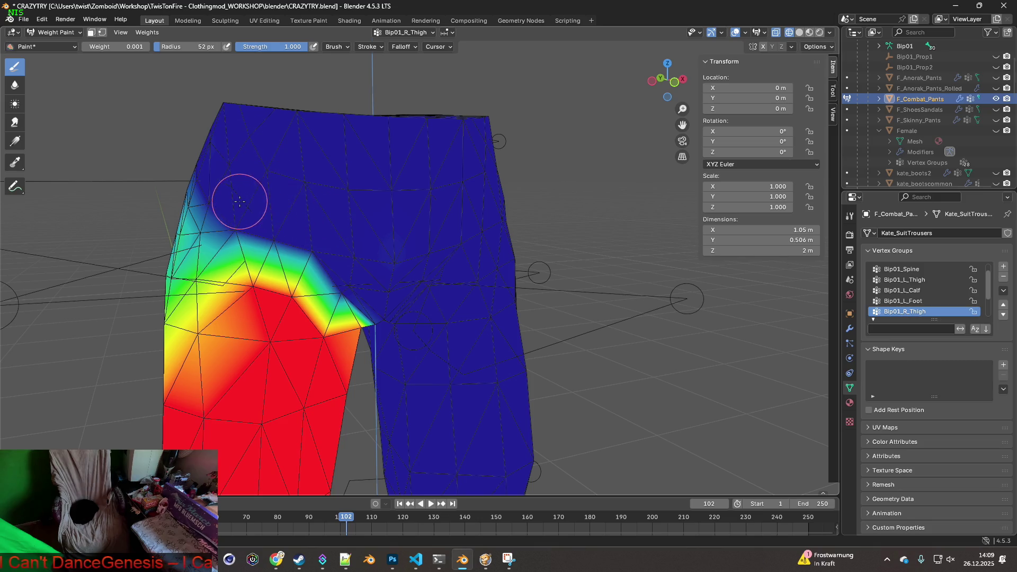
{"action": "left_click", "coordinate": [25, 20]}
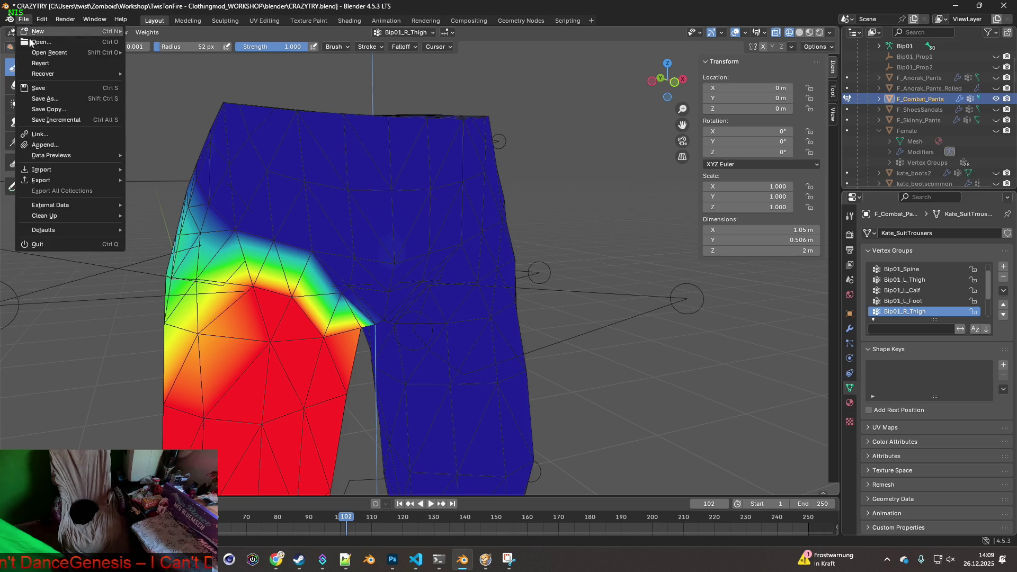
{"action": "mouse_move", "coordinate": [53, 180]}
{"action": "left_click", "coordinate": [166, 274]}
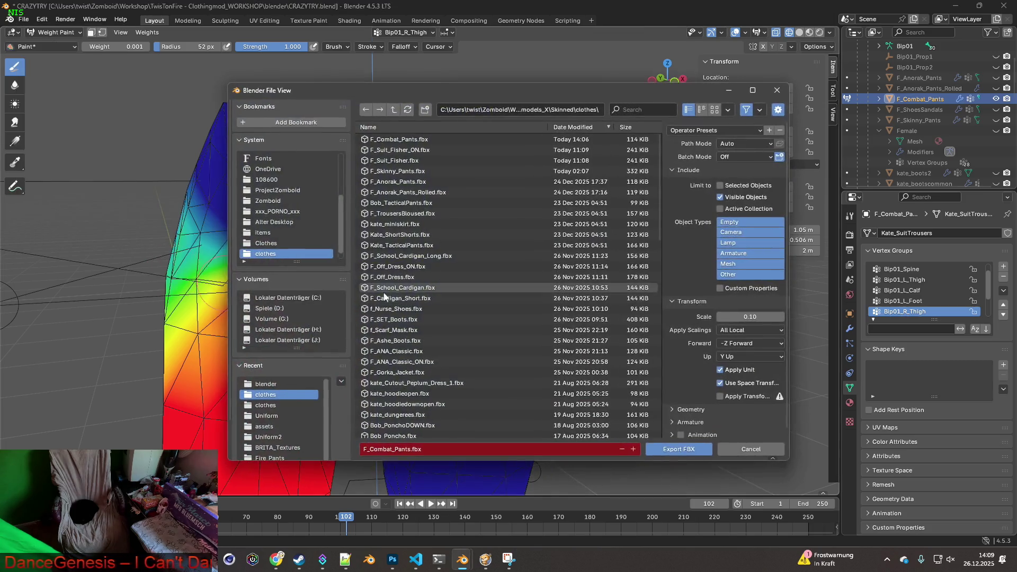
{"action": "left_click", "coordinate": [671, 451]}
{"action": "key", "text": "alt+Tab"}
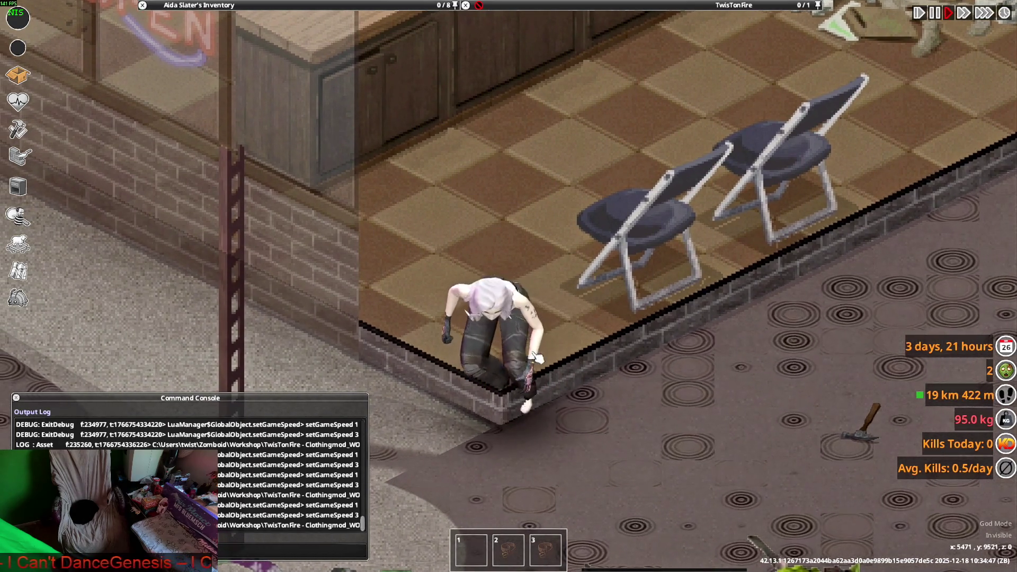
Step: Return from the game to Blender and frame the hip of the weight-painted pants
{"action": "key", "text": "alt+Tab"}
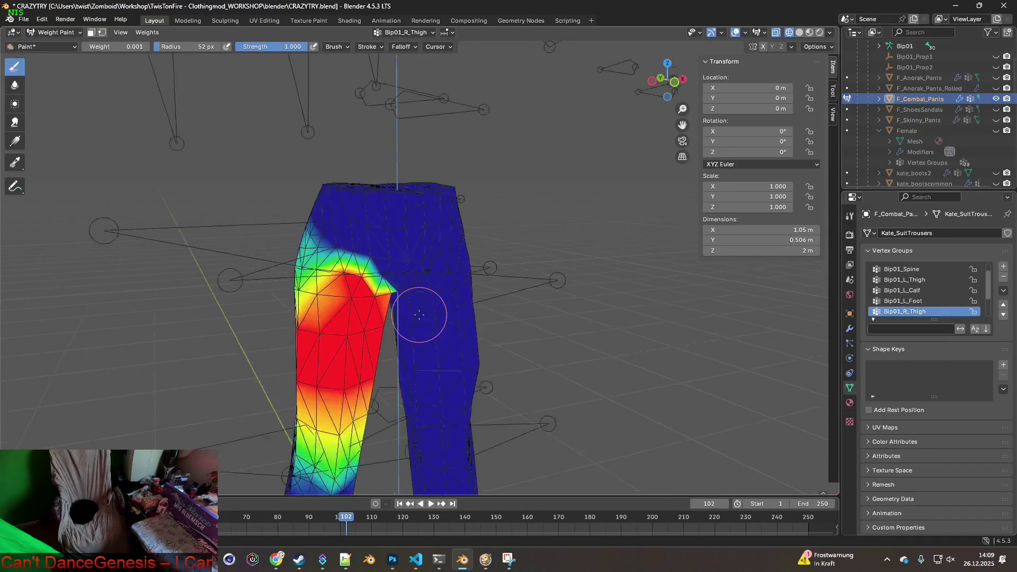
{"action": "scroll", "coordinate": [380, 300], "scroll_direction": "up", "scroll_amount": 3}
{"action": "middle_click_drag", "start_coordinate": [341, 301], "coordinate": [335, 288], "text": "shift"}
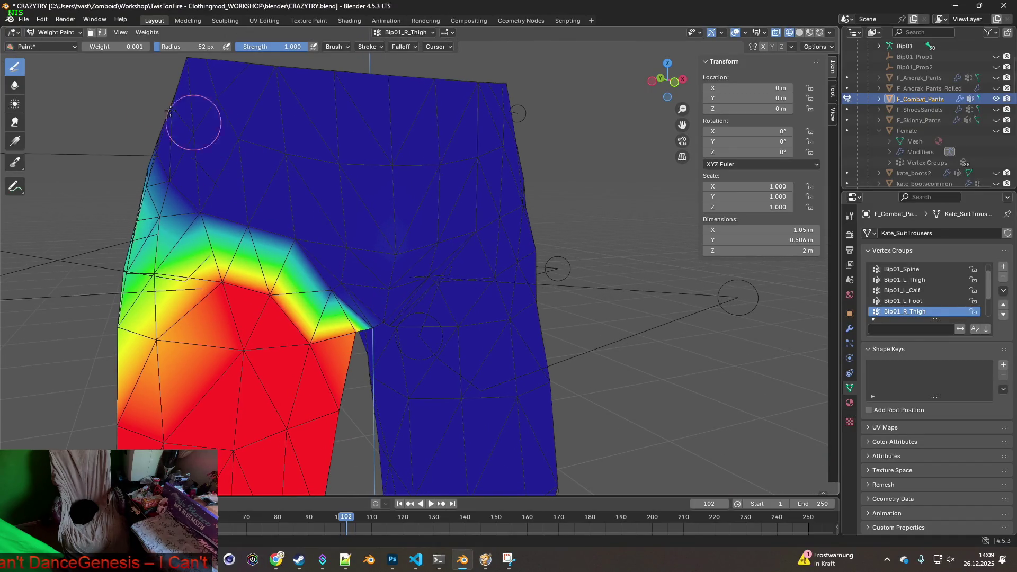
Step: Step back through the weight-paint edits with Undo History and Undo
{"action": "left_click", "coordinate": [38, 22]}
{"action": "mouse_move", "coordinate": [61, 53]}
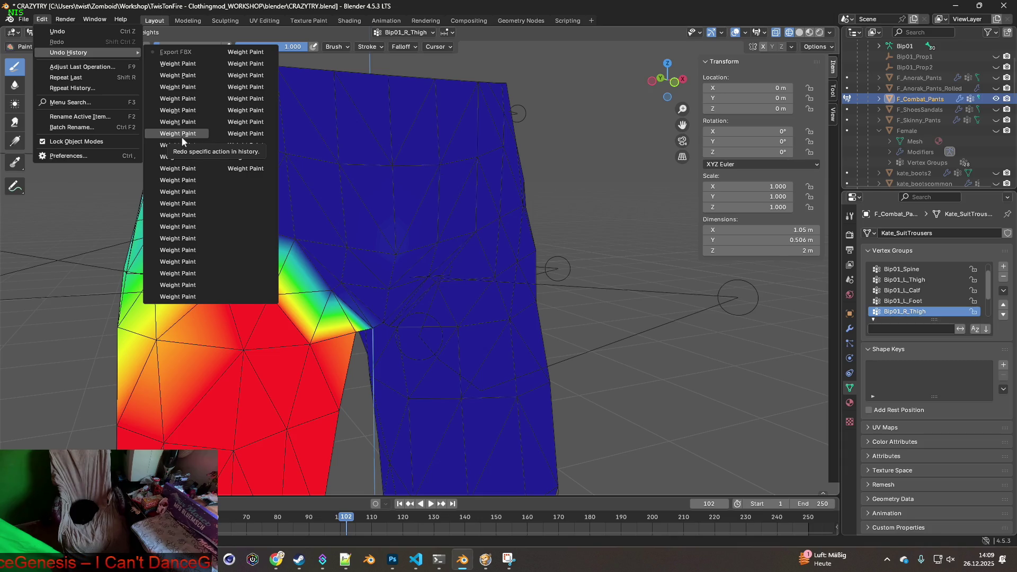
{"action": "left_click", "coordinate": [183, 157]}
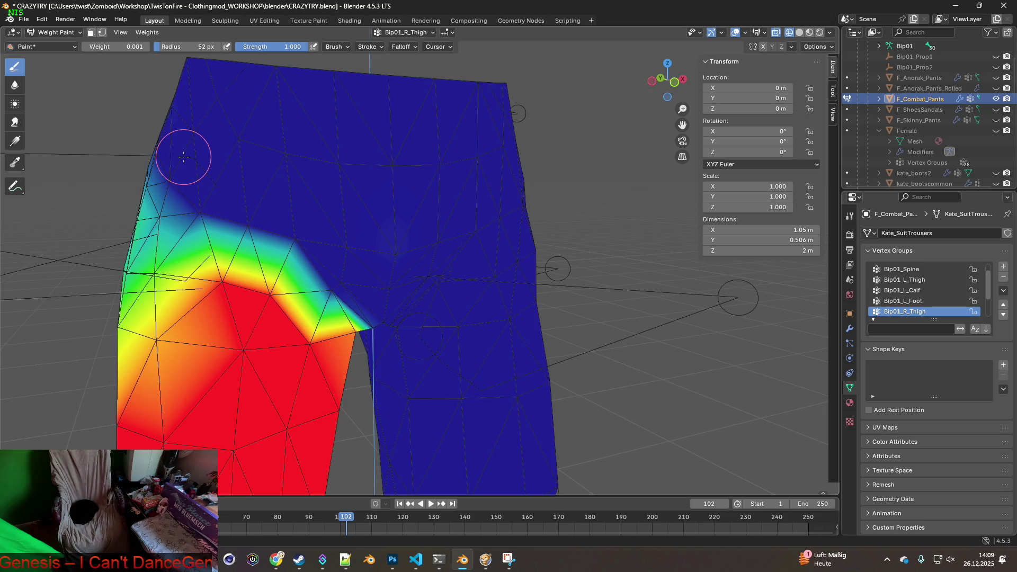
{"action": "left_click", "coordinate": [66, 20]}
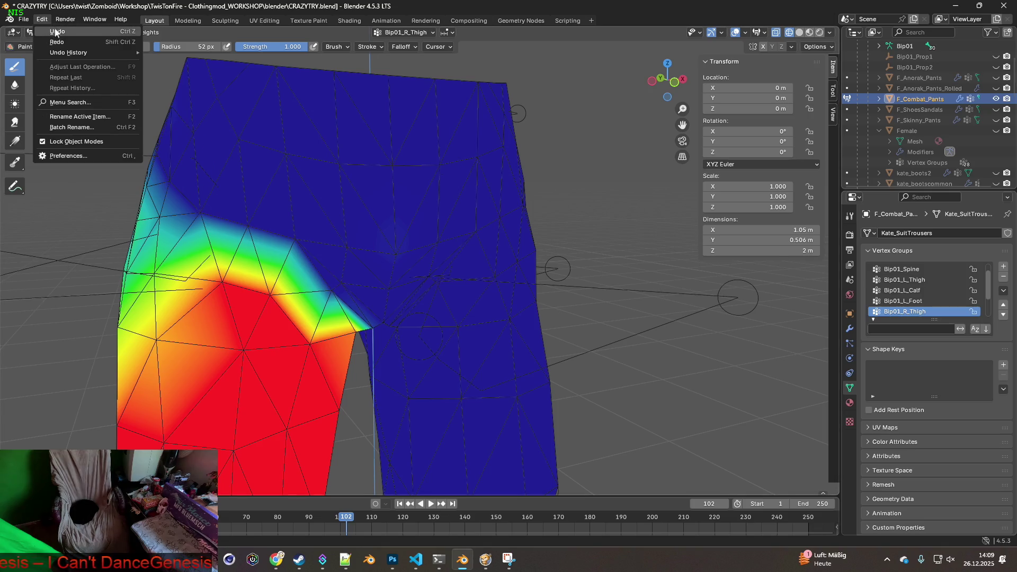
Step: Discard unsaved changes and reopen CRAZYTRYfdgfdgdf.blend
{"action": "left_click", "coordinate": [24, 19]}
{"action": "key", "text": "ctrl+q"}
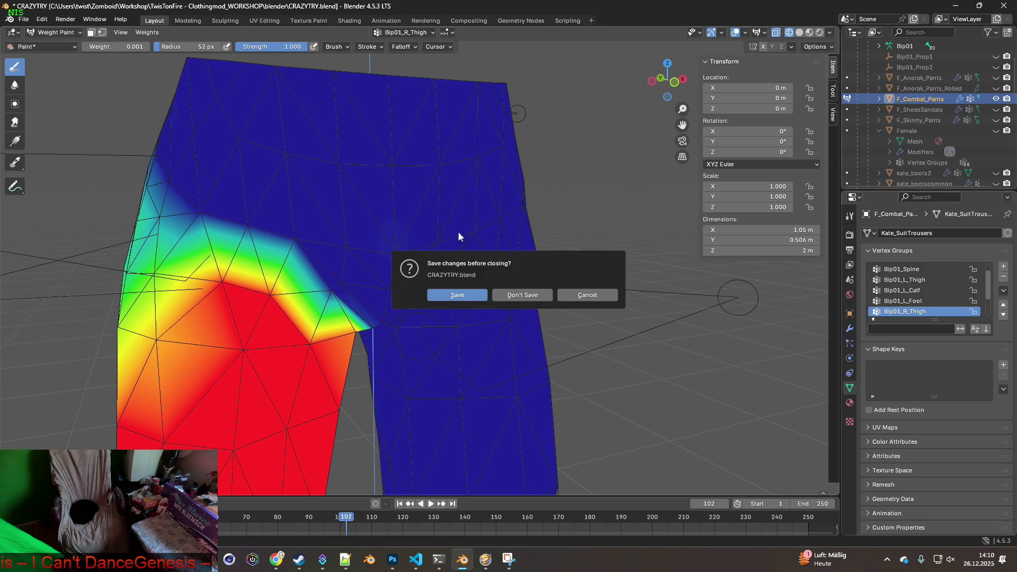
{"action": "left_click", "coordinate": [525, 295]}
{"action": "left_click", "coordinate": [398, 141]}
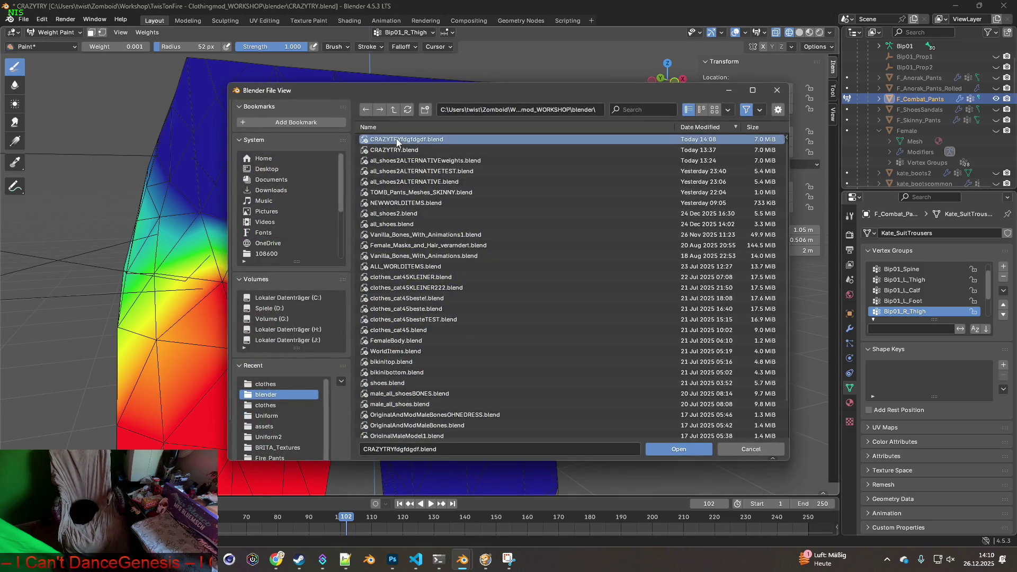
{"action": "left_click", "coordinate": [678, 449]}
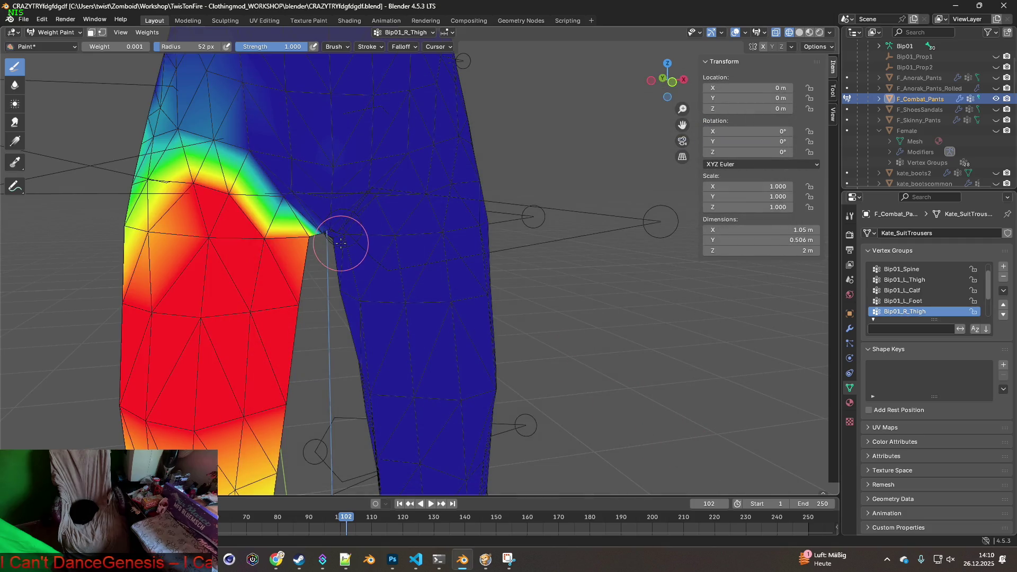
Step: Repaint the upper outer hip's Bip01_R_Thigh weights, blending up to 0.421 near the waistband
{"action": "mouse_move", "coordinate": [269, 181]}
{"action": "middle_mouse_down"}
{"action": "mouse_move", "coordinate": [404, 291]}
{"action": "mouse_move", "coordinate": [383, 248]}
{"action": "mouse_move", "coordinate": [391, 278]}
{"action": "middle_mouse_up"}
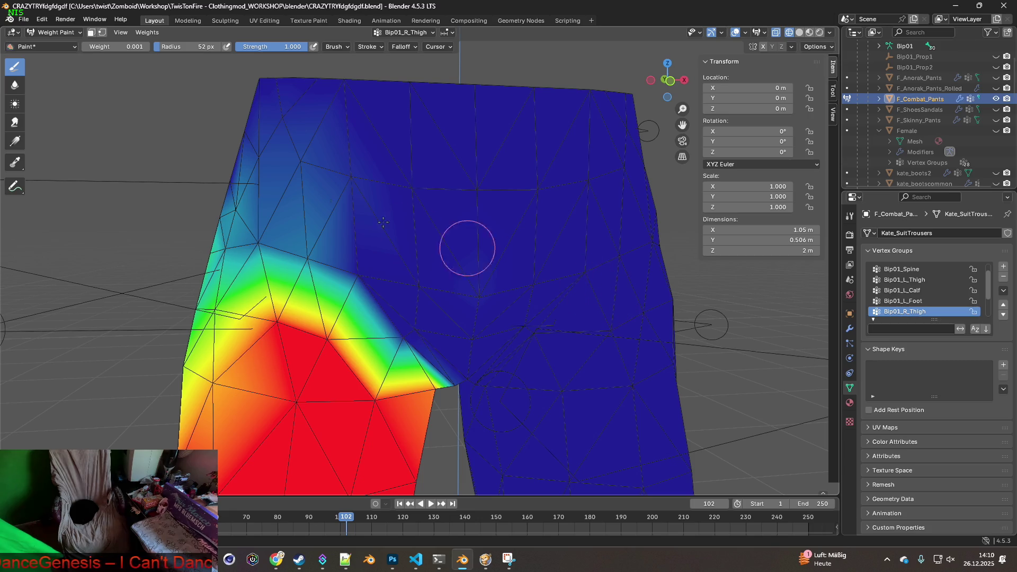
{"action": "mouse_move", "coordinate": [426, 189]}
{"action": "left_mouse_down"}
{"action": "mouse_move", "coordinate": [343, 177]}
{"action": "mouse_move", "coordinate": [305, 184]}
{"action": "left_mouse_up"}
{"action": "mouse_move", "coordinate": [310, 243]}
{"action": "left_mouse_down"}
{"action": "mouse_move", "coordinate": [257, 228]}
{"action": "mouse_move", "coordinate": [273, 209]}
{"action": "left_mouse_up"}
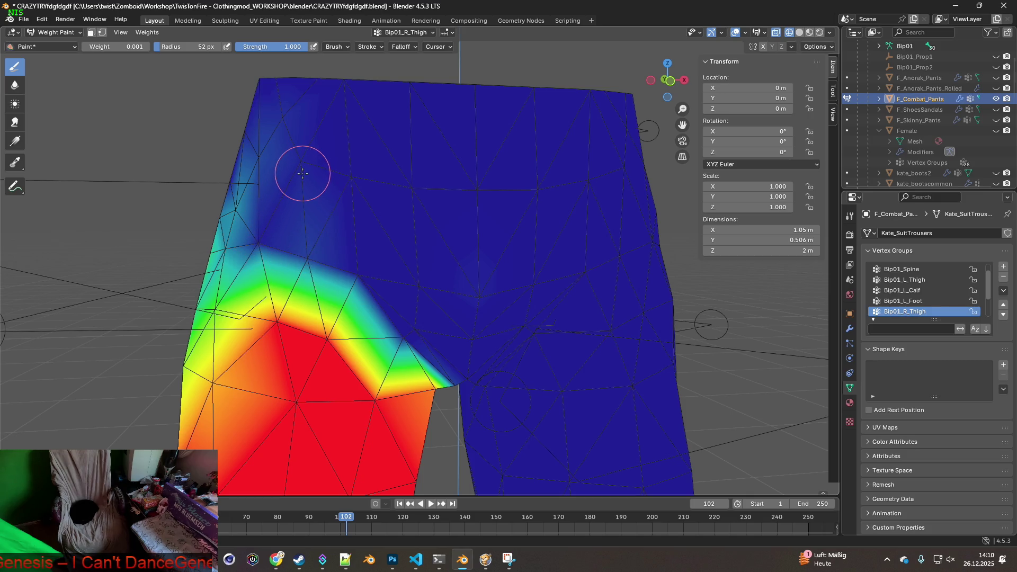
{"action": "left_click_drag", "start_coordinate": [108, 47], "coordinate": [113, 48]}
{"action": "mouse_move", "coordinate": [281, 212]}
{"action": "left_mouse_down"}
{"action": "mouse_move", "coordinate": [311, 245]}
{"action": "mouse_move", "coordinate": [261, 226]}
{"action": "mouse_move", "coordinate": [277, 223]}
{"action": "mouse_move", "coordinate": [285, 175]}
{"action": "mouse_move", "coordinate": [257, 182]}
{"action": "left_mouse_up"}
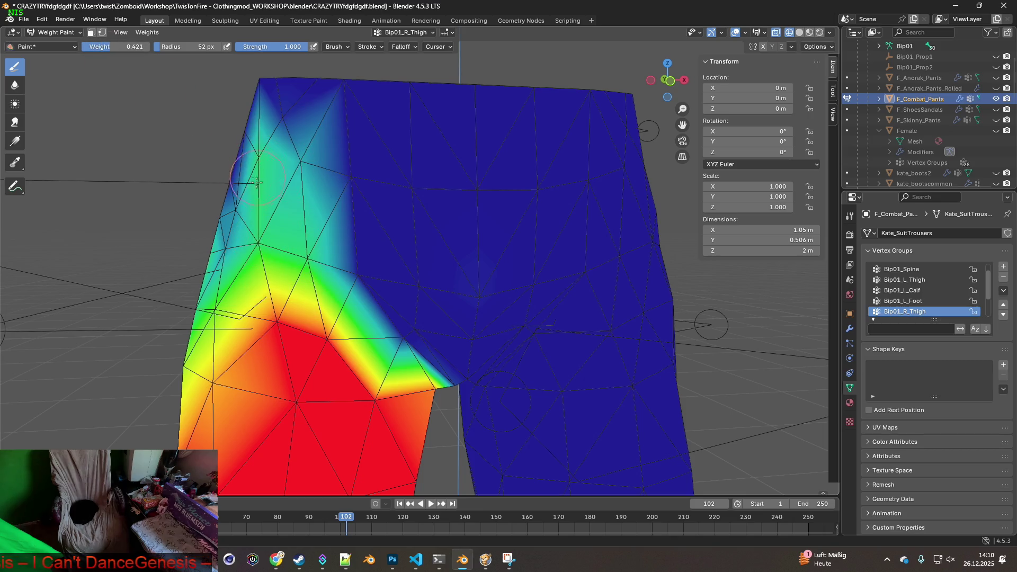
{"action": "left_click", "coordinate": [24, 20]}
Step: Export the pants over F_Combat_Pants.fbx in the clothes folder
{"action": "mouse_move", "coordinate": [53, 184]}
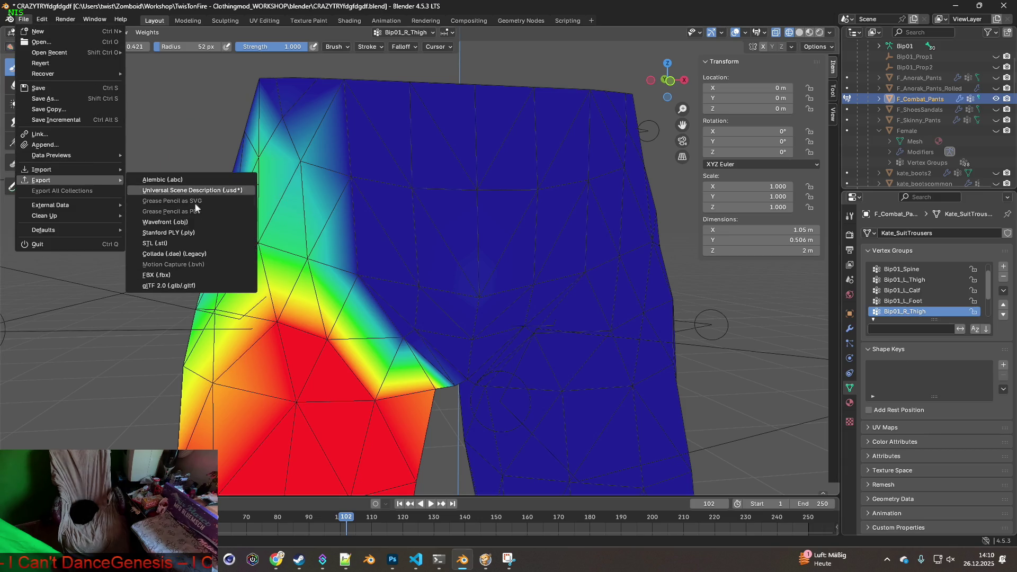
{"action": "left_click", "coordinate": [168, 273]}
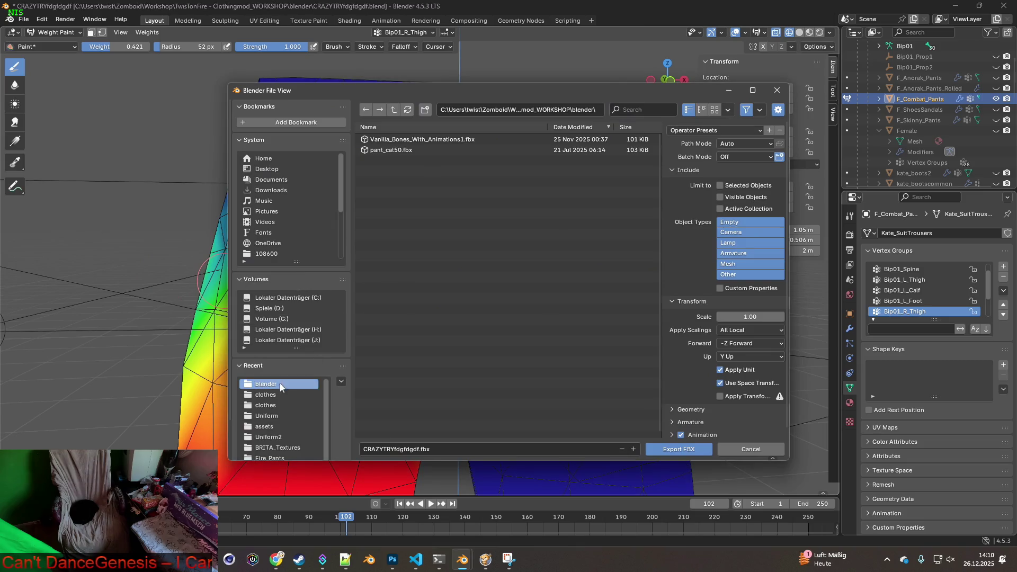
{"action": "left_click", "coordinate": [266, 395]}
{"action": "left_click", "coordinate": [477, 139]}
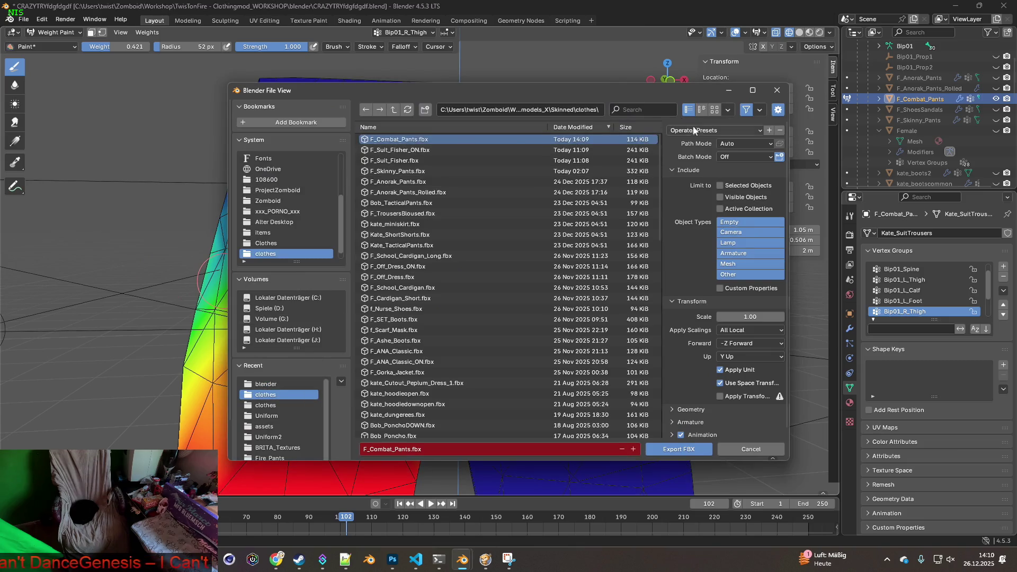
{"action": "left_click", "coordinate": [679, 448]}
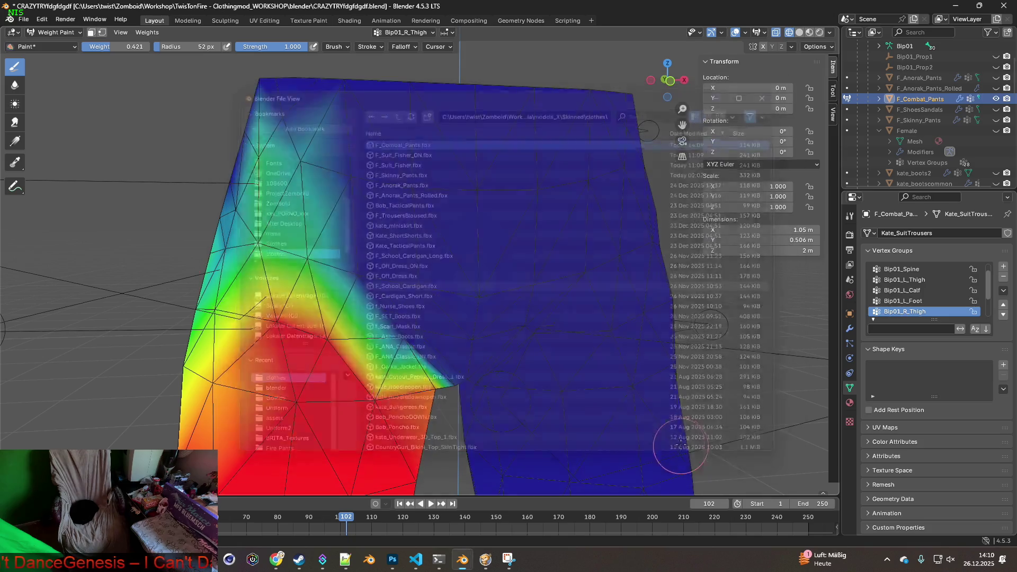
Step: Check the crouching character's pants in the game, then return to Blender
{"action": "key", "text": "alt+Tab"}
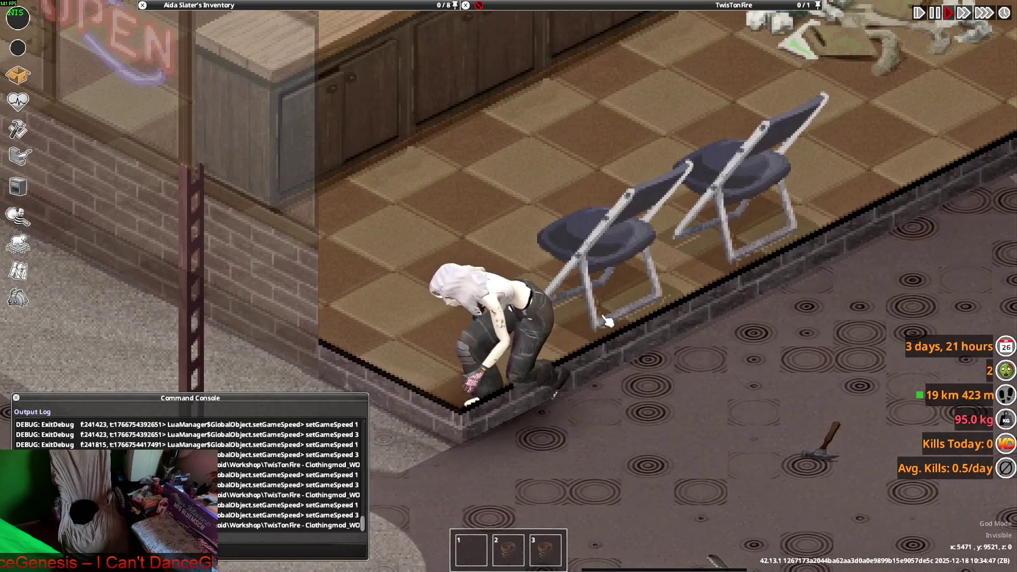
{"action": "key", "text": "alt+Tab"}
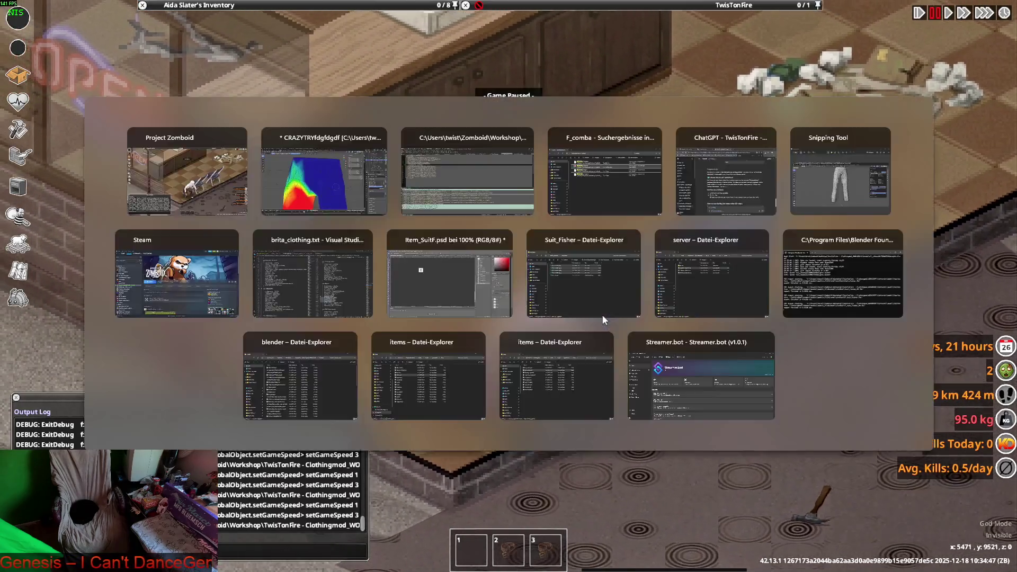
{"action": "left_click", "coordinate": [24, 19]}
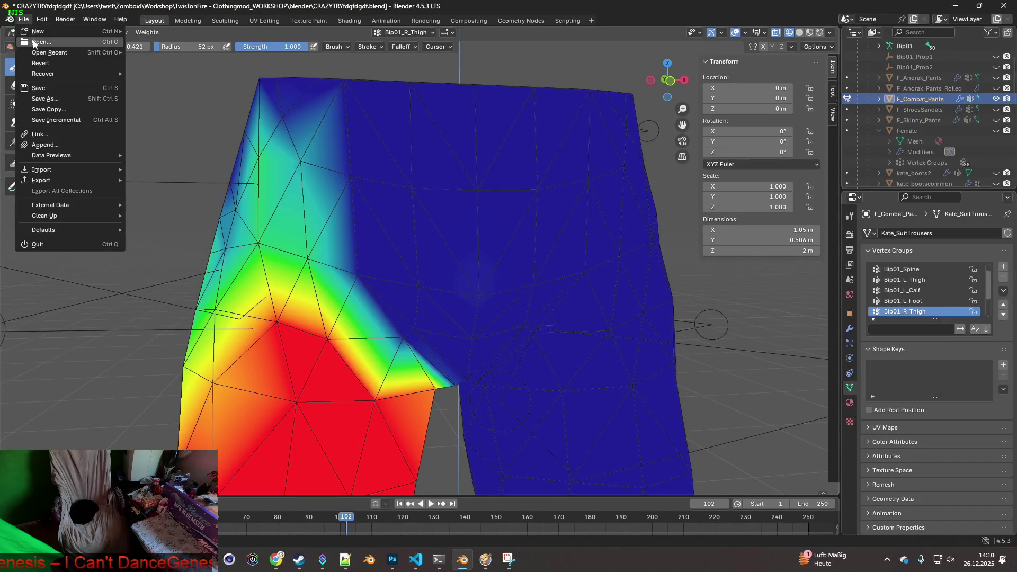
Step: Discard unsaved changes and reload CRAZYTRYfdgfdgdf.blend
{"action": "left_click", "coordinate": [33, 42]}
{"action": "left_click", "coordinate": [528, 302]}
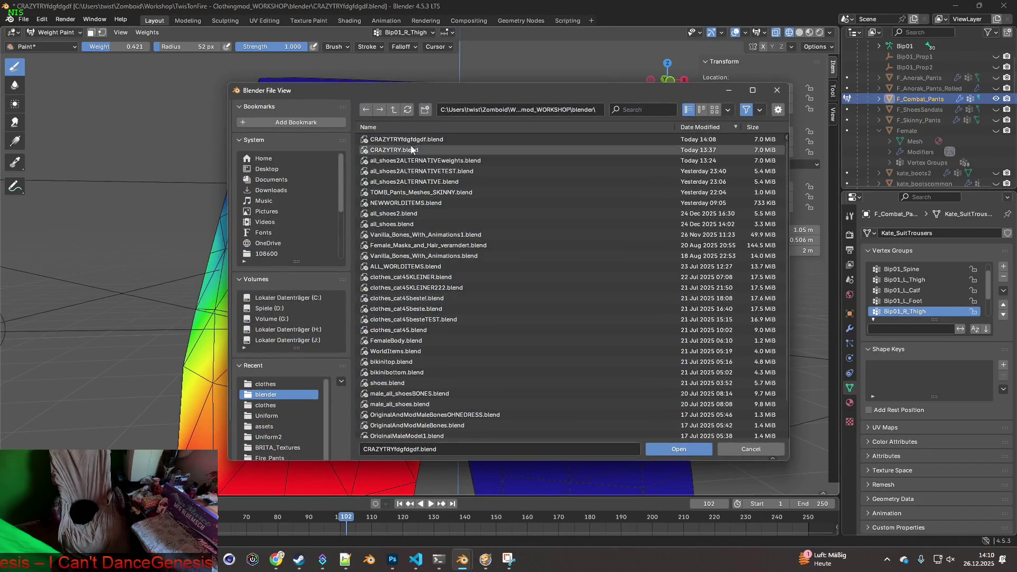
{"action": "left_click", "coordinate": [679, 450]}
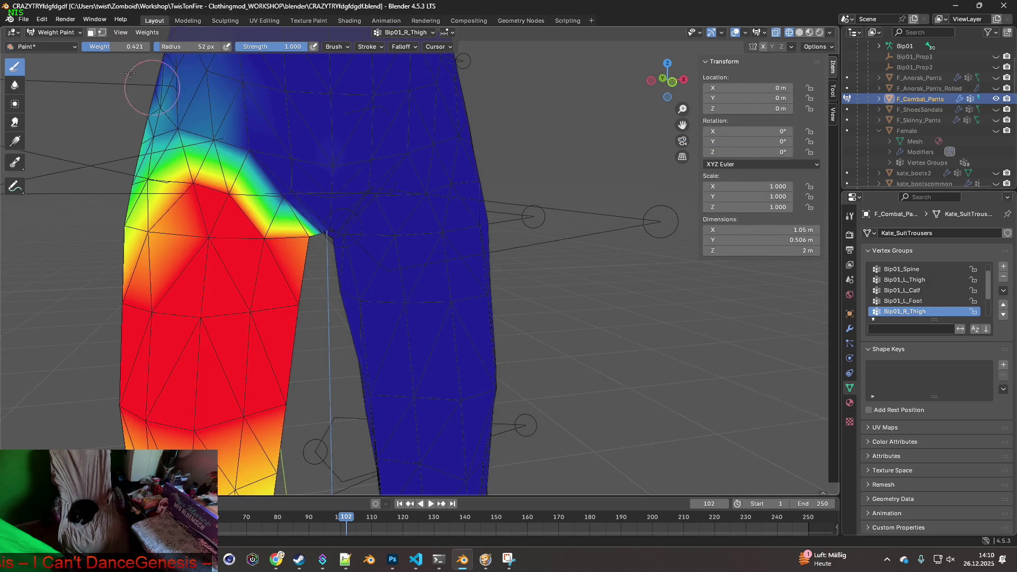
Step: Re-export the pants as FBX, check them in Project Zomboid, and return to Blender
{"action": "left_click", "coordinate": [24, 20]}
{"action": "mouse_move", "coordinate": [63, 180]}
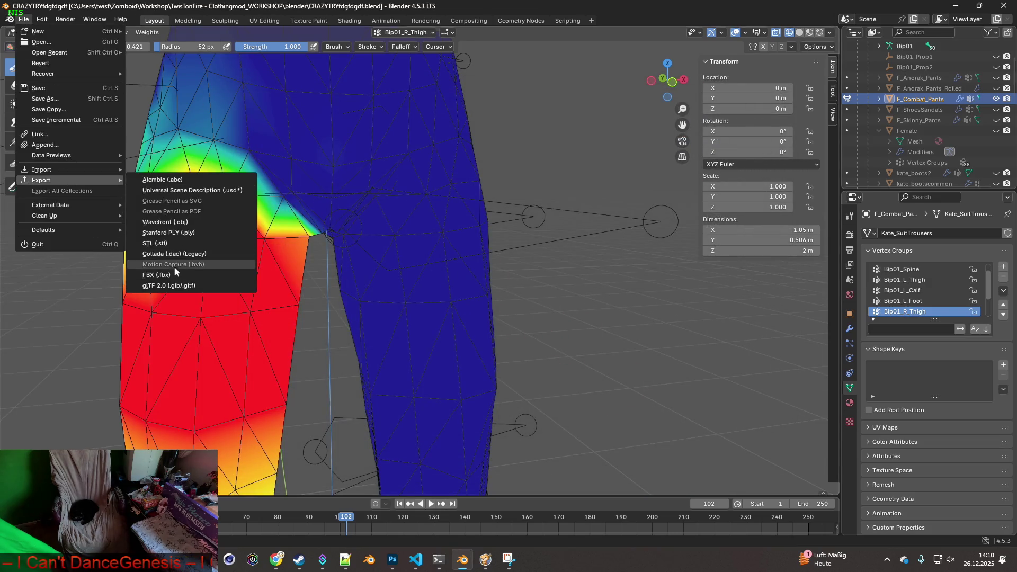
{"action": "left_click", "coordinate": [174, 266]}
{"action": "left_click", "coordinate": [680, 448]}
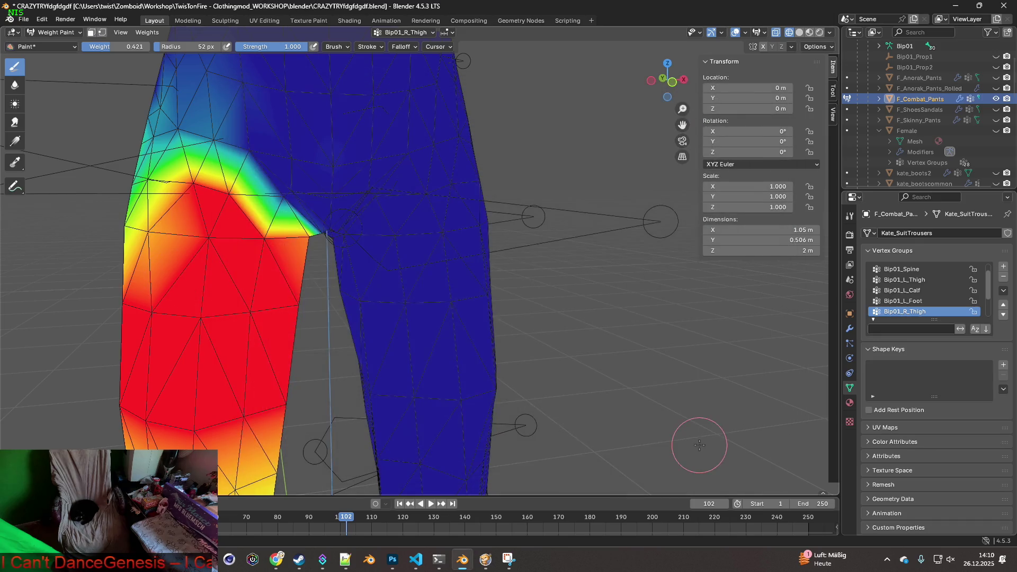
{"action": "key", "text": "alt+Tab"}
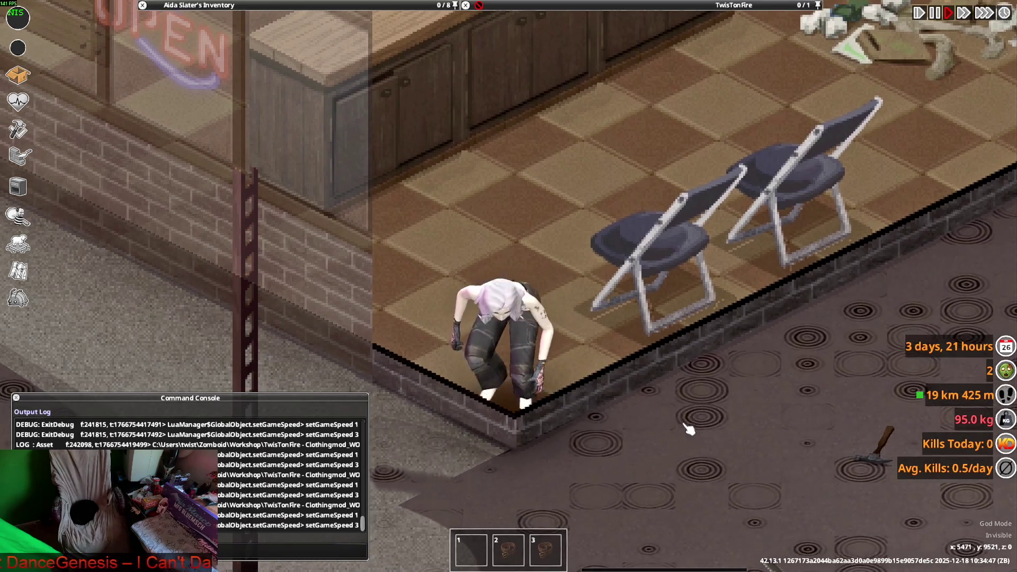
{"action": "key", "text": "alt+Tab"}
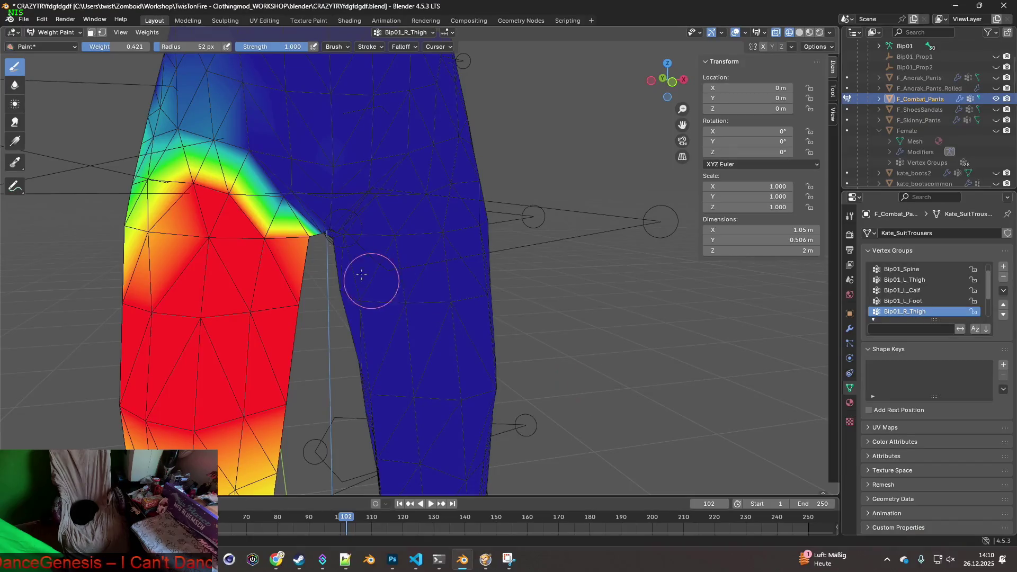
{"action": "left_click", "coordinate": [24, 19]}
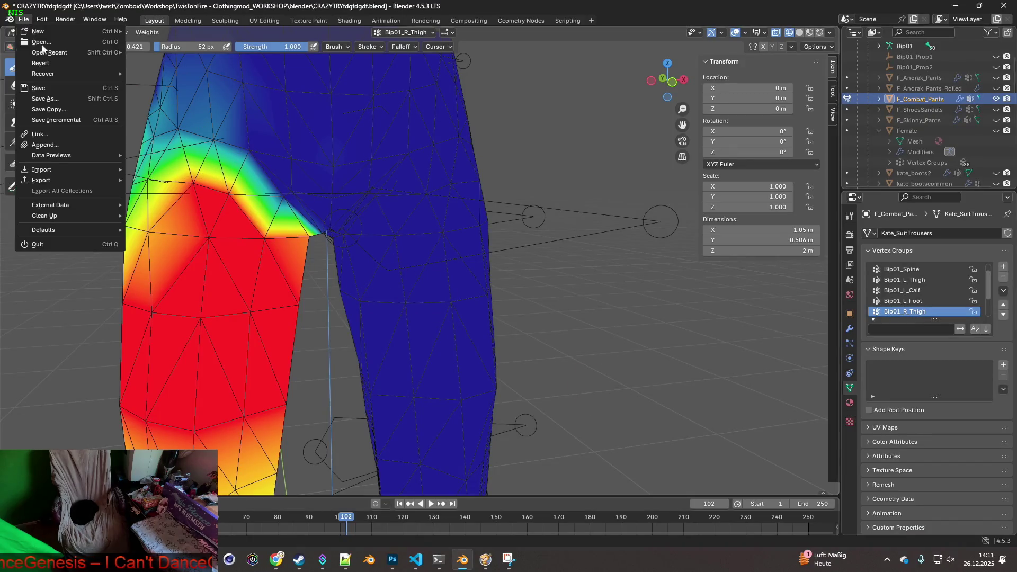
Step: Overwrite F_Combat_Pants.fbx in the clothes folder using the scale 0.10 visible-only preset, then return to the game
{"action": "scroll", "coordinate": [389, 198], "scroll_direction": "down", "scroll_amount": 5}
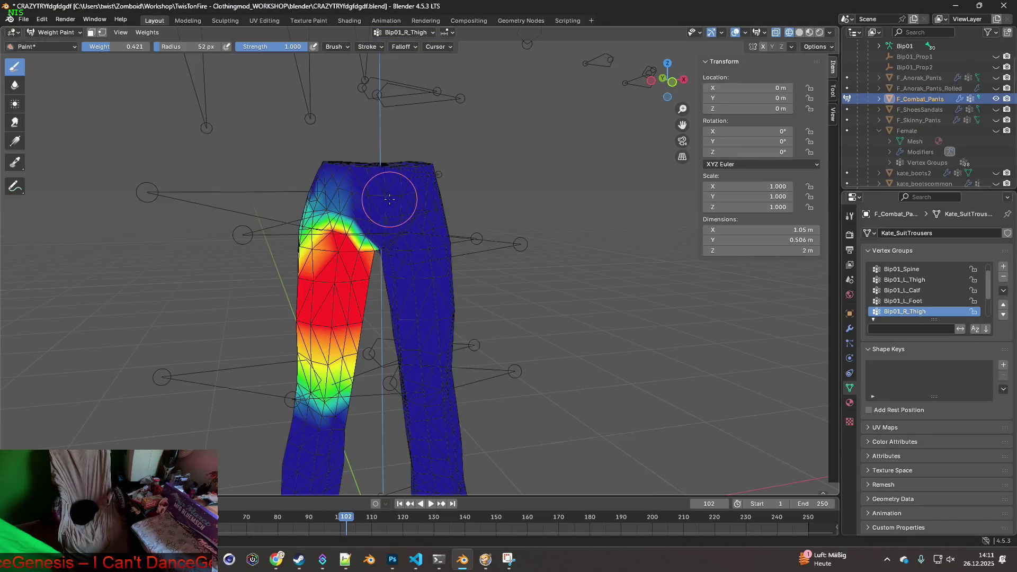
{"action": "left_click", "coordinate": [24, 19]}
{"action": "mouse_move", "coordinate": [106, 181]}
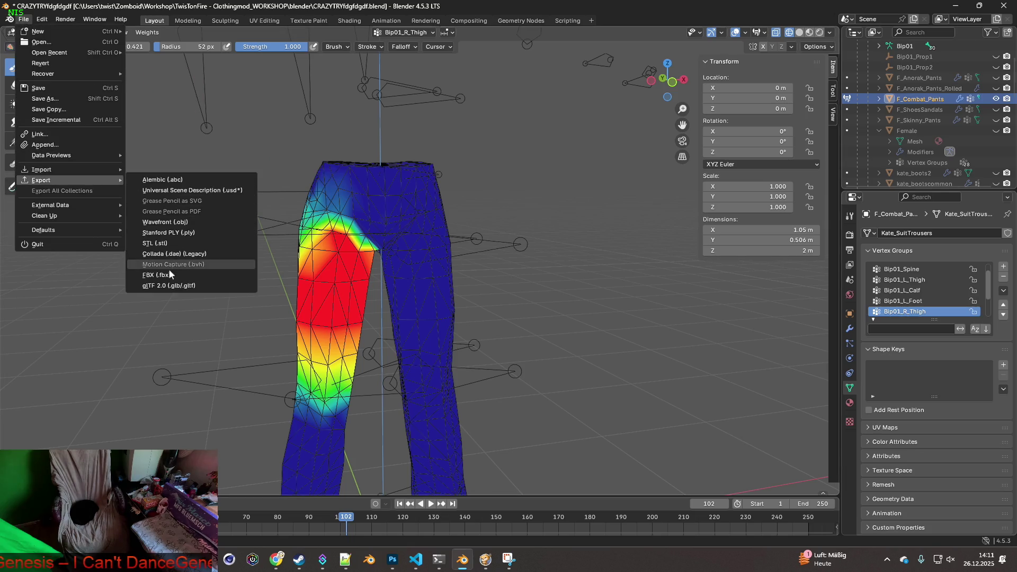
{"action": "left_click", "coordinate": [161, 275]}
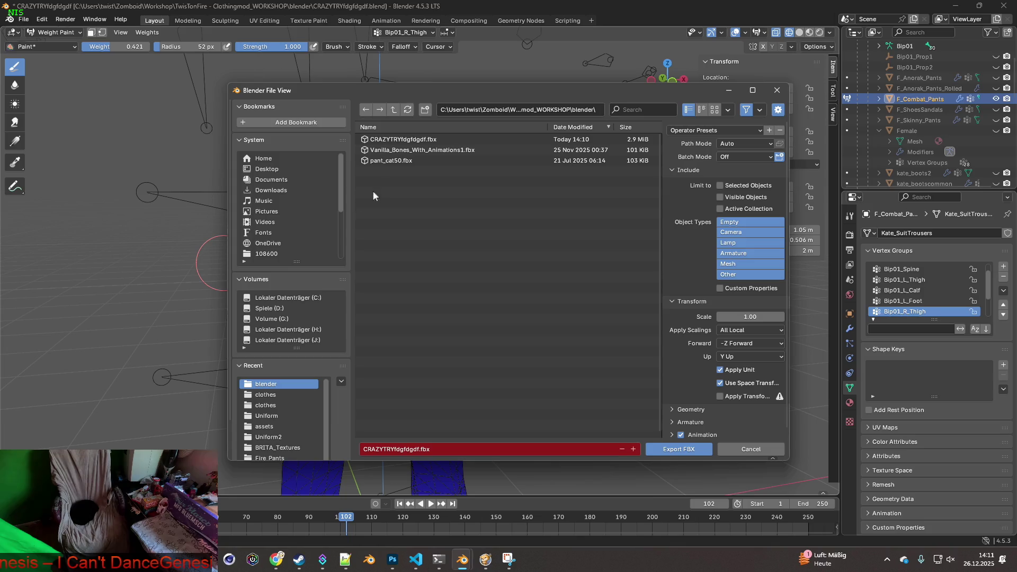
{"action": "left_click", "coordinate": [273, 395]}
{"action": "left_click", "coordinate": [403, 139]}
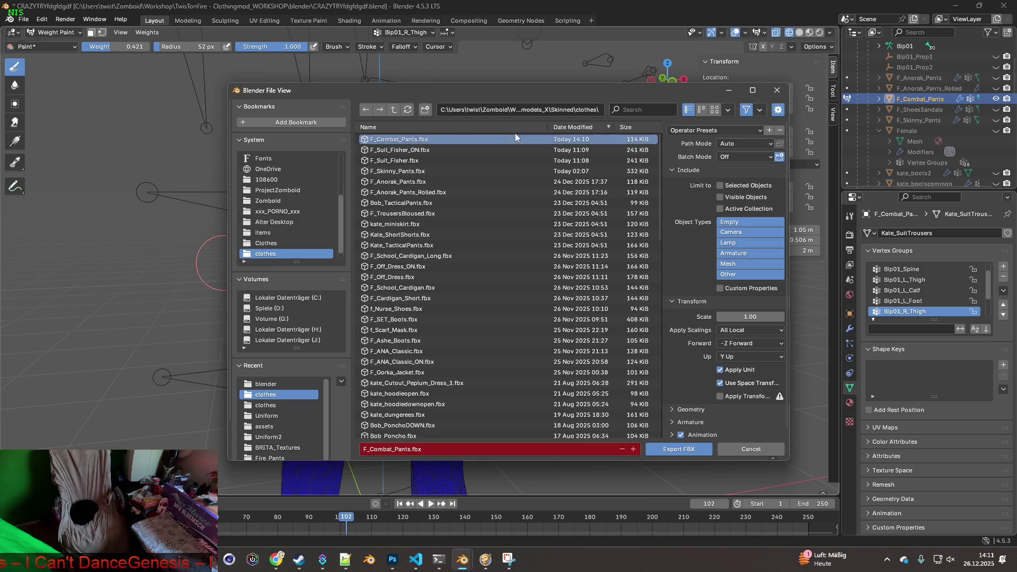
{"action": "left_click", "coordinate": [716, 130]}
{"action": "left_click", "coordinate": [715, 158]}
{"action": "left_click", "coordinate": [678, 449]}
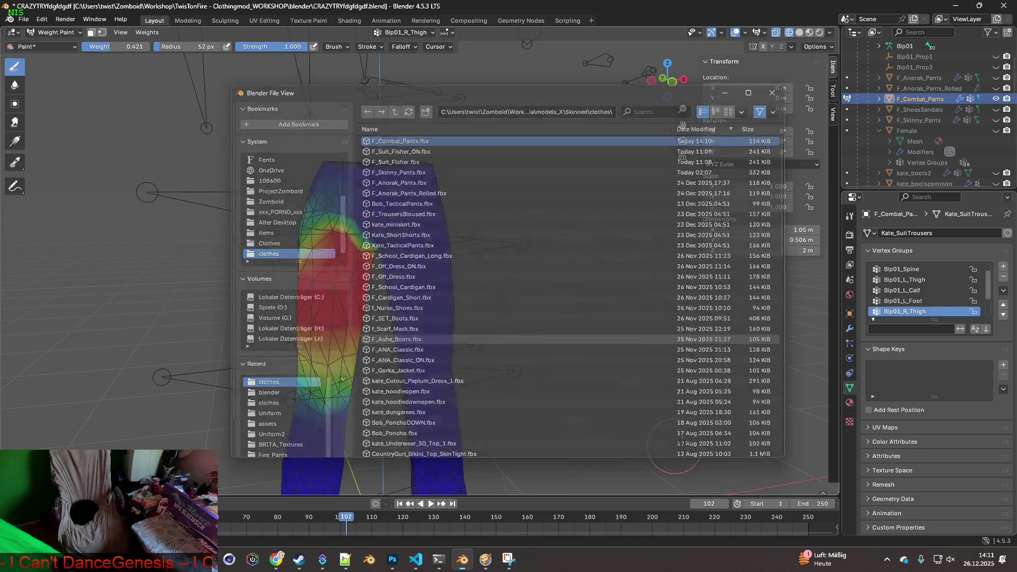
{"action": "left_click", "coordinate": [510, 552]}
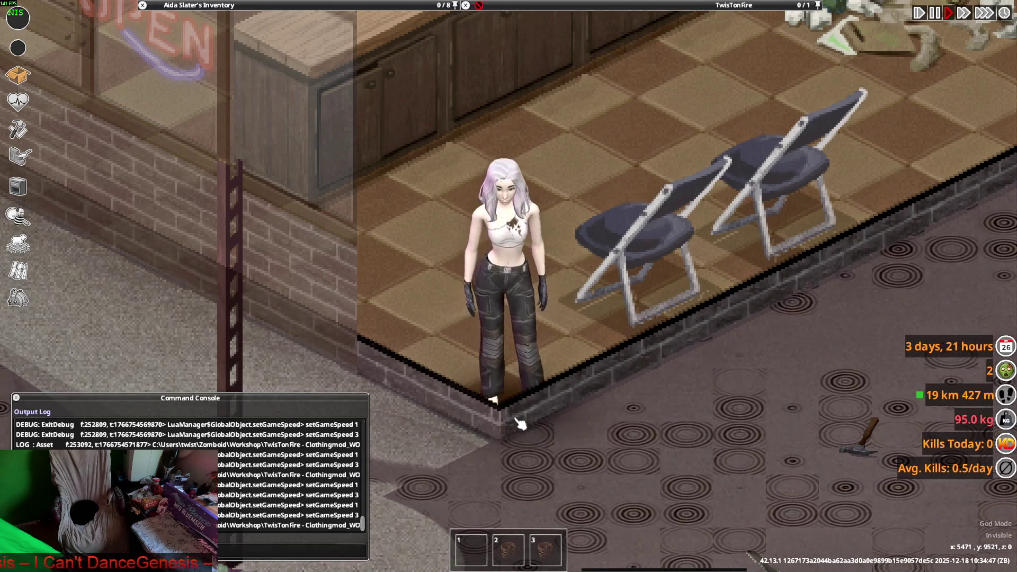
Step: Return from Project Zomboid to Blender and bring up the interaction mode list
{"action": "key", "text": "alt+Tab"}
{"action": "left_click", "coordinate": [53, 32]}
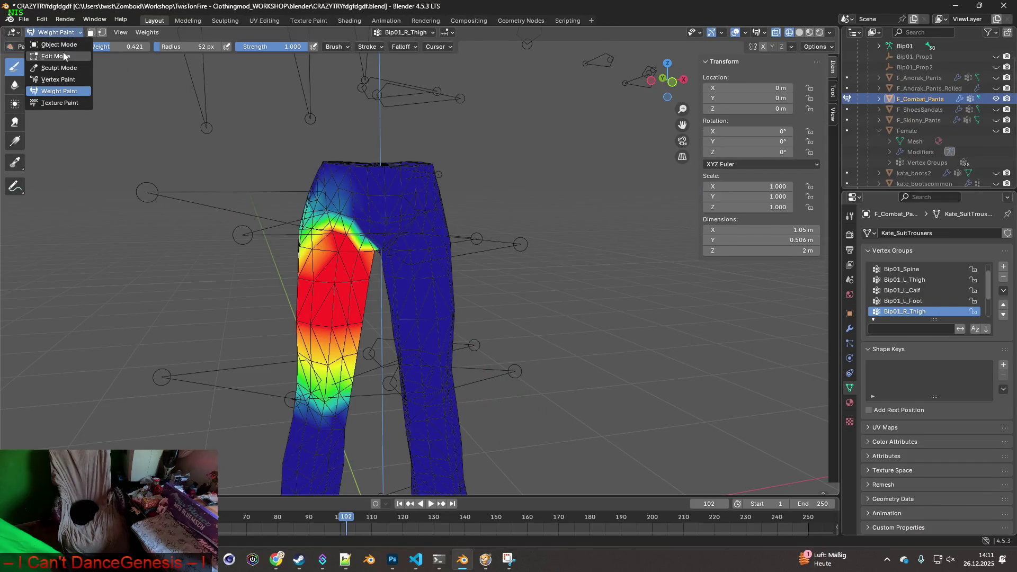
Step: Put the combat pants into Edit Mode and zoom in on the mesh
{"action": "left_click", "coordinate": [53, 57]}
{"action": "mouse_move", "coordinate": [403, 265]}
{"action": "middle_mouse_down"}
{"action": "mouse_move", "coordinate": [464, 273]}
{"action": "mouse_move", "coordinate": [452, 297]}
{"action": "mouse_move", "coordinate": [406, 270]}
{"action": "mouse_move", "coordinate": [331, 255]}
{"action": "mouse_move", "coordinate": [368, 256]}
{"action": "mouse_move", "coordinate": [296, 222]}
{"action": "mouse_move", "coordinate": [370, 220]}
{"action": "mouse_move", "coordinate": [361, 254]}
{"action": "mouse_move", "coordinate": [321, 286]}
{"action": "mouse_move", "coordinate": [343, 236]}
{"action": "mouse_move", "coordinate": [404, 248]}
{"action": "mouse_move", "coordinate": [358, 246]}
{"action": "mouse_move", "coordinate": [297, 216]}
{"action": "mouse_move", "coordinate": [361, 254]}
{"action": "mouse_move", "coordinate": [406, 259]}
{"action": "middle_mouse_up"}
{"action": "scroll", "coordinate": [463, 274], "scroll_direction": "up", "scroll_amount": 5}
{"action": "scroll", "coordinate": [415, 241], "scroll_direction": "up", "scroll_amount": 3}
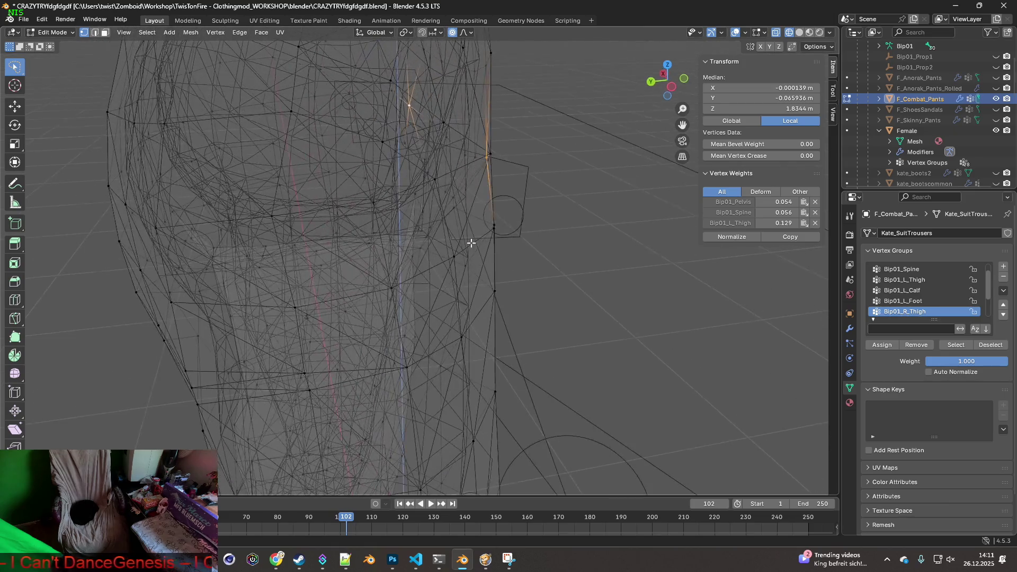
Step: Select the linked pants mesh with L, inspect it from the front, then deselect all
{"action": "key", "text": "l"}
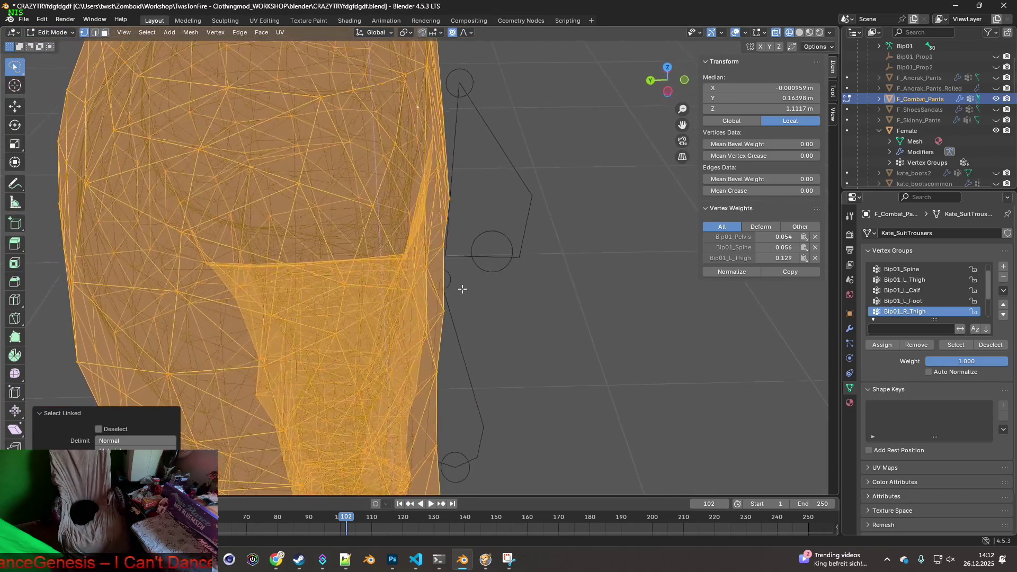
{"action": "mouse_move", "coordinate": [491, 286]}
{"action": "middle_mouse_down"}
{"action": "mouse_move", "coordinate": [571, 249]}
{"action": "mouse_move", "coordinate": [547, 243]}
{"action": "mouse_move", "coordinate": [573, 244]}
{"action": "mouse_move", "coordinate": [488, 254]}
{"action": "middle_mouse_up"}
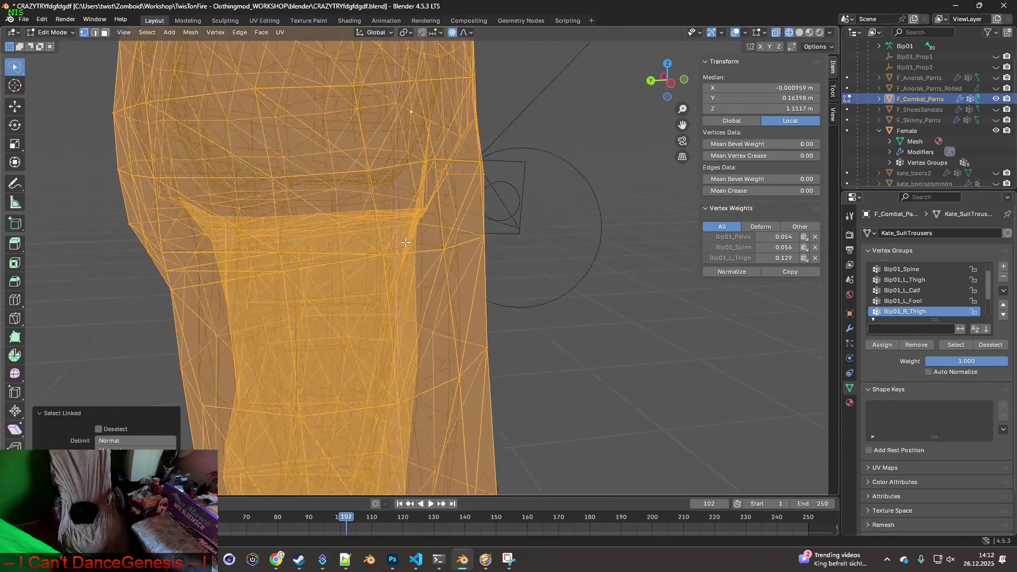
{"action": "scroll", "coordinate": [392, 241], "scroll_direction": "down", "scroll_amount": 3}
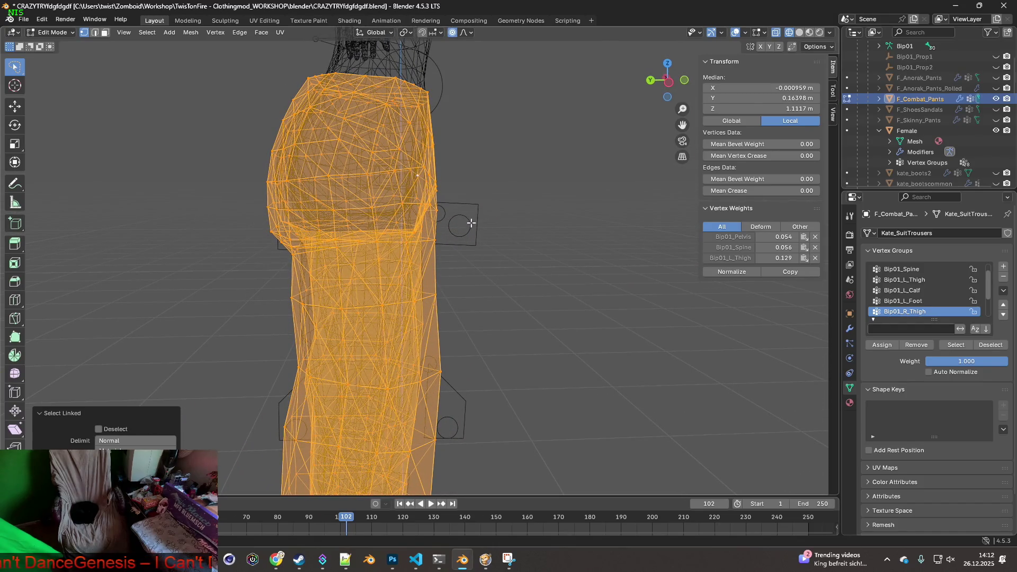
{"action": "scroll", "coordinate": [498, 212], "scroll_direction": "up", "scroll_amount": 3}
{"action": "left_click", "coordinate": [438, 251]}
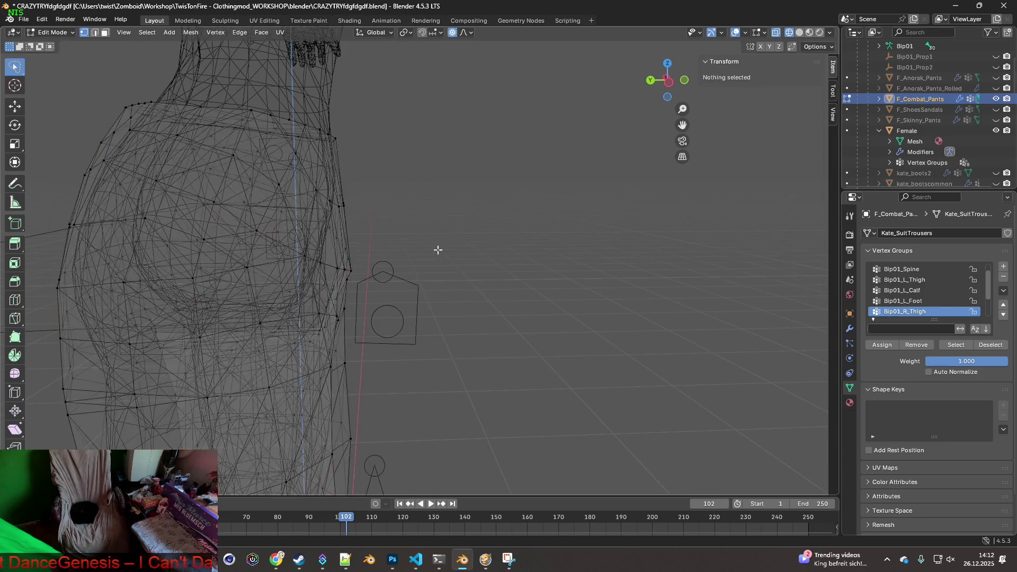
Step: Move a hip-edge vertex of the pants with proportional falloff
{"action": "left_click", "coordinate": [351, 239]}
{"action": "middle_click_drag", "start_coordinate": [434, 250], "coordinate": [412, 247]}
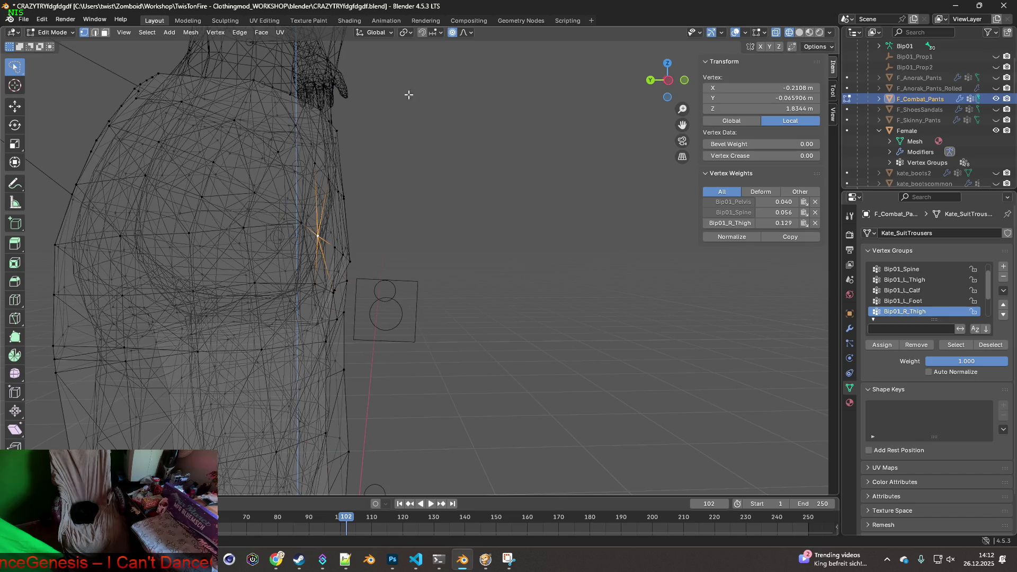
{"action": "mouse_move", "coordinate": [409, 222]}
{"action": "middle_mouse_down"}
{"action": "mouse_move", "coordinate": [410, 233]}
{"action": "mouse_move", "coordinate": [361, 240]}
{"action": "mouse_move", "coordinate": [422, 230]}
{"action": "mouse_move", "coordinate": [392, 242]}
{"action": "middle_mouse_up"}
{"action": "key", "text": "g"}
{"action": "left_click", "coordinate": [413, 231]}
Step: Nudge two more hip vertices along Y, ending at −0.009066 m
{"action": "left_click", "coordinate": [377, 234]}
{"action": "key", "text": "g"}
{"action": "key", "text": "y"}
{"action": "left_click", "coordinate": [429, 231]}
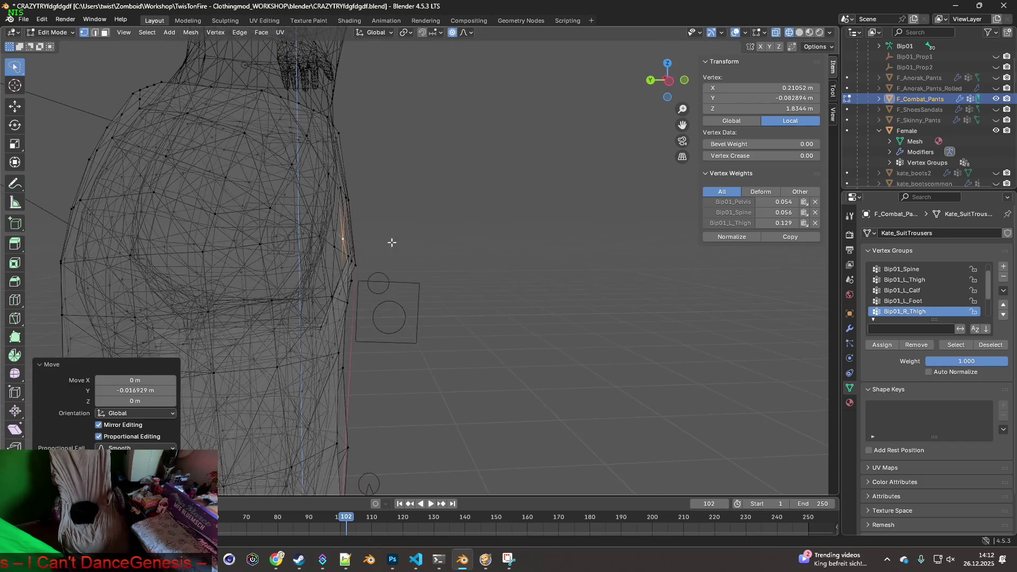
{"action": "left_click", "coordinate": [345, 234]}
{"action": "mouse_move", "coordinate": [322, 237]}
{"action": "middle_mouse_down"}
{"action": "mouse_move", "coordinate": [345, 233]}
{"action": "mouse_move", "coordinate": [327, 245]}
{"action": "mouse_move", "coordinate": [311, 238]}
{"action": "mouse_move", "coordinate": [400, 231]}
{"action": "mouse_move", "coordinate": [324, 236]}
{"action": "middle_mouse_up"}
{"action": "key", "text": "g"}
{"action": "key", "text": "y"}
{"action": "left_click", "coordinate": [385, 241]}
Step: Hide the Female body, return to Object Mode and re-export the pants to F_Combat_Pants.fbx
{"action": "scroll", "coordinate": [323, 236], "scroll_direction": "down", "scroll_amount": 4}
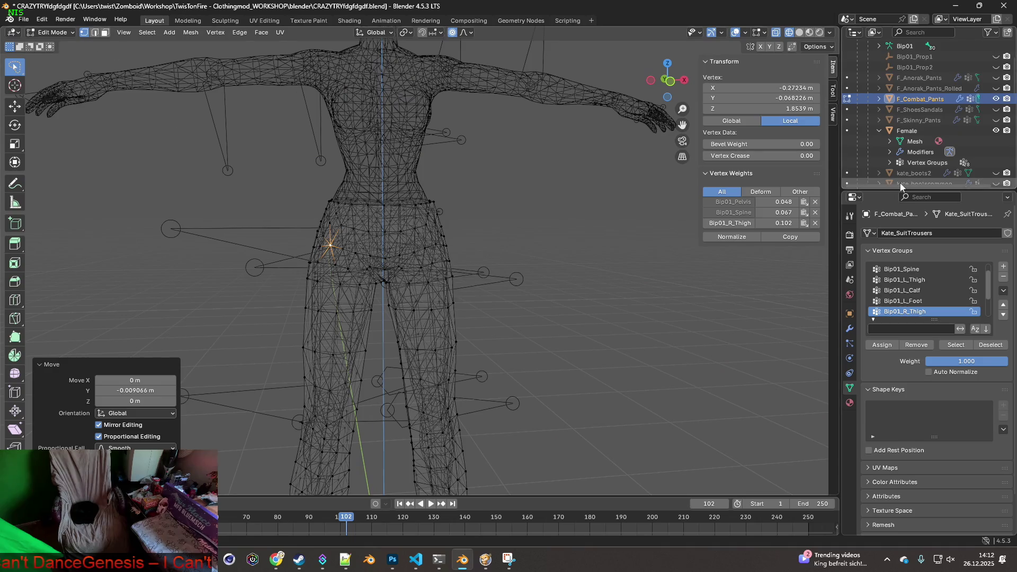
{"action": "left_click", "coordinate": [996, 130]}
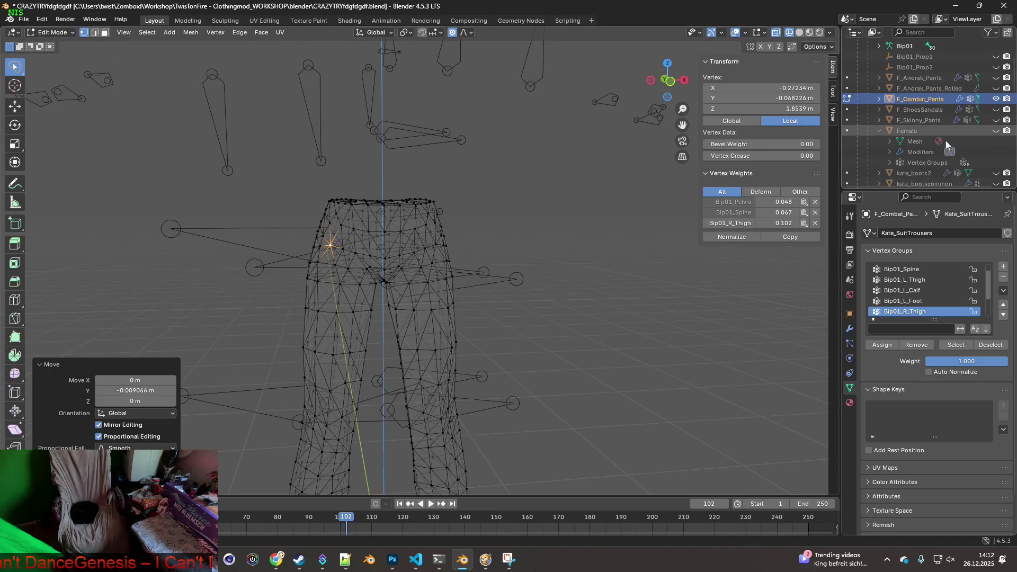
{"action": "left_click", "coordinate": [47, 42]}
{"action": "left_click", "coordinate": [23, 19]}
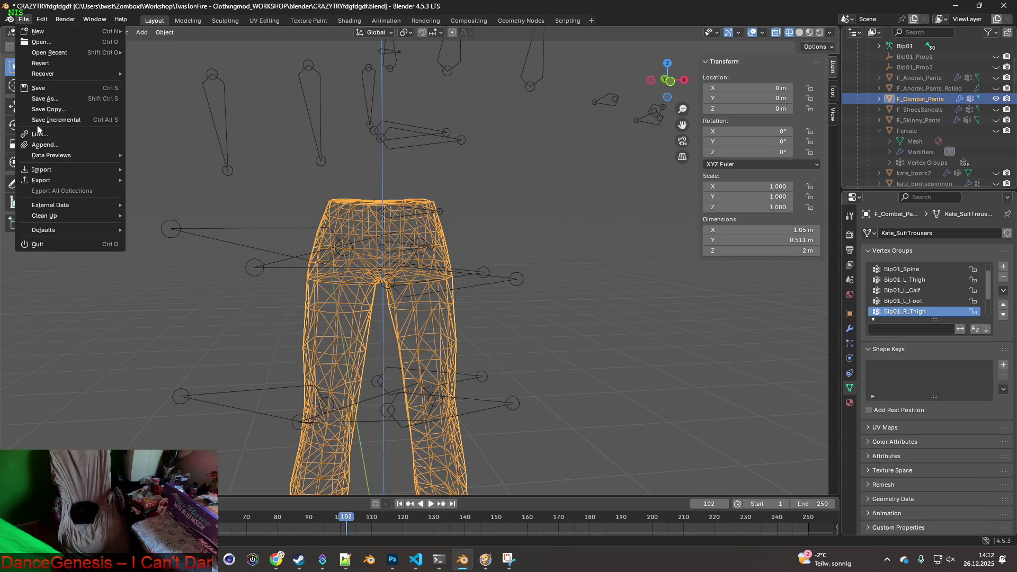
{"action": "mouse_move", "coordinate": [41, 181]}
{"action": "left_click", "coordinate": [157, 275]}
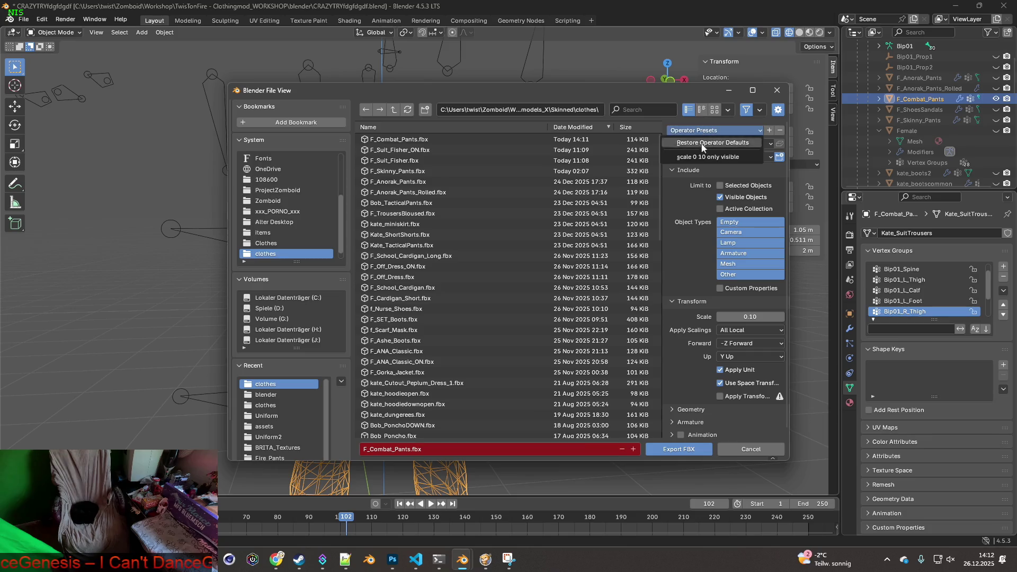
{"action": "left_click", "coordinate": [690, 446]}
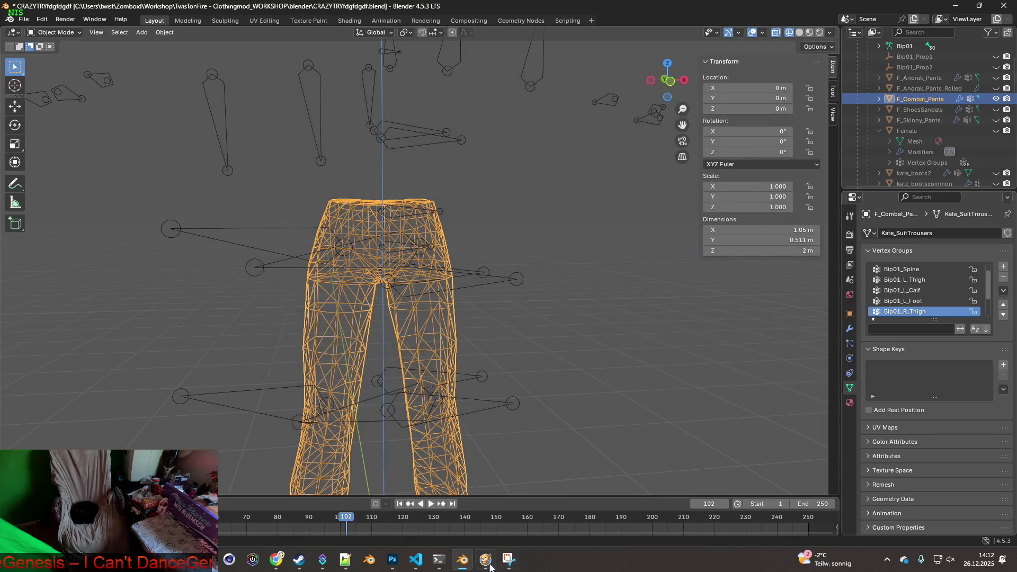
{"action": "left_click", "coordinate": [488, 564]}
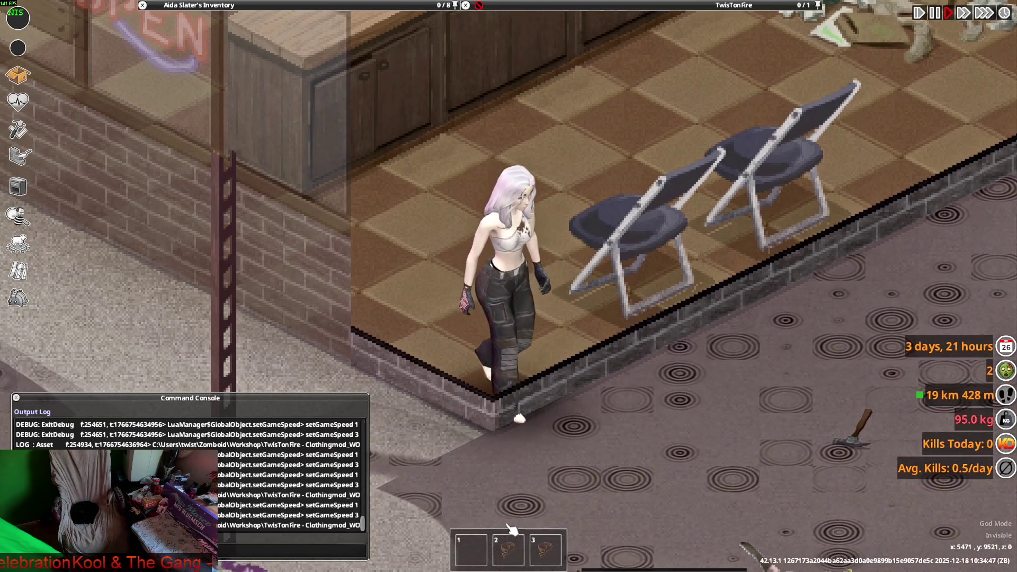
Step: Toggle the character's crouch in-game, then orbit the pants in Blender to compare
{"action": "scroll", "coordinate": [512, 530], "scroll_direction": "up", "scroll_amount": 2}
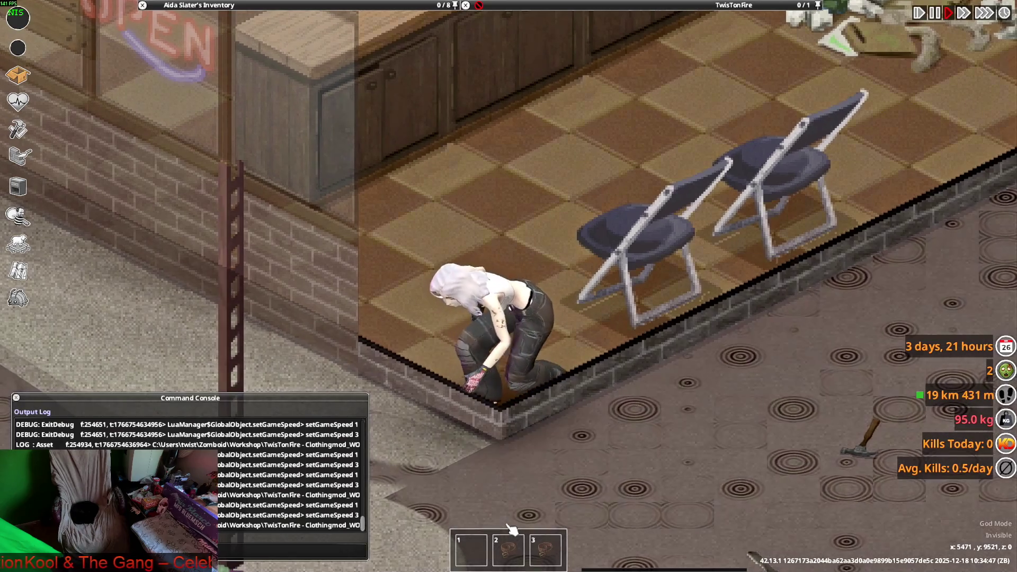
{"action": "key", "text": "c"}
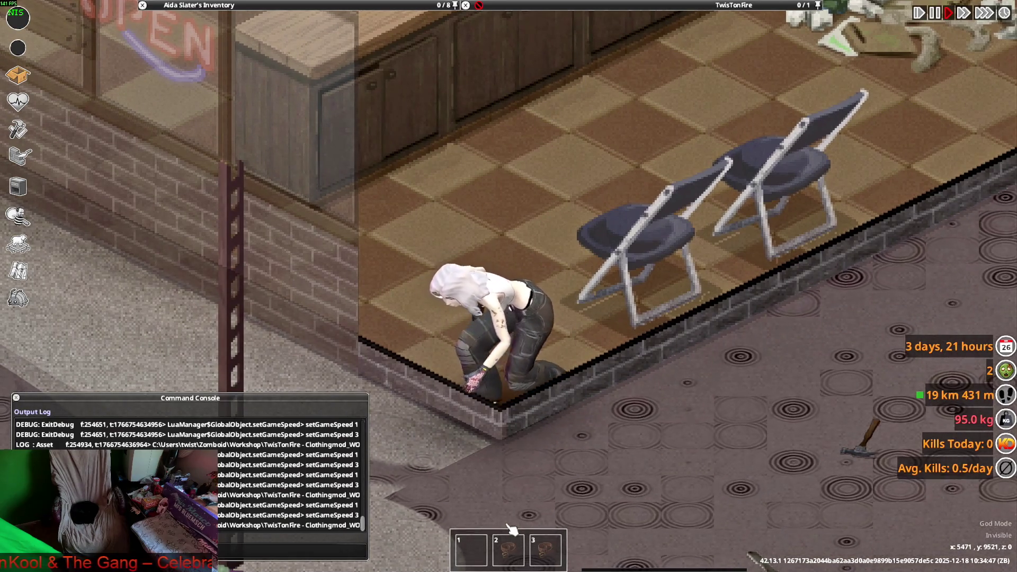
{"action": "key", "text": "c"}
{"action": "key", "text": "c"}
{"action": "key", "text": "c"}
{"action": "key", "text": "alt+Tab"}
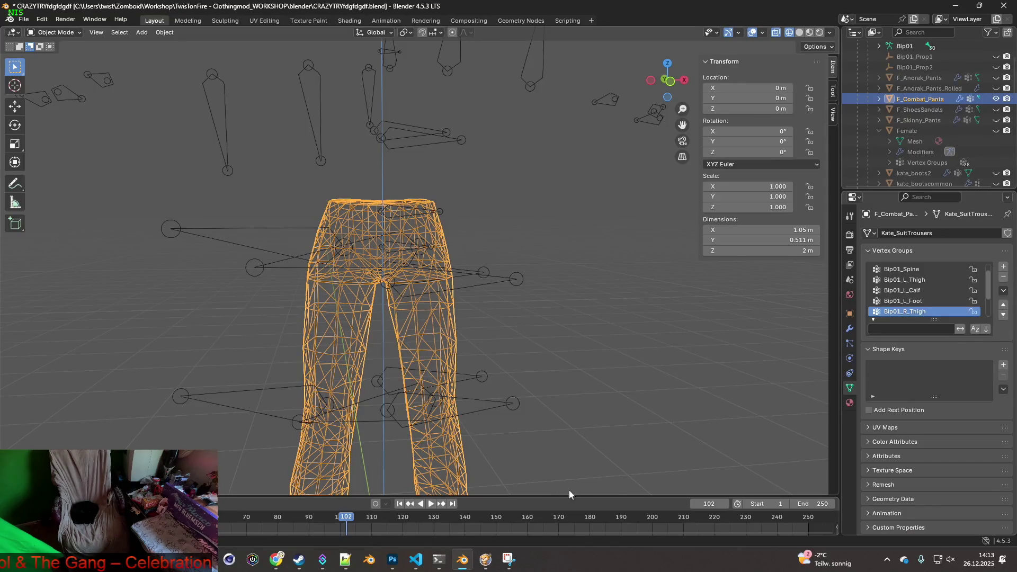
{"action": "scroll", "coordinate": [490, 371], "scroll_direction": "up", "scroll_amount": 4}
{"action": "mouse_move", "coordinate": [497, 383]}
{"action": "middle_mouse_down"}
{"action": "mouse_move", "coordinate": [582, 386]}
{"action": "mouse_move", "coordinate": [597, 375]}
{"action": "mouse_move", "coordinate": [485, 377]}
{"action": "middle_mouse_up"}
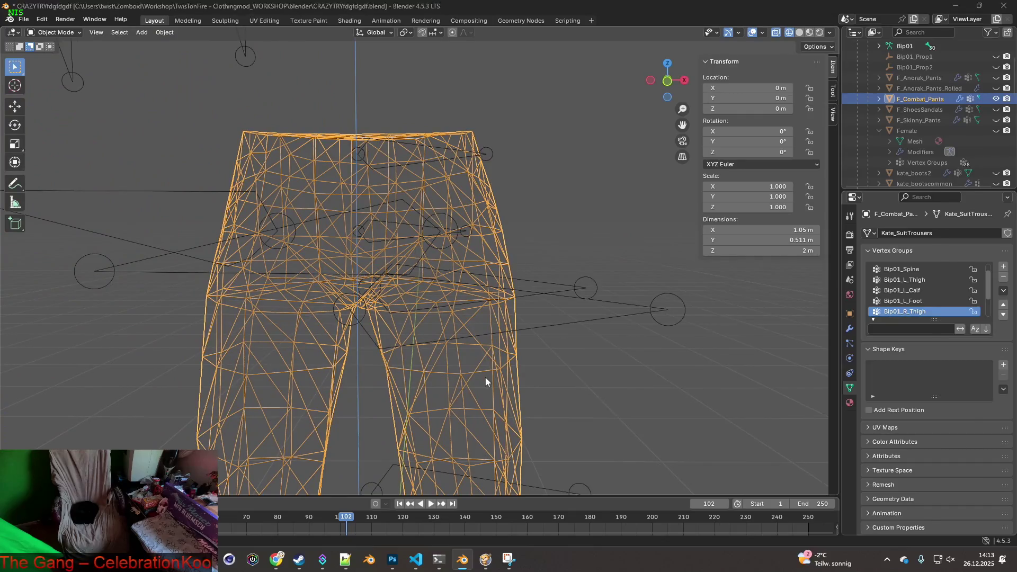
Step: Back in the game, crouch and stand the character twice more, then return to Blender
{"action": "key", "text": "alt+Tab"}
{"action": "key", "text": "c"}
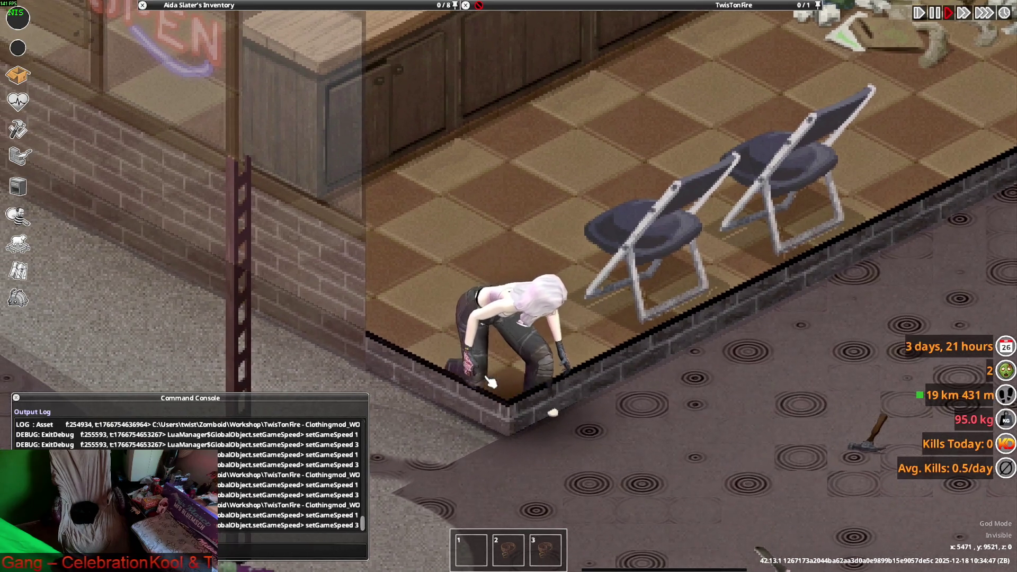
{"action": "key", "text": "c"}
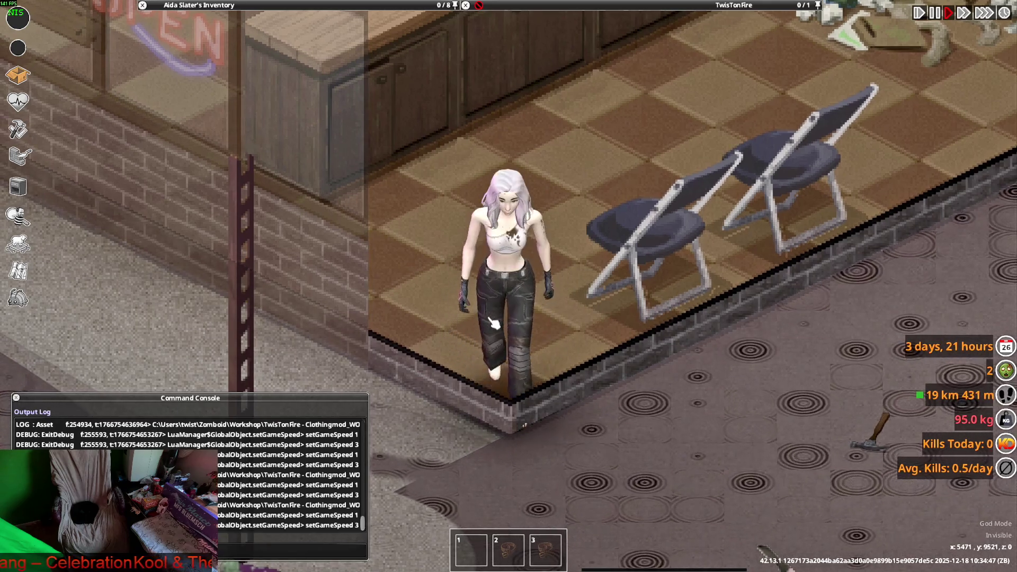
{"action": "key", "text": "c"}
{"action": "key", "text": "c"}
{"action": "key", "text": "c"}
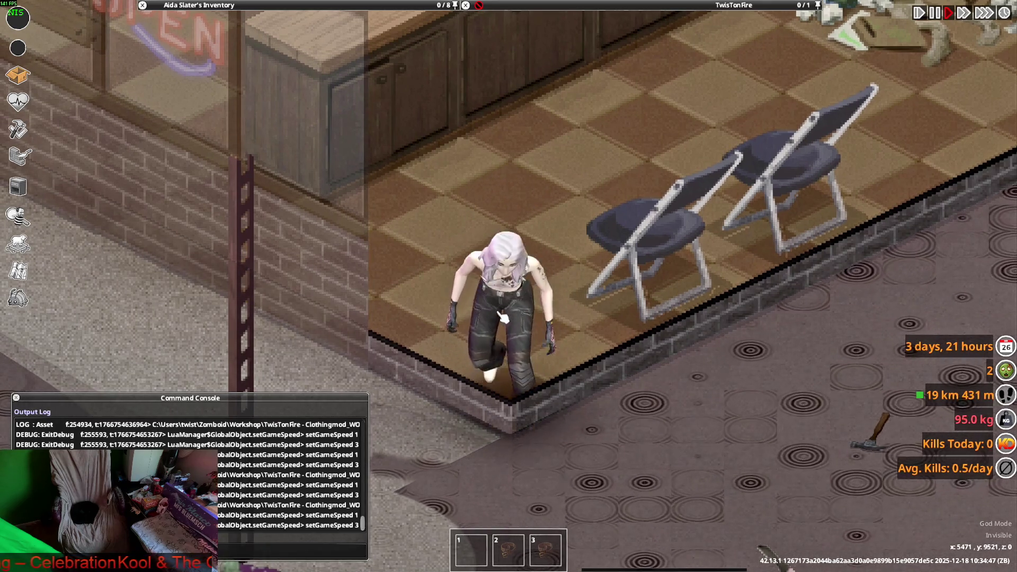
{"action": "key", "text": "c"}
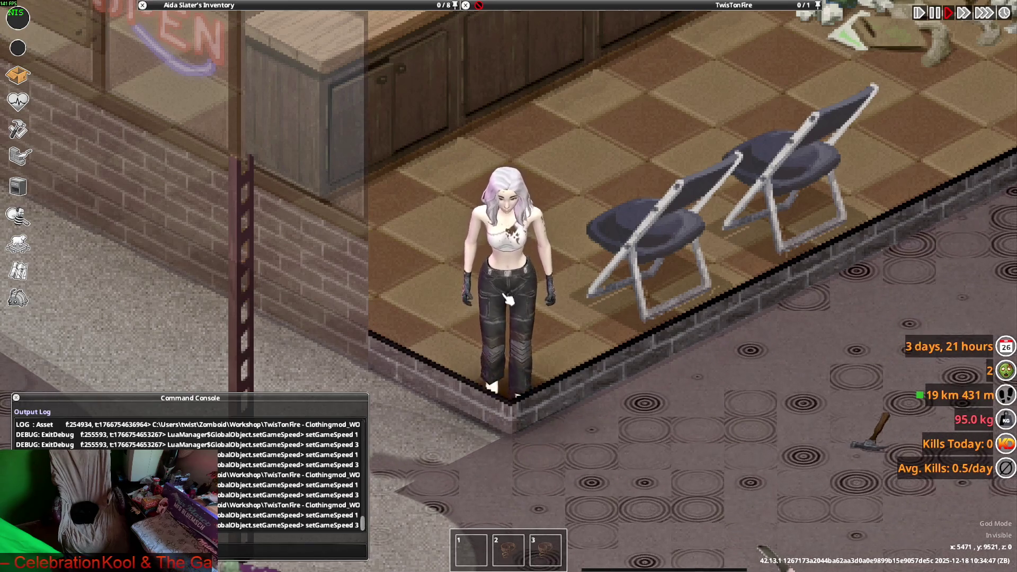
{"action": "key", "text": "alt+Tab"}
{"action": "mouse_move", "coordinate": [460, 317]}
{"action": "middle_mouse_down"}
{"action": "mouse_move", "coordinate": [258, 300]}
{"action": "mouse_move", "coordinate": [289, 303]}
{"action": "mouse_move", "coordinate": [268, 297]}
{"action": "middle_mouse_up"}
Step: Select the F_Combat_Pants mesh and enter Edit Mode
{"action": "left_click", "coordinate": [257, 300]}
{"action": "left_click", "coordinate": [268, 291]}
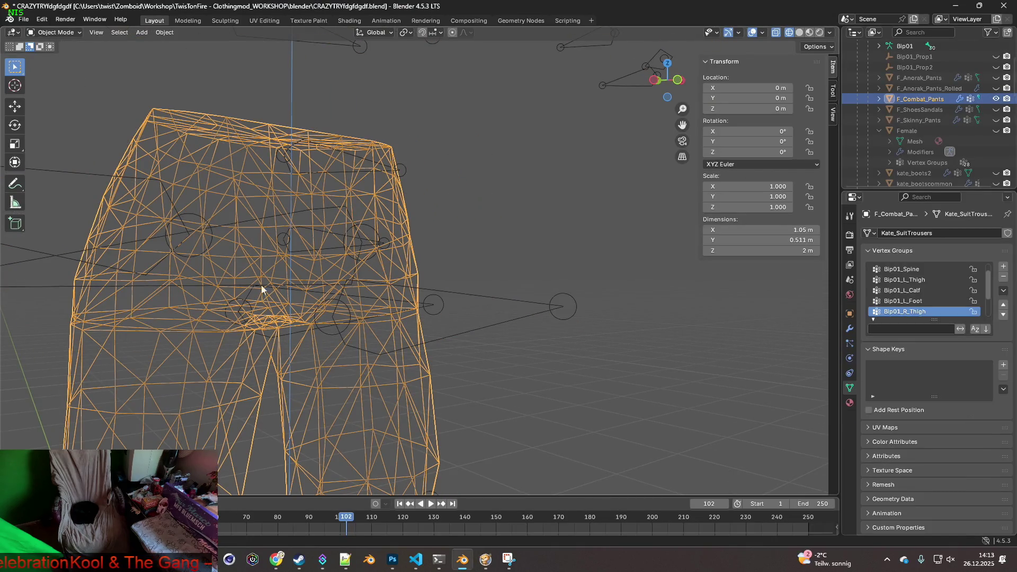
{"action": "left_click", "coordinate": [509, 179]}
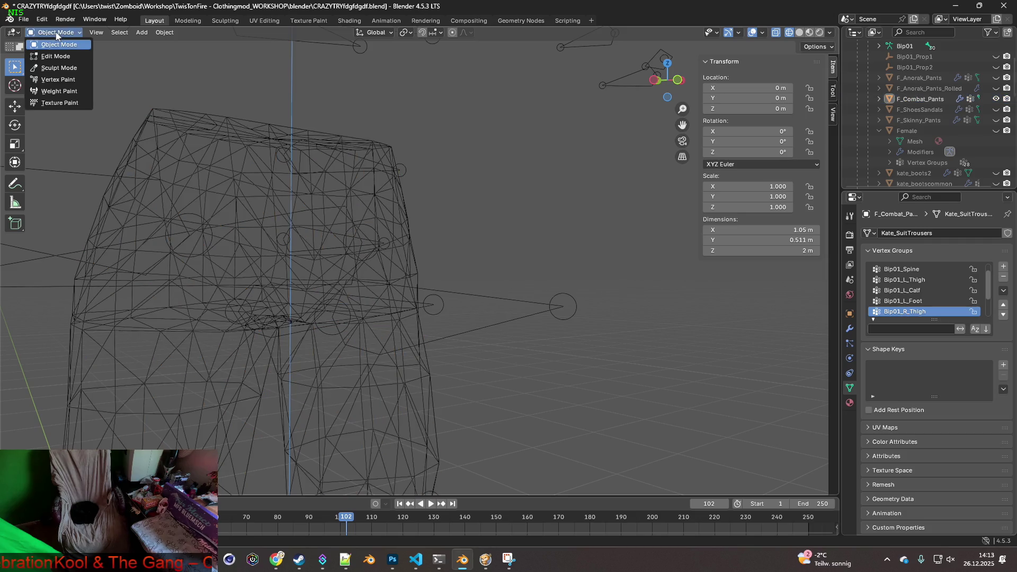
{"action": "left_click", "coordinate": [306, 191]}
{"action": "left_click", "coordinate": [67, 56]}
{"action": "mouse_move", "coordinate": [223, 339]}
{"action": "middle_mouse_down"}
{"action": "mouse_move", "coordinate": [277, 352]}
{"action": "mouse_move", "coordinate": [267, 358]}
{"action": "middle_mouse_up"}
Step: Move a pants vertex along Y
{"action": "left_click", "coordinate": [275, 284]}
{"action": "mouse_move", "coordinate": [275, 284]}
{"action": "middle_mouse_down"}
{"action": "mouse_move", "coordinate": [313, 304]}
{"action": "mouse_move", "coordinate": [282, 325]}
{"action": "mouse_move", "coordinate": [390, 286]}
{"action": "mouse_move", "coordinate": [293, 289]}
{"action": "mouse_move", "coordinate": [316, 313]}
{"action": "mouse_move", "coordinate": [491, 283]}
{"action": "mouse_move", "coordinate": [381, 288]}
{"action": "mouse_move", "coordinate": [407, 302]}
{"action": "middle_mouse_up"}
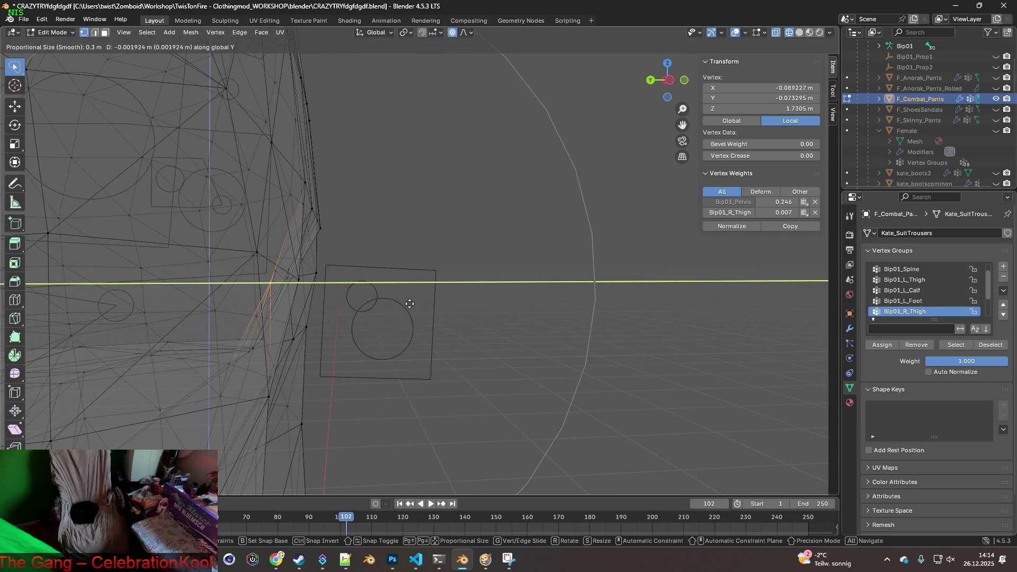
{"action": "left_click", "coordinate": [407, 305]}
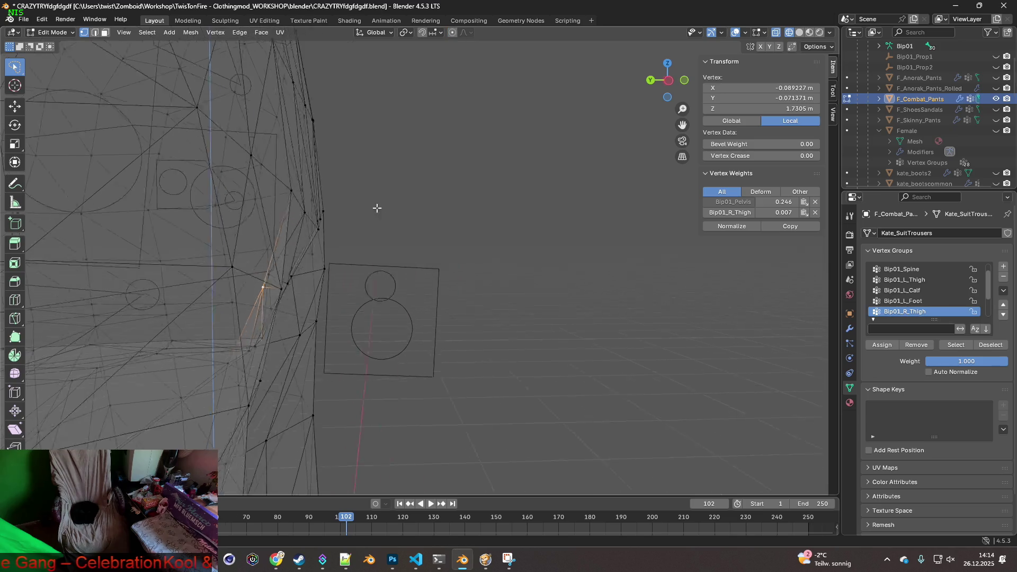
{"action": "middle_click_drag", "start_coordinate": [377, 208], "coordinate": [299, 220]}
Step: Select additional vertices around the pelvis and shift them along Y
{"action": "left_click", "coordinate": [297, 266], "text": "shift"}
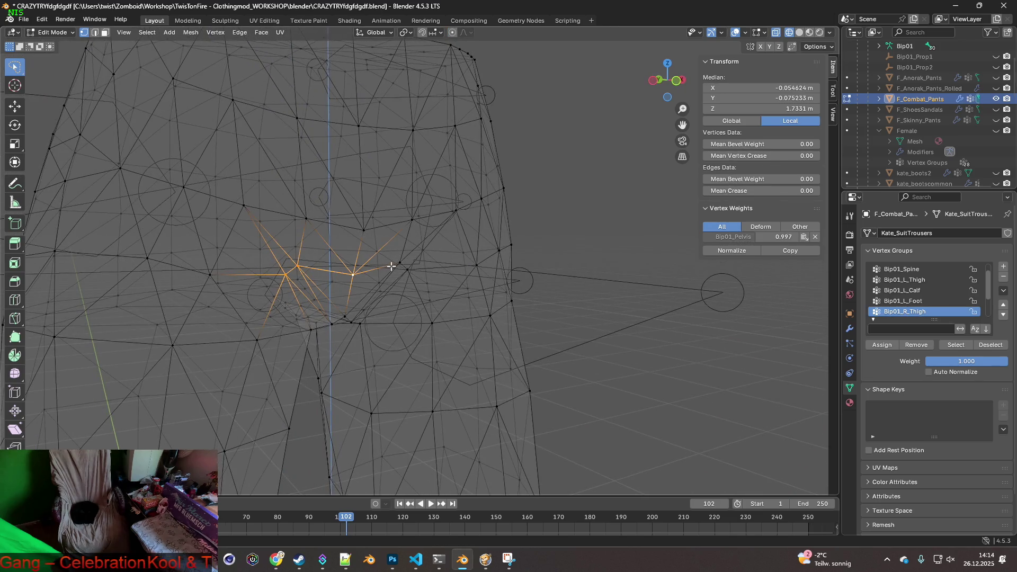
{"action": "scroll", "coordinate": [357, 293], "scroll_direction": "down", "scroll_amount": 3}
{"action": "scroll", "coordinate": [427, 325], "scroll_direction": "up", "scroll_amount": 5}
{"action": "mouse_move", "coordinate": [427, 325]}
{"action": "middle_mouse_down"}
{"action": "mouse_move", "coordinate": [400, 243]}
{"action": "mouse_move", "coordinate": [388, 251]}
{"action": "middle_mouse_up"}
{"action": "scroll", "coordinate": [387, 251], "scroll_direction": "down", "scroll_amount": 3}
{"action": "left_click", "coordinate": [488, 268], "text": "shift"}
{"action": "mouse_move", "coordinate": [488, 268]}
{"action": "middle_mouse_down"}
{"action": "mouse_move", "coordinate": [384, 315]}
{"action": "mouse_move", "coordinate": [557, 284]}
{"action": "mouse_move", "coordinate": [243, 236]}
{"action": "mouse_move", "coordinate": [257, 227]}
{"action": "mouse_move", "coordinate": [270, 254]}
{"action": "mouse_move", "coordinate": [259, 256]}
{"action": "middle_mouse_up"}
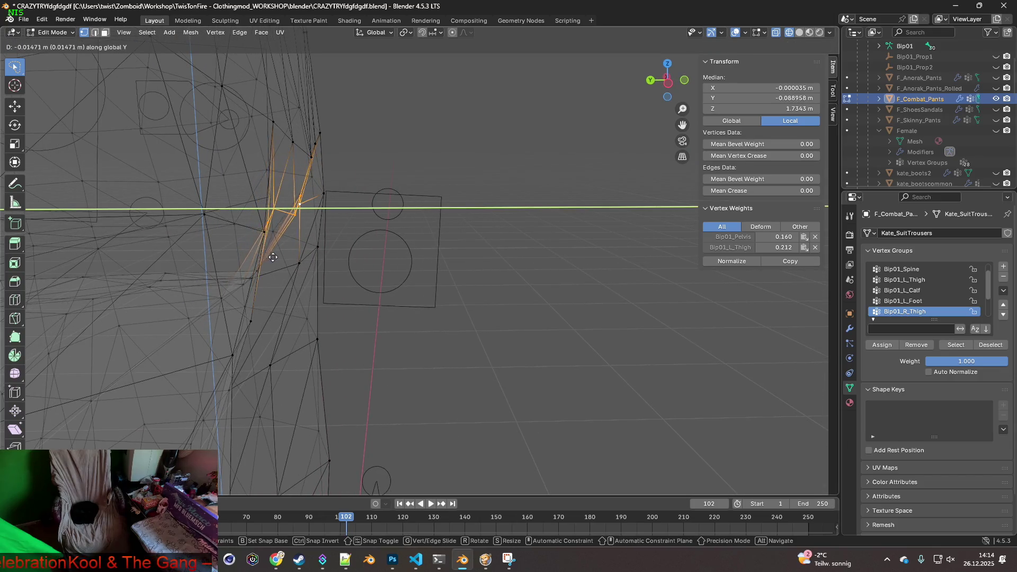
{"action": "left_click", "coordinate": [282, 256]}
{"action": "mouse_move", "coordinate": [282, 257]}
{"action": "middle_mouse_down"}
{"action": "mouse_move", "coordinate": [208, 243]}
{"action": "mouse_move", "coordinate": [224, 245]}
{"action": "middle_mouse_up"}
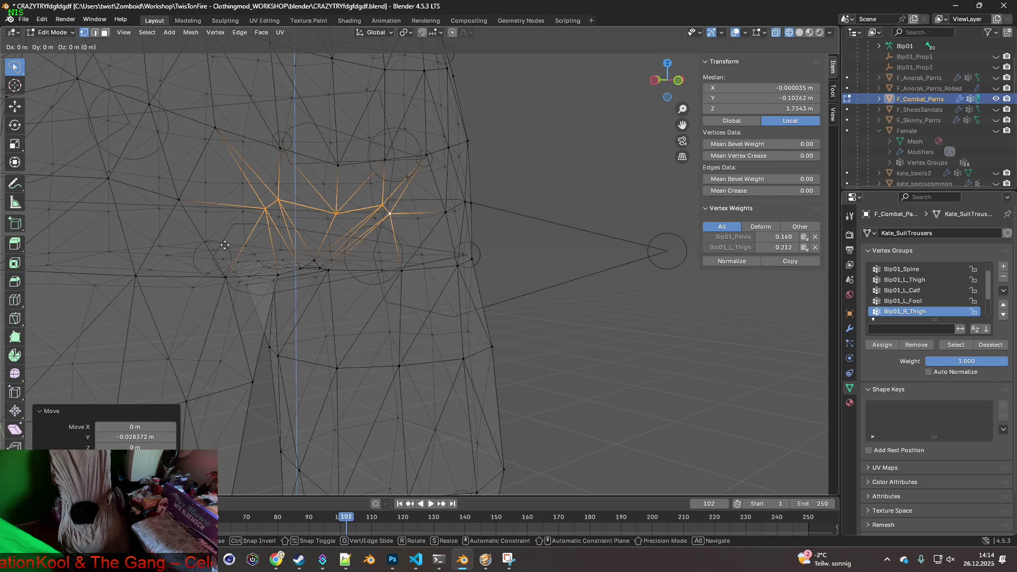
{"action": "mouse_move", "coordinate": [336, 256]}
{"action": "middle_mouse_down"}
{"action": "mouse_move", "coordinate": [391, 257]}
{"action": "mouse_move", "coordinate": [351, 241]}
{"action": "mouse_move", "coordinate": [216, 234]}
{"action": "mouse_move", "coordinate": [368, 259]}
{"action": "mouse_move", "coordinate": [311, 256]}
{"action": "mouse_move", "coordinate": [508, 268]}
{"action": "middle_mouse_up"}
Step: Move a single vertex along Y, then select another vertex on the right thigh
{"action": "left_click", "coordinate": [308, 219]}
{"action": "key", "text": "g"}
{"action": "key", "text": "y"}
{"action": "left_click", "coordinate": [335, 241]}
{"action": "middle_click_drag", "start_coordinate": [346, 249], "coordinate": [257, 220]}
{"action": "left_click", "coordinate": [277, 229]}
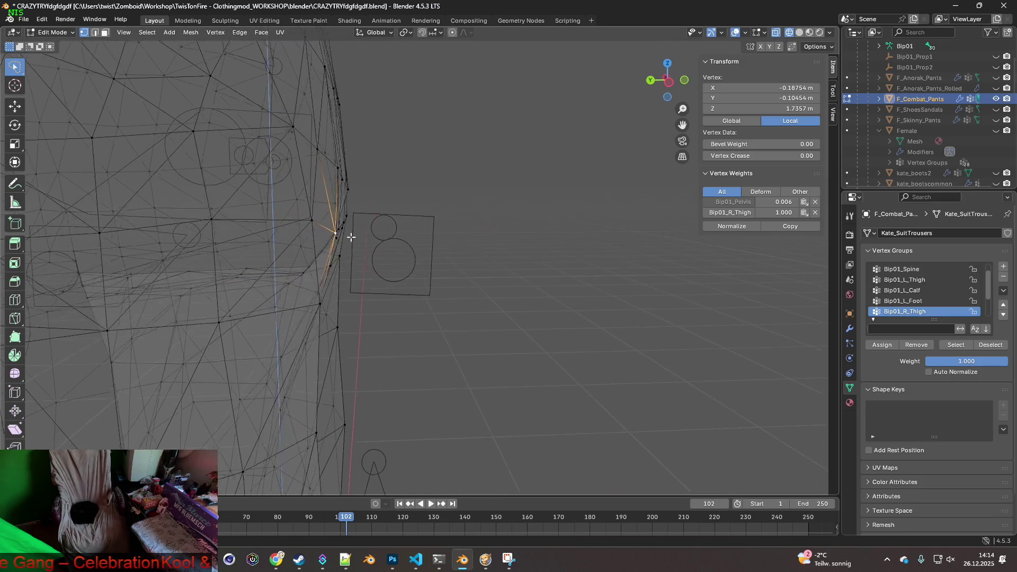
{"action": "mouse_move", "coordinate": [353, 237]}
{"action": "middle_mouse_down"}
{"action": "mouse_move", "coordinate": [291, 234]}
{"action": "mouse_move", "coordinate": [519, 256]}
{"action": "mouse_move", "coordinate": [428, 228]}
{"action": "mouse_move", "coordinate": [443, 205]}
{"action": "mouse_move", "coordinate": [345, 209]}
{"action": "mouse_move", "coordinate": [148, 67]}
{"action": "middle_mouse_up"}
Step: Return to Object Mode and re-export the pants as F_Combat_Pants.fbx, then switch to Project Zomboid
{"action": "left_click", "coordinate": [60, 46]}
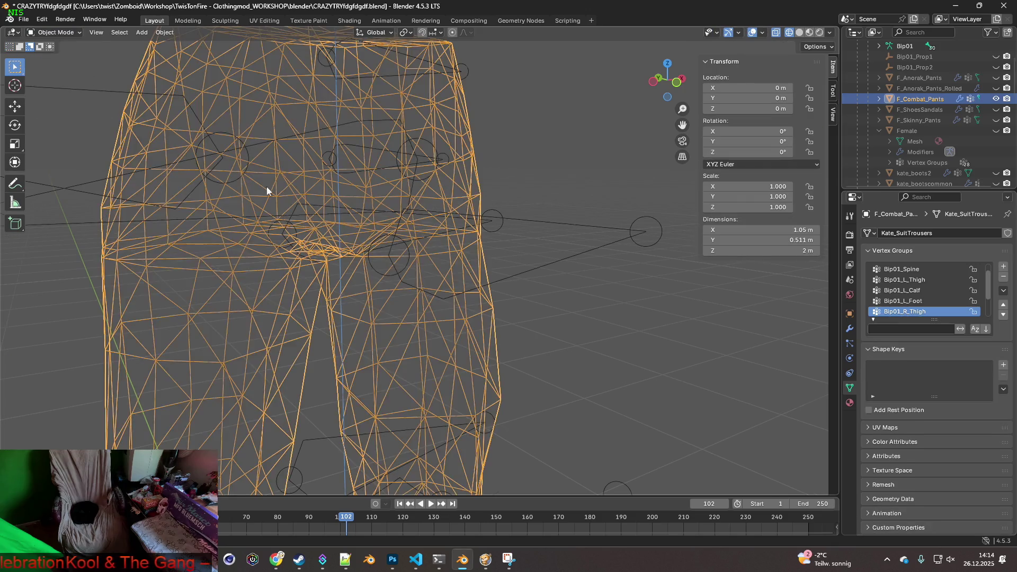
{"action": "scroll", "coordinate": [302, 214], "scroll_direction": "down", "scroll_amount": 3}
{"action": "scroll", "coordinate": [310, 215], "scroll_direction": "up", "scroll_amount": 1}
{"action": "left_click", "coordinate": [24, 19]}
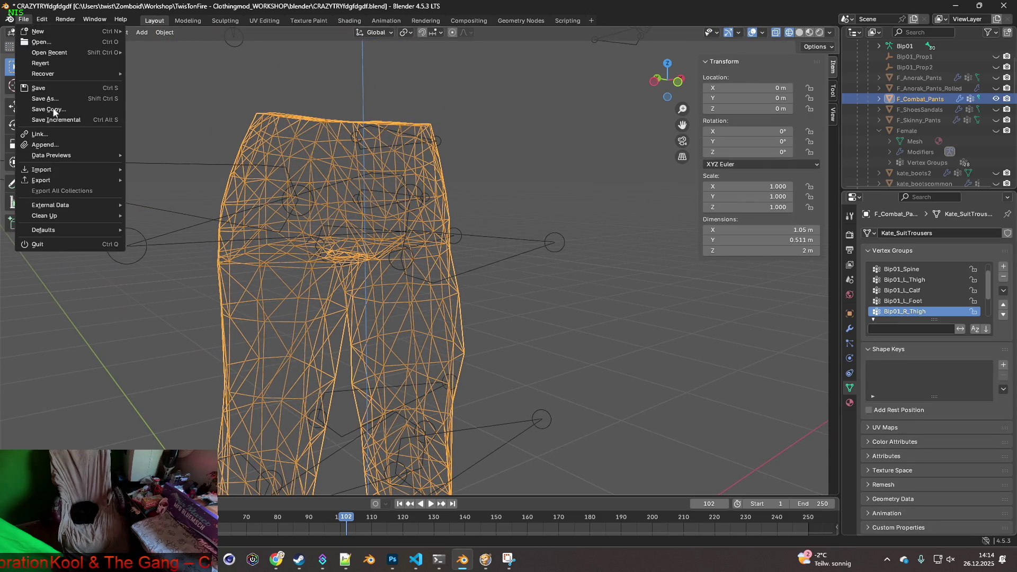
{"action": "mouse_move", "coordinate": [49, 180]}
{"action": "left_click", "coordinate": [166, 275]}
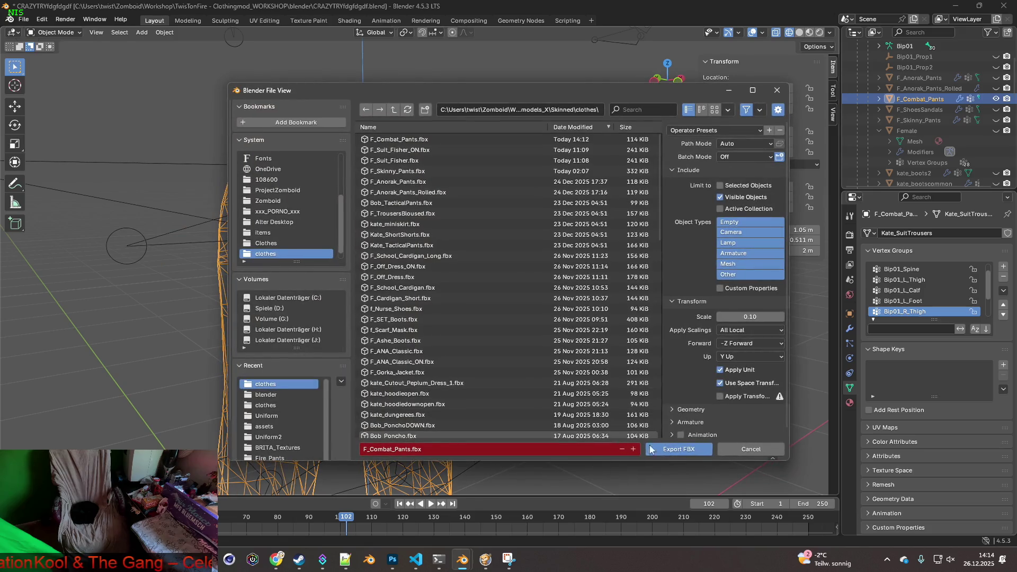
{"action": "left_click", "coordinate": [675, 455]}
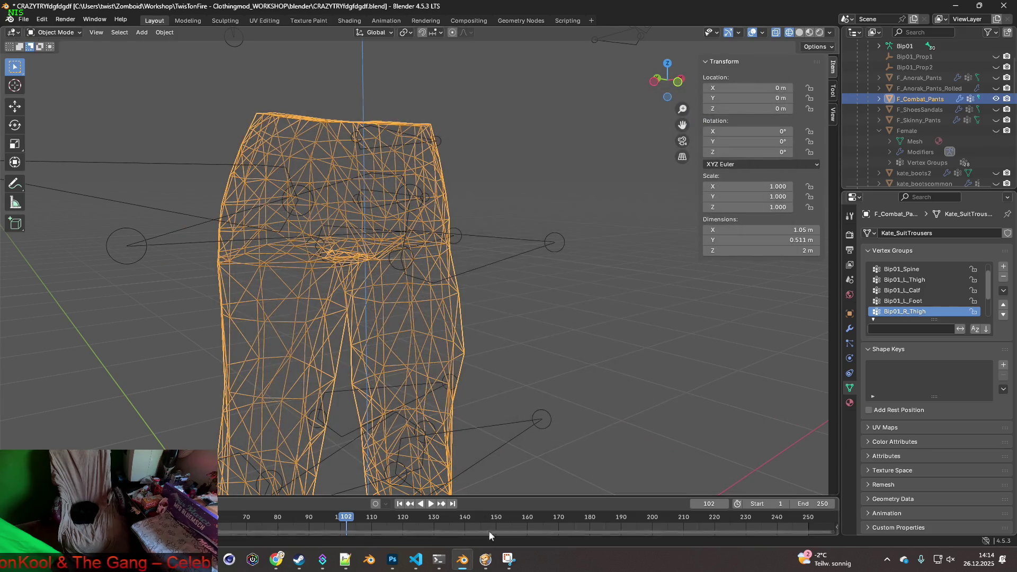
{"action": "left_click", "coordinate": [486, 559]}
Step: Crouch the character over the ledge to check the pants, then return to Blender
{"action": "key", "text": "s"}
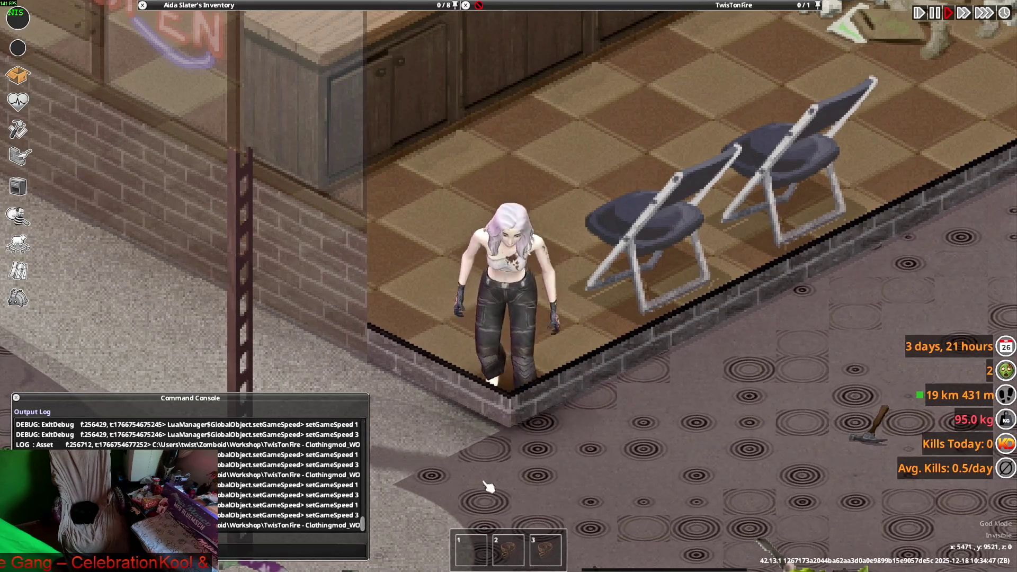
{"action": "key", "text": "alt+Tab"}
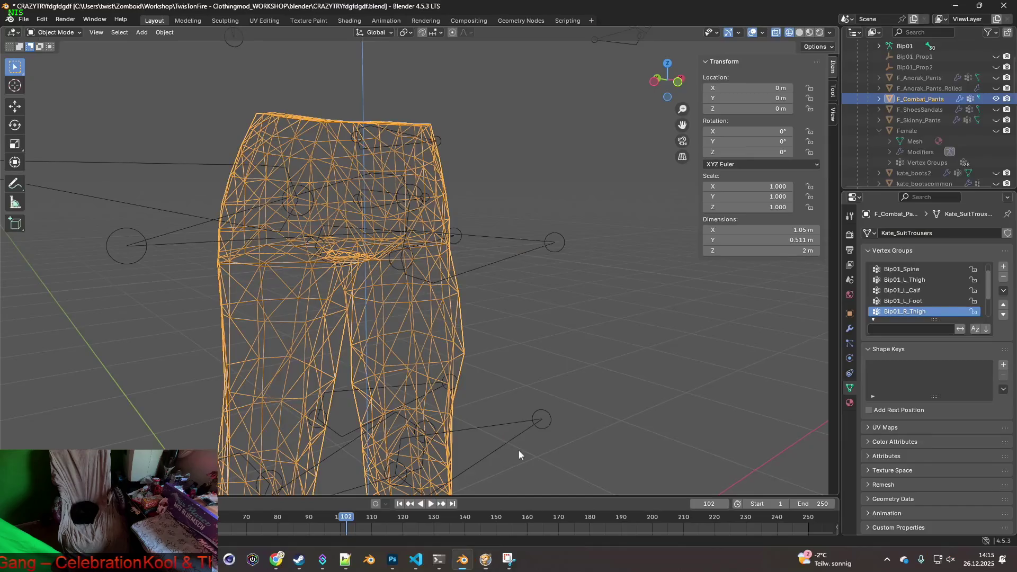
Step: Reselect the F_Combat_Pants mesh and enter Edit Mode, viewing it from the side
{"action": "left_click", "coordinate": [519, 325]}
{"action": "scroll", "coordinate": [556, 315], "scroll_direction": "up", "scroll_amount": 8}
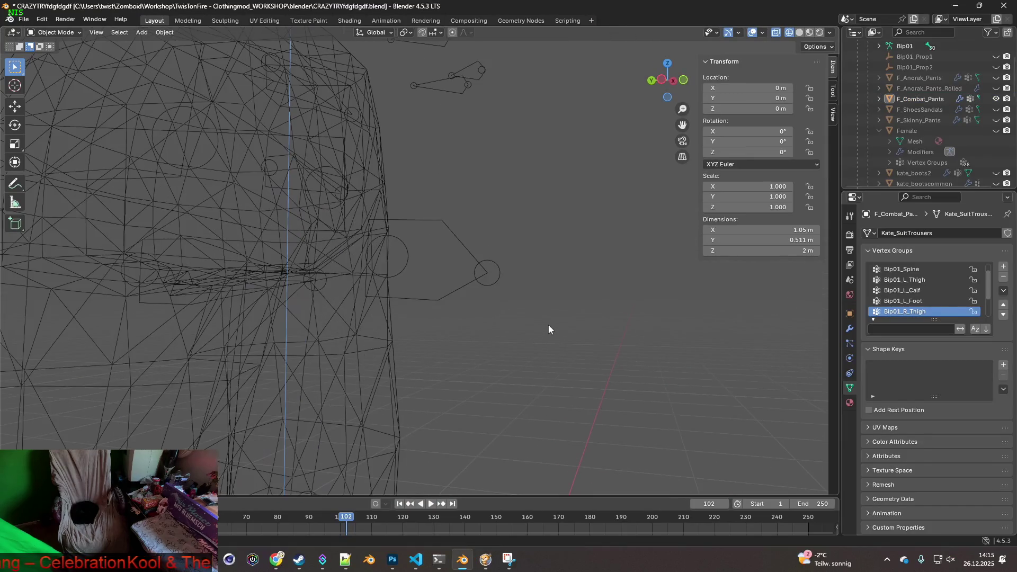
{"action": "middle_click_drag", "start_coordinate": [430, 326], "coordinate": [357, 316]}
{"action": "scroll", "coordinate": [264, 318], "scroll_direction": "down", "scroll_amount": 3}
{"action": "scroll", "coordinate": [316, 329], "scroll_direction": "up", "scroll_amount": 4}
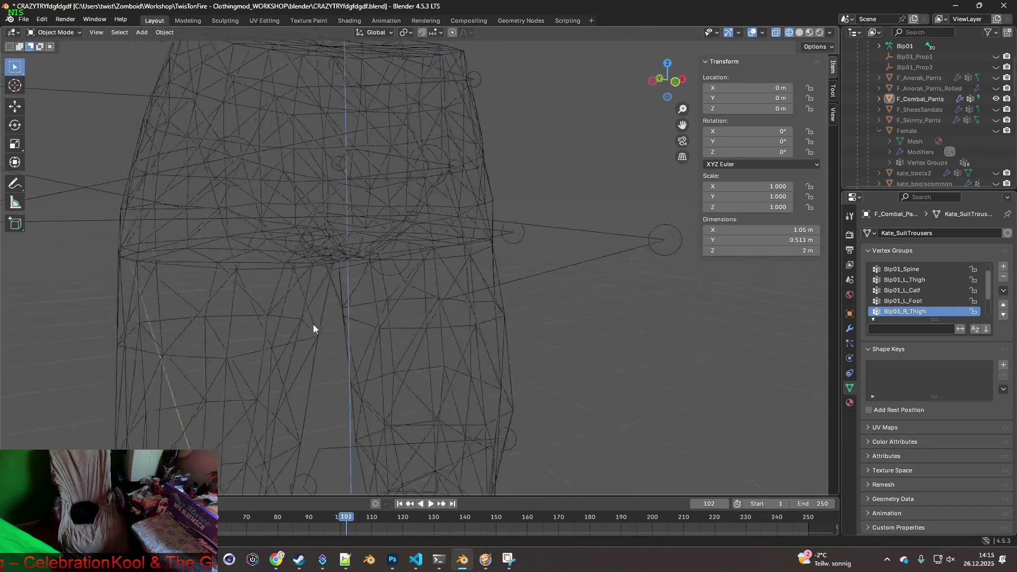
{"action": "left_click", "coordinate": [396, 212]}
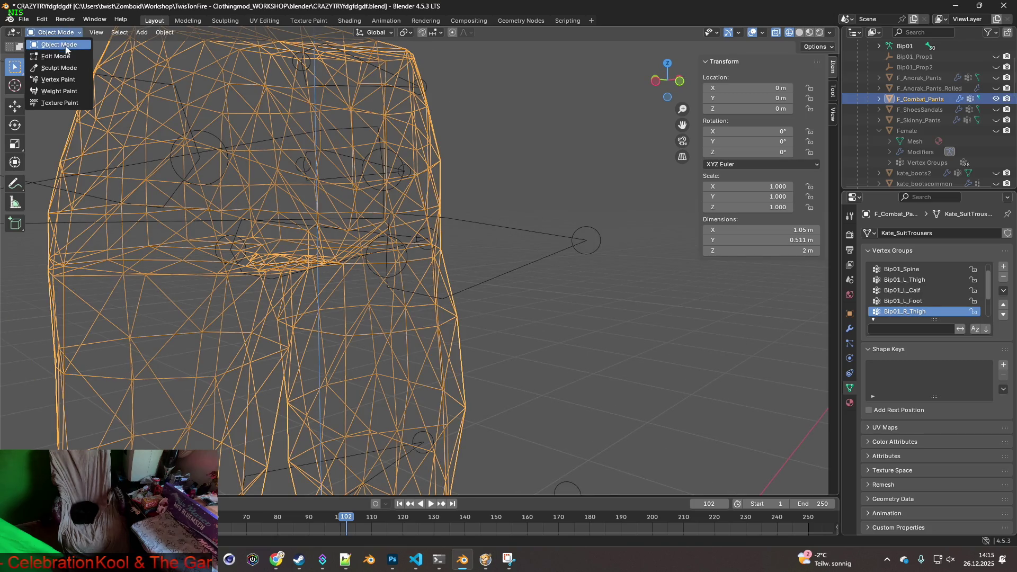
{"action": "left_click", "coordinate": [55, 55]}
{"action": "mouse_move", "coordinate": [339, 227]}
{"action": "middle_mouse_down"}
{"action": "mouse_move", "coordinate": [324, 223]}
{"action": "mouse_move", "coordinate": [351, 241]}
{"action": "mouse_move", "coordinate": [329, 238]}
{"action": "mouse_move", "coordinate": [258, 337]}
{"action": "middle_mouse_up"}
{"action": "mouse_move", "coordinate": [289, 369]}
{"action": "middle_mouse_down"}
{"action": "mouse_move", "coordinate": [296, 356]}
{"action": "mouse_move", "coordinate": [309, 360]}
{"action": "middle_mouse_up"}
Step: Nudge the selected thigh vertices along Y in three small moves
{"action": "key", "text": "g"}
{"action": "key", "text": "y"}
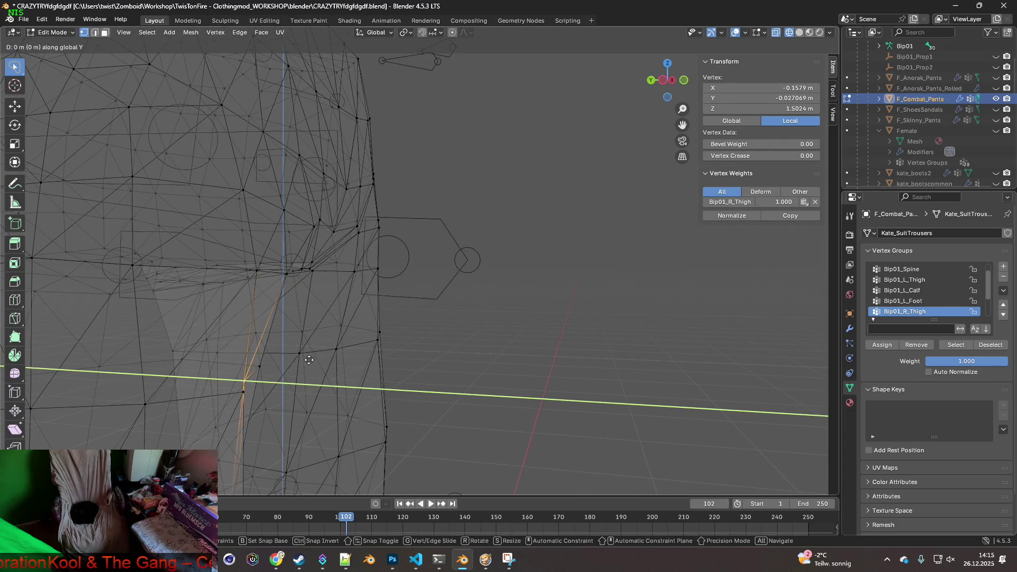
{"action": "left_click", "coordinate": [325, 361]}
{"action": "scroll", "coordinate": [324, 360], "scroll_direction": "down", "scroll_amount": 4}
{"action": "mouse_move", "coordinate": [318, 361]}
{"action": "middle_mouse_down"}
{"action": "mouse_move", "coordinate": [300, 361]}
{"action": "mouse_move", "coordinate": [388, 357]}
{"action": "mouse_move", "coordinate": [311, 380]}
{"action": "mouse_move", "coordinate": [323, 383]}
{"action": "mouse_move", "coordinate": [390, 377]}
{"action": "mouse_move", "coordinate": [356, 331]}
{"action": "mouse_move", "coordinate": [418, 309]}
{"action": "middle_mouse_up"}
{"action": "key", "text": "g"}
{"action": "key", "text": "y"}
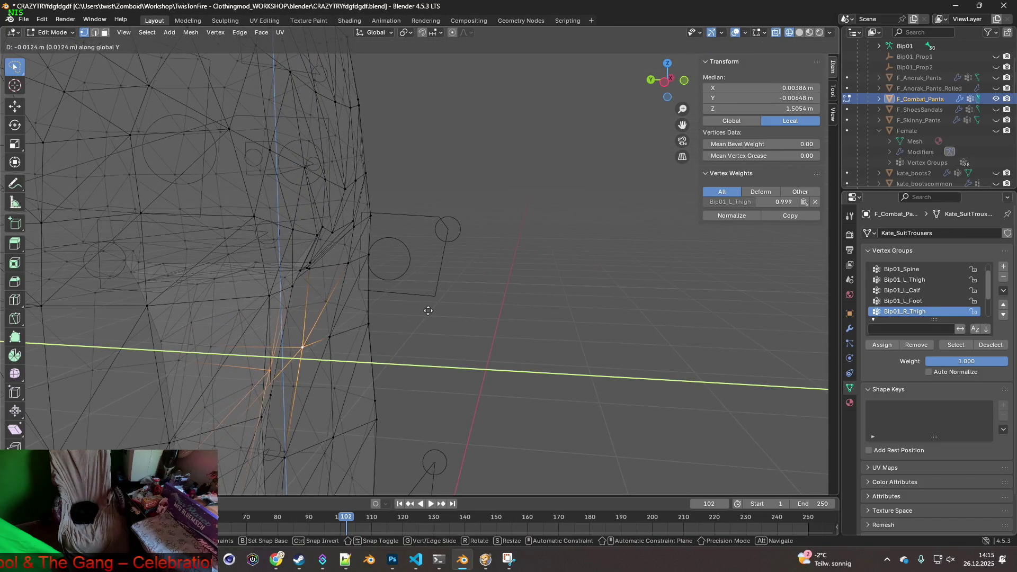
{"action": "left_click", "coordinate": [431, 312]}
{"action": "mouse_move", "coordinate": [380, 330]}
{"action": "middle_mouse_down"}
{"action": "mouse_move", "coordinate": [336, 345]}
{"action": "mouse_move", "coordinate": [298, 329]}
{"action": "mouse_move", "coordinate": [415, 322]}
{"action": "mouse_move", "coordinate": [296, 325]}
{"action": "mouse_move", "coordinate": [388, 311]}
{"action": "mouse_move", "coordinate": [386, 289]}
{"action": "mouse_move", "coordinate": [422, 291]}
{"action": "mouse_move", "coordinate": [325, 304]}
{"action": "mouse_move", "coordinate": [374, 312]}
{"action": "middle_mouse_up"}
{"action": "key", "text": "g"}
{"action": "left_click", "coordinate": [431, 321]}
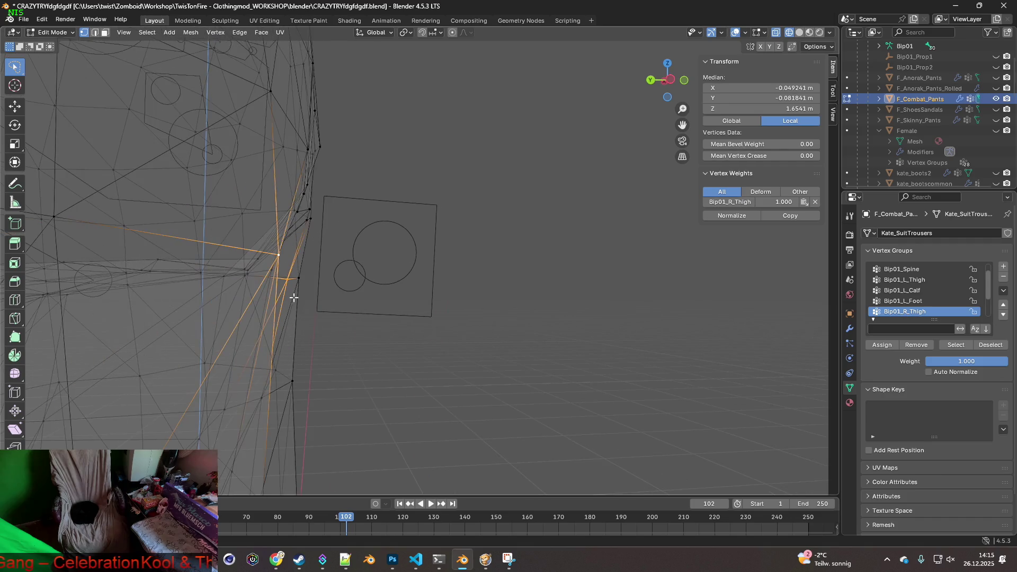
Step: Select a pelvis vertex and shift it along Y, leaving hip vertices at −0.007002 m
{"action": "mouse_move", "coordinate": [281, 329]}
{"action": "middle_mouse_down"}
{"action": "mouse_move", "coordinate": [223, 313]}
{"action": "mouse_move", "coordinate": [281, 311]}
{"action": "mouse_move", "coordinate": [232, 297]}
{"action": "mouse_move", "coordinate": [230, 286]}
{"action": "mouse_move", "coordinate": [293, 312]}
{"action": "mouse_move", "coordinate": [288, 278]}
{"action": "mouse_move", "coordinate": [384, 296]}
{"action": "mouse_move", "coordinate": [268, 314]}
{"action": "middle_mouse_up"}
{"action": "left_click", "coordinate": [250, 306]}
{"action": "mouse_move", "coordinate": [481, 229]}
{"action": "middle_mouse_down"}
{"action": "mouse_move", "coordinate": [517, 227]}
{"action": "mouse_move", "coordinate": [446, 217]}
{"action": "middle_mouse_up"}
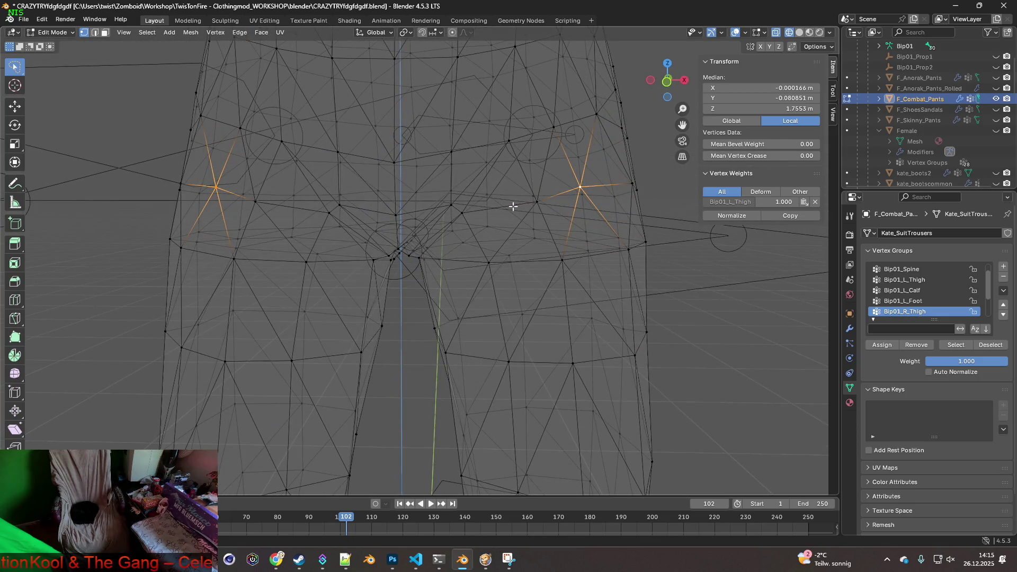
{"action": "mouse_move", "coordinate": [531, 207]}
{"action": "middle_mouse_down"}
{"action": "mouse_move", "coordinate": [438, 216]}
{"action": "mouse_move", "coordinate": [527, 221]}
{"action": "middle_mouse_up"}
{"action": "key", "text": "g"}
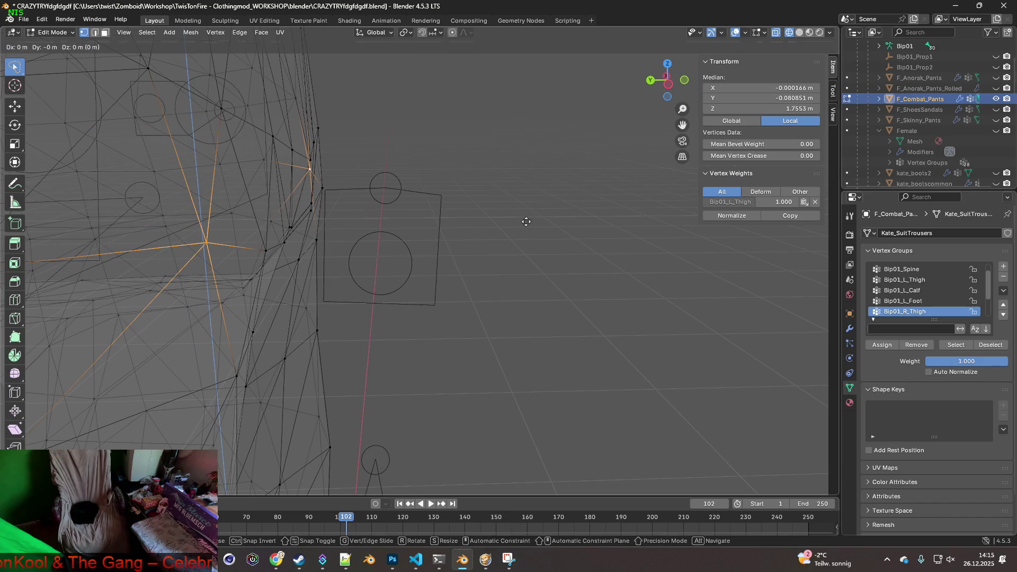
{"action": "left_click", "coordinate": [532, 221]}
{"action": "mouse_move", "coordinate": [533, 220]}
{"action": "middle_mouse_down"}
{"action": "mouse_move", "coordinate": [436, 222]}
{"action": "mouse_move", "coordinate": [417, 211]}
{"action": "middle_mouse_up"}
{"action": "scroll", "coordinate": [444, 213], "scroll_direction": "down", "scroll_amount": 2}
Step: Return to Object Mode, re-export F_Combat_Pants.fbx and switch to Project Zomboid
{"action": "left_click", "coordinate": [62, 32]}
{"action": "left_click", "coordinate": [53, 47]}
{"action": "scroll", "coordinate": [396, 186], "scroll_direction": "down", "scroll_amount": 3}
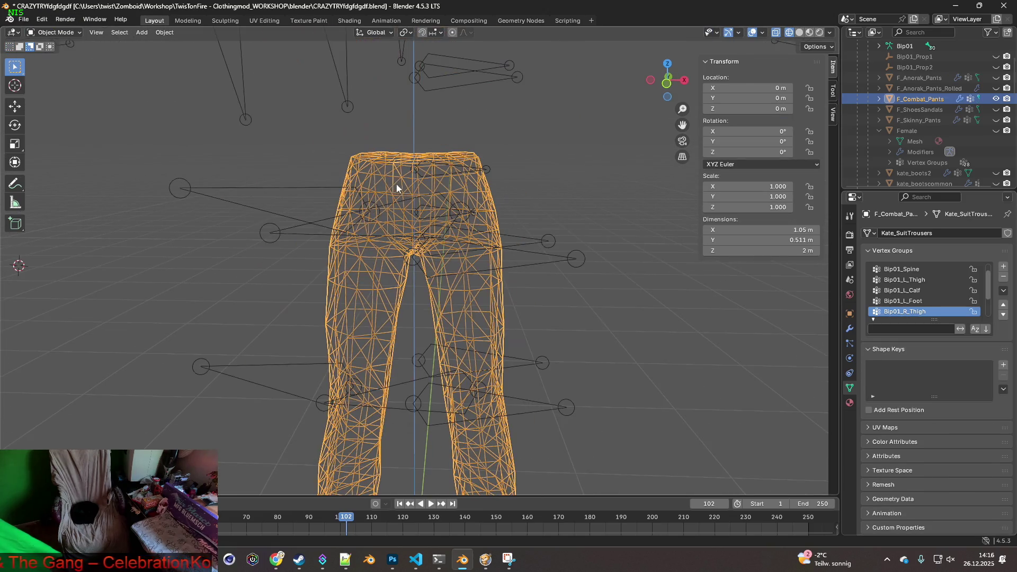
{"action": "left_click", "coordinate": [22, 18]}
{"action": "mouse_move", "coordinate": [47, 181]}
{"action": "left_click", "coordinate": [233, 274]}
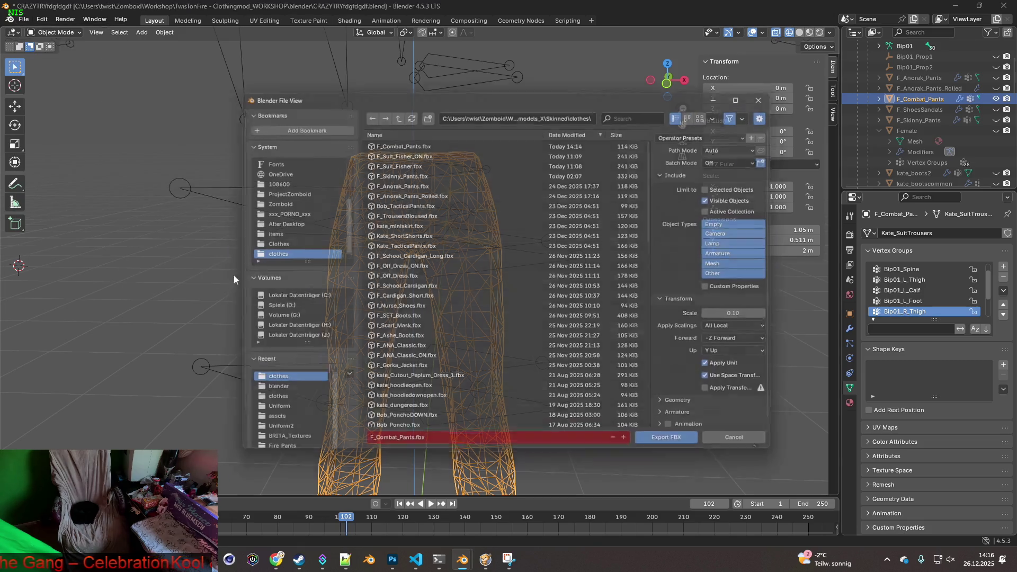
{"action": "left_click", "coordinate": [682, 450]}
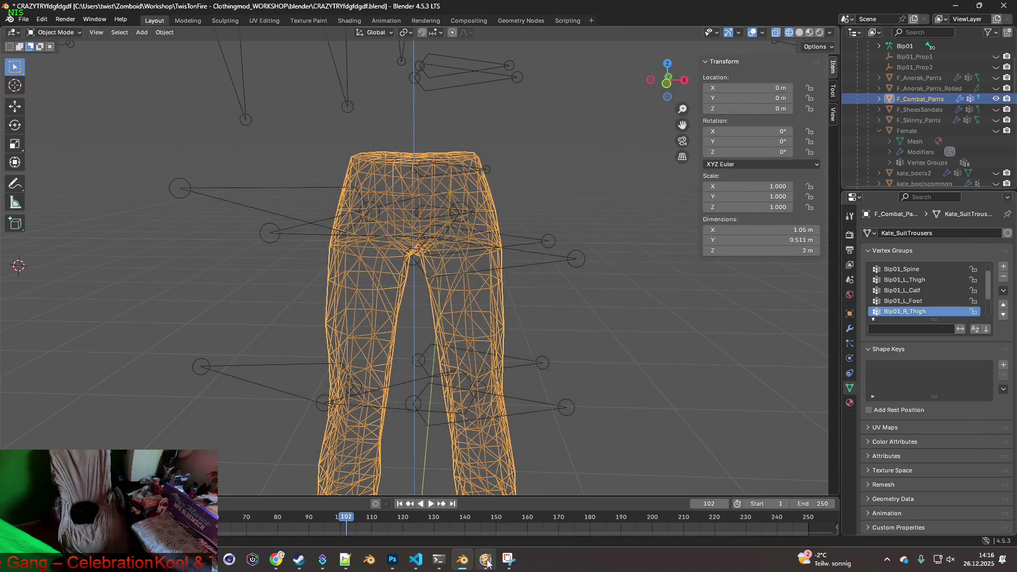
{"action": "left_click", "coordinate": [486, 561]}
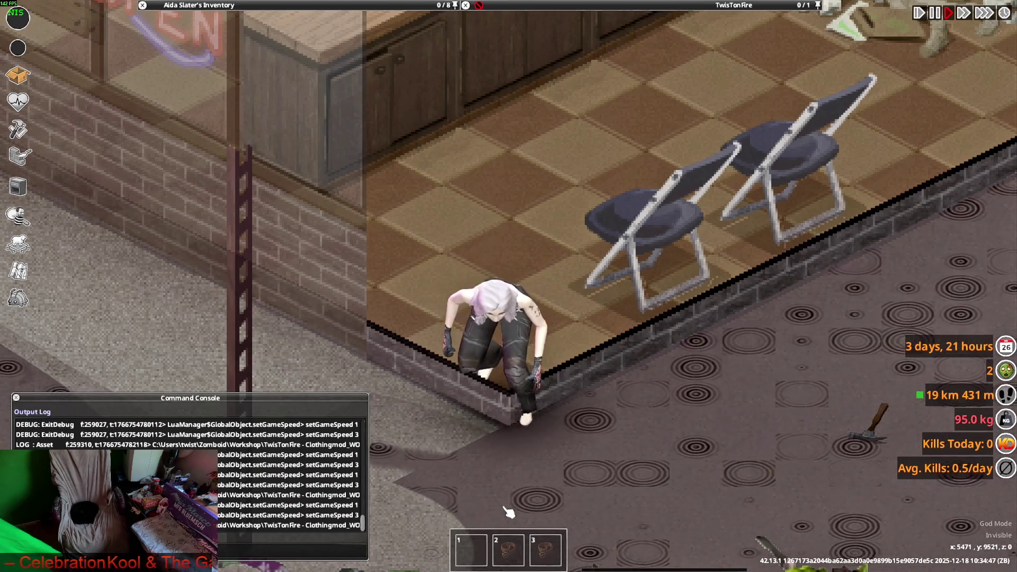
Step: Walk the character toward the chairs, alternating crouching and standing to check the pants
{"action": "key", "text": "w"}
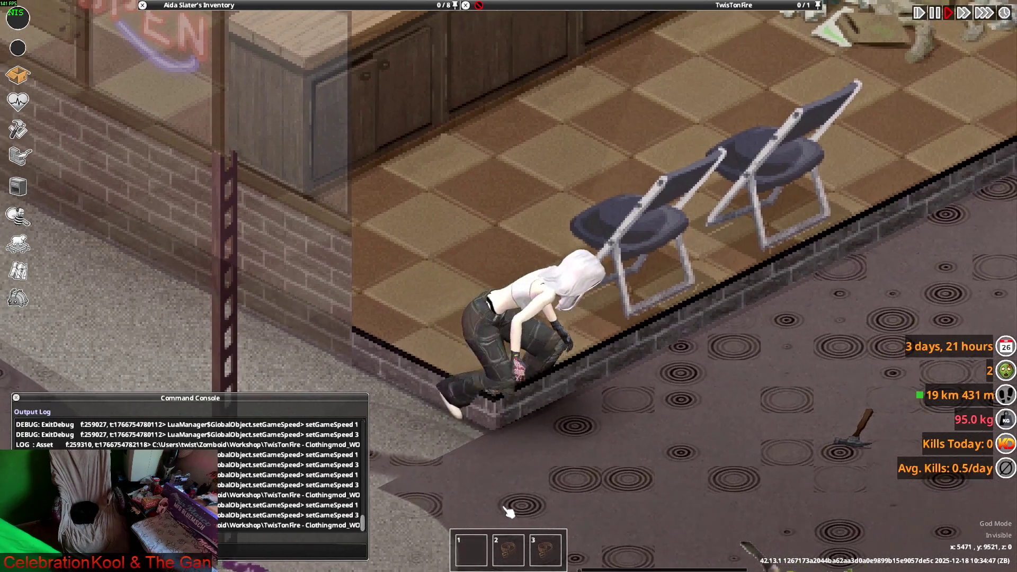
{"action": "key", "text": "w"}
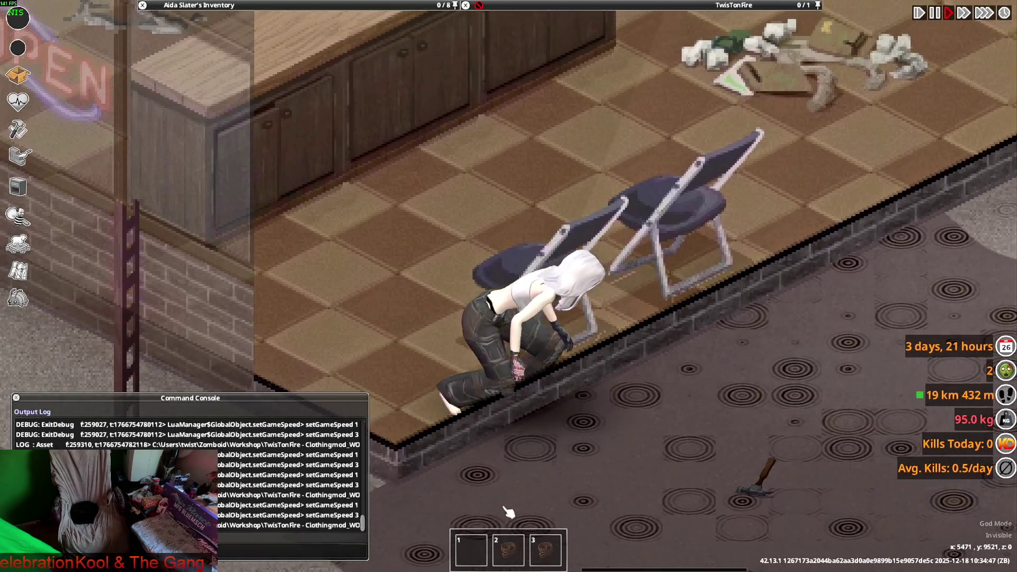
{"action": "key", "text": "a"}
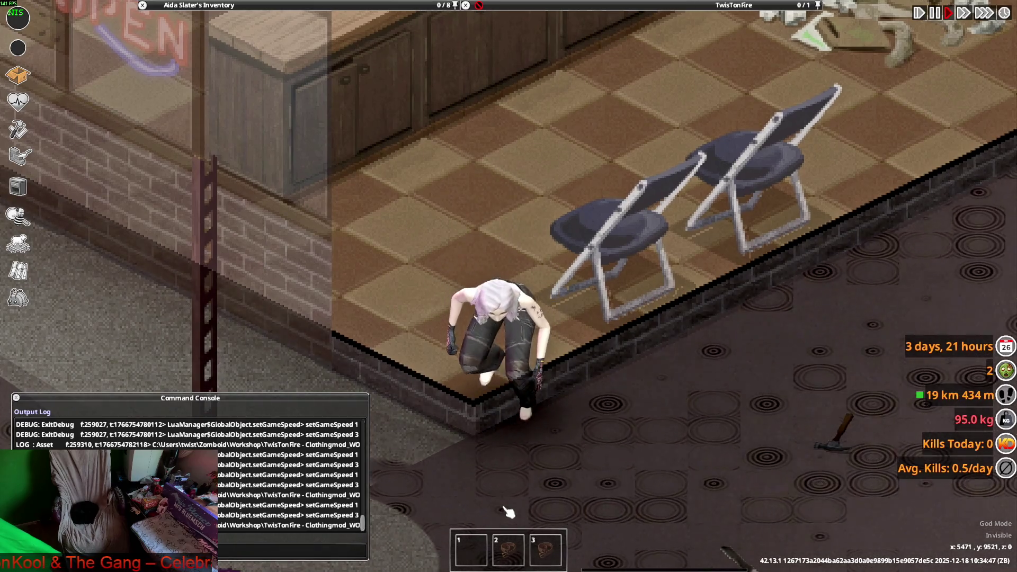
{"action": "key", "text": "c"}
{"action": "key", "text": "w"}
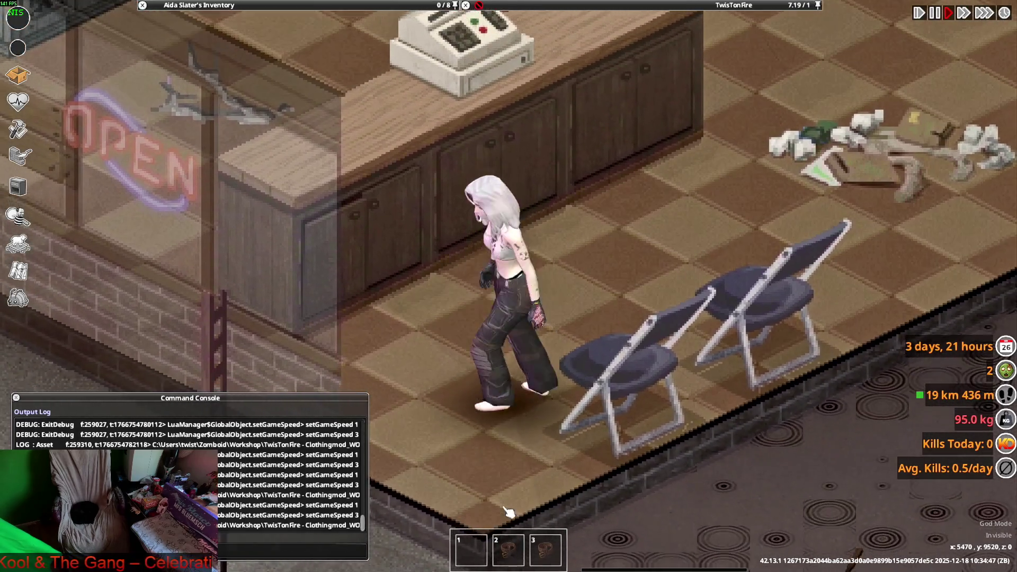
{"action": "key", "text": "c"}
{"action": "key", "text": "s"}
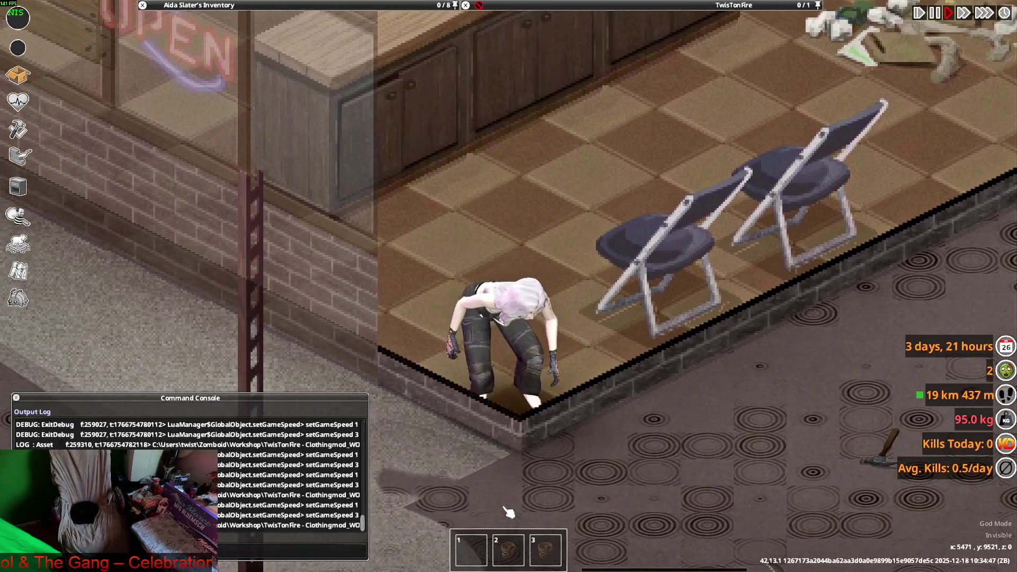
Step: Turn the crouched character left and right, stand it up, and return to Blender
{"action": "key", "text": "a"}
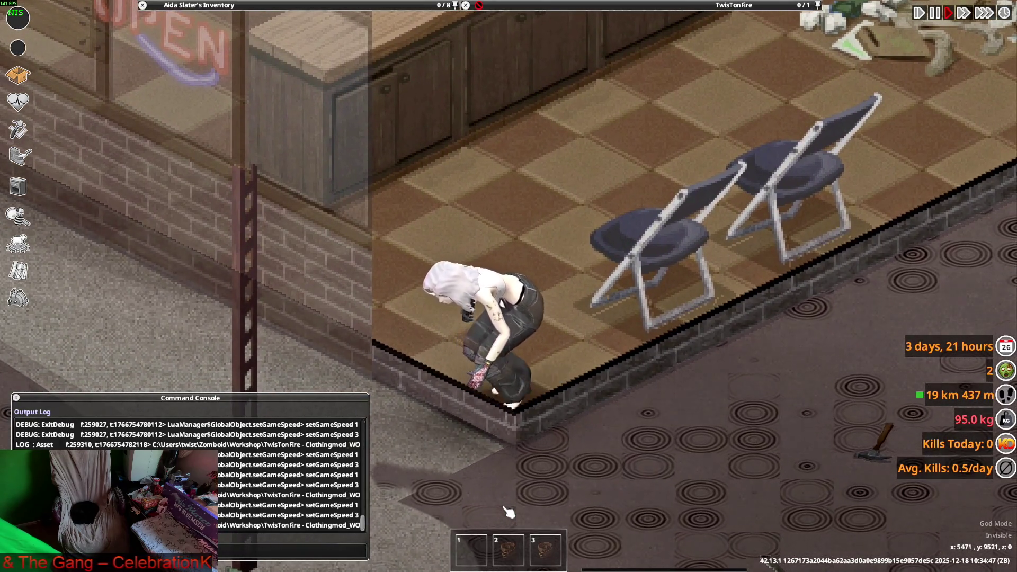
{"action": "key", "text": "d"}
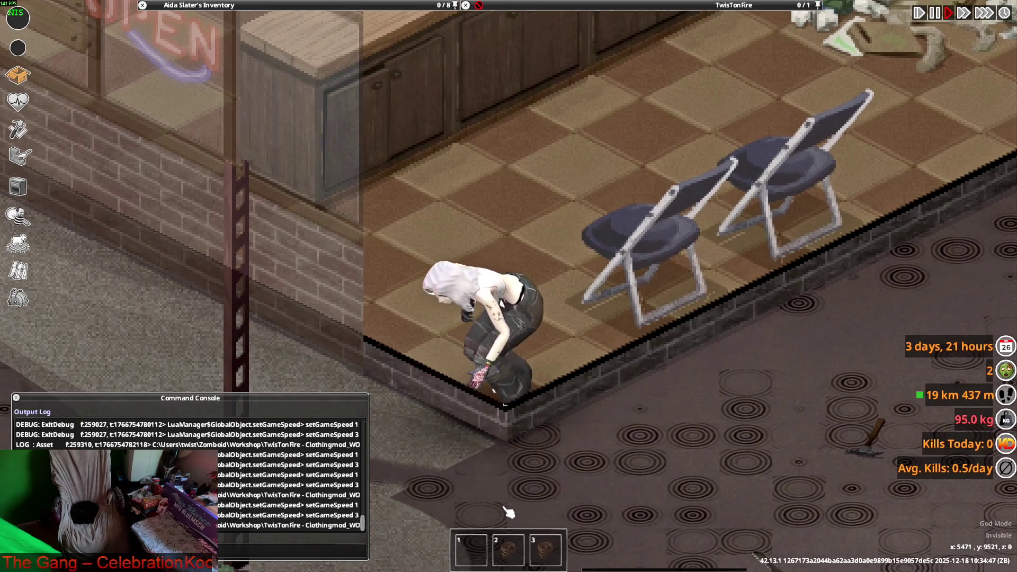
{"action": "key", "text": "d"}
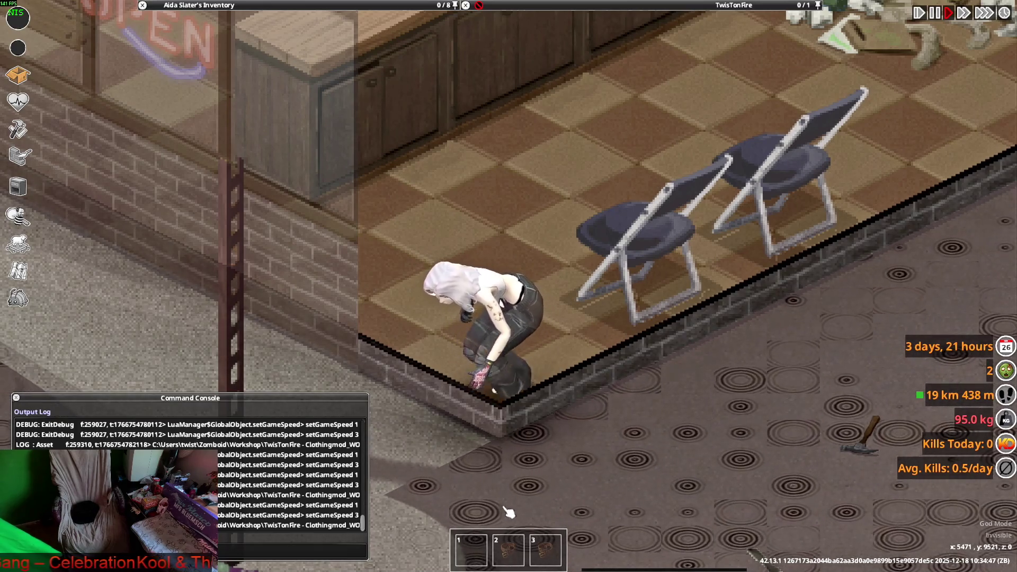
{"action": "key", "text": "d"}
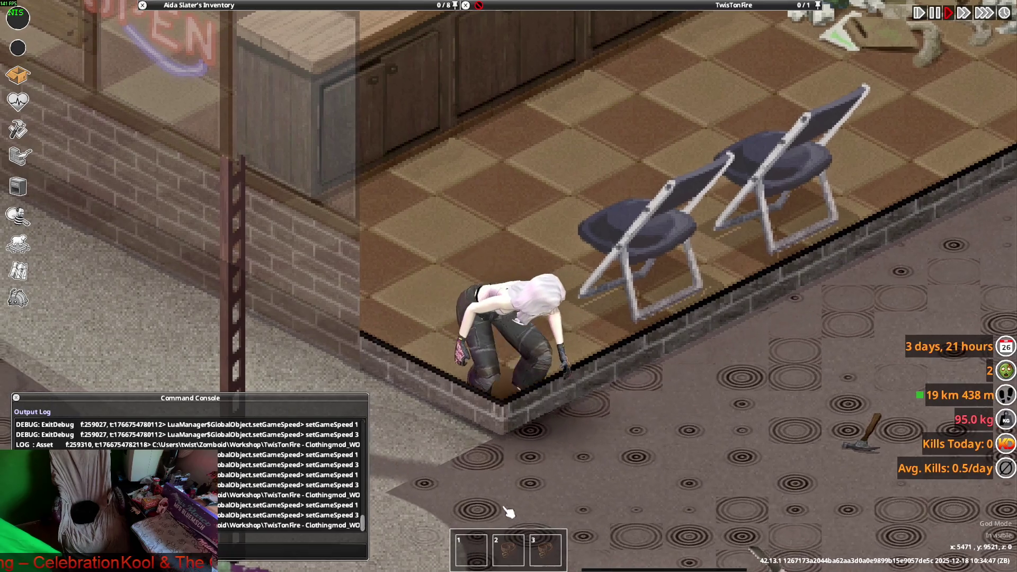
{"action": "key", "text": "a"}
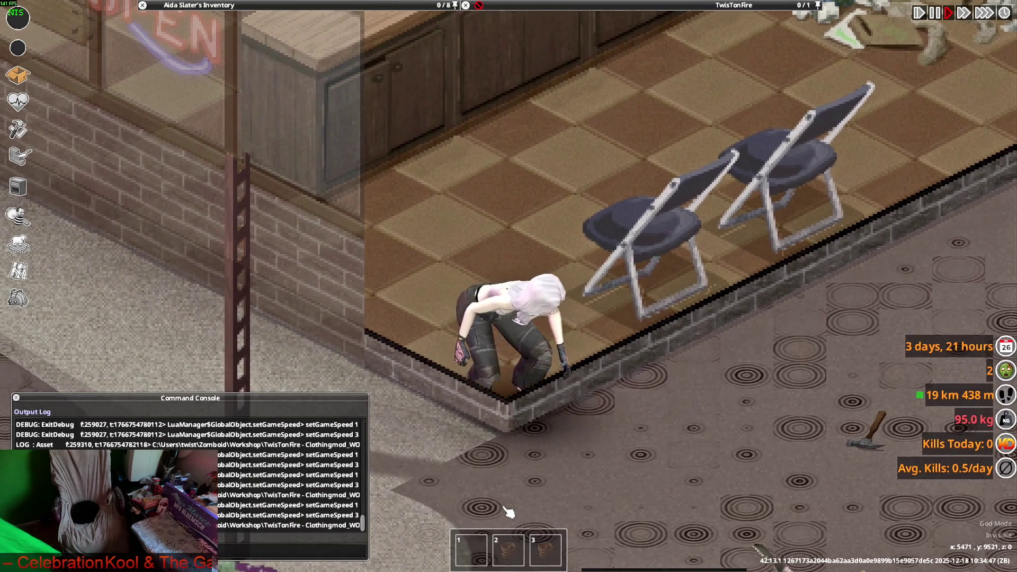
{"action": "key", "text": "c"}
{"action": "key", "text": "c"}
{"action": "key", "text": "c"}
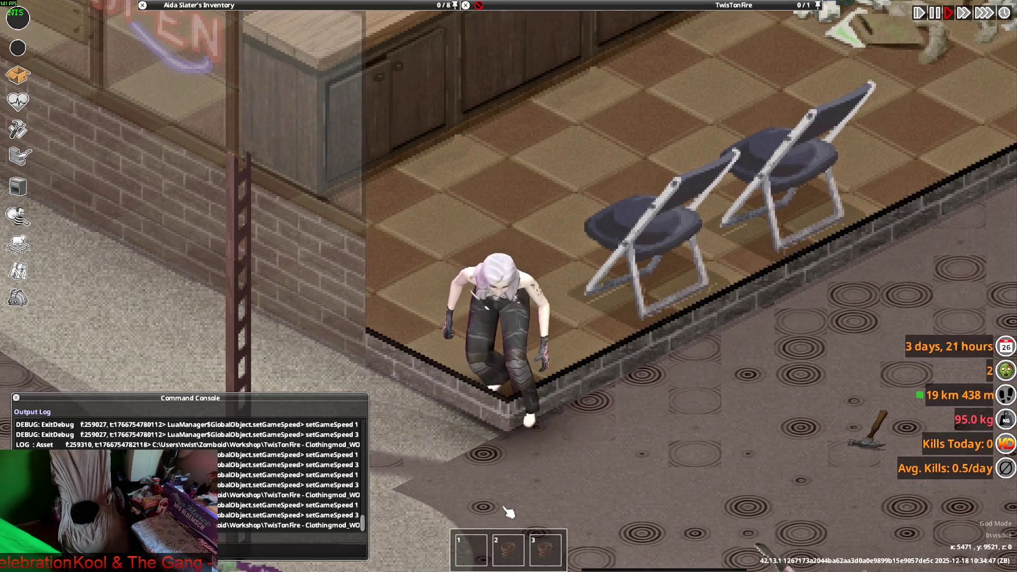
{"action": "key", "text": "c"}
{"action": "key", "text": "alt+Tab"}
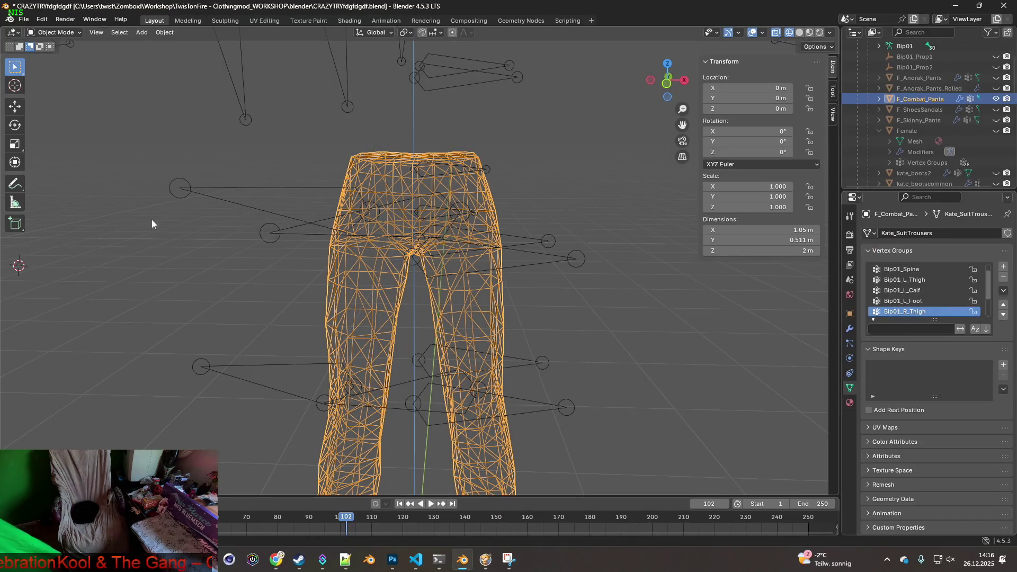
Step: Select the combat pants, enter Edit Mode and orbit in on the crotch area
{"action": "left_click", "coordinate": [491, 170]}
{"action": "left_click", "coordinate": [477, 204]}
{"action": "middle_click_drag", "start_coordinate": [467, 228], "coordinate": [500, 219]}
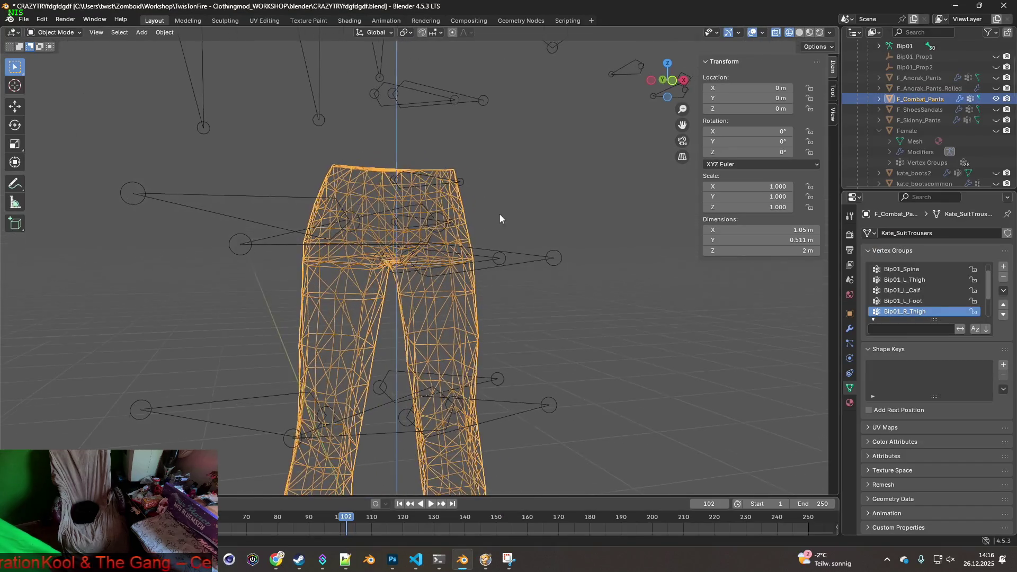
{"action": "left_click", "coordinate": [56, 56]}
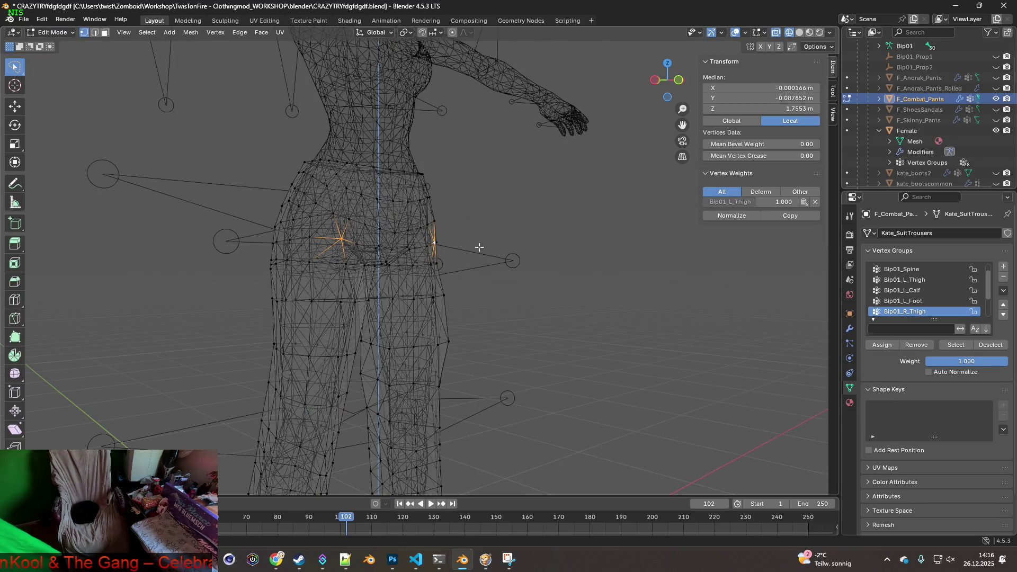
{"action": "scroll", "coordinate": [479, 248], "scroll_direction": "up", "scroll_amount": 5}
{"action": "mouse_move", "coordinate": [473, 281]}
{"action": "middle_mouse_down"}
{"action": "mouse_move", "coordinate": [336, 302]}
{"action": "mouse_move", "coordinate": [445, 293]}
{"action": "mouse_move", "coordinate": [452, 272]}
{"action": "mouse_move", "coordinate": [438, 307]}
{"action": "mouse_move", "coordinate": [459, 320]}
{"action": "mouse_move", "coordinate": [445, 309]}
{"action": "mouse_move", "coordinate": [436, 262]}
{"action": "mouse_move", "coordinate": [466, 252]}
{"action": "mouse_move", "coordinate": [470, 234]}
{"action": "mouse_move", "coordinate": [479, 261]}
{"action": "mouse_move", "coordinate": [415, 252]}
{"action": "mouse_move", "coordinate": [480, 266]}
{"action": "mouse_move", "coordinate": [431, 282]}
{"action": "mouse_move", "coordinate": [445, 263]}
{"action": "mouse_move", "coordinate": [418, 265]}
{"action": "mouse_move", "coordinate": [454, 275]}
{"action": "mouse_move", "coordinate": [382, 252]}
{"action": "mouse_move", "coordinate": [499, 272]}
{"action": "mouse_move", "coordinate": [521, 249]}
{"action": "mouse_move", "coordinate": [516, 278]}
{"action": "mouse_move", "coordinate": [523, 269]}
{"action": "middle_mouse_up"}
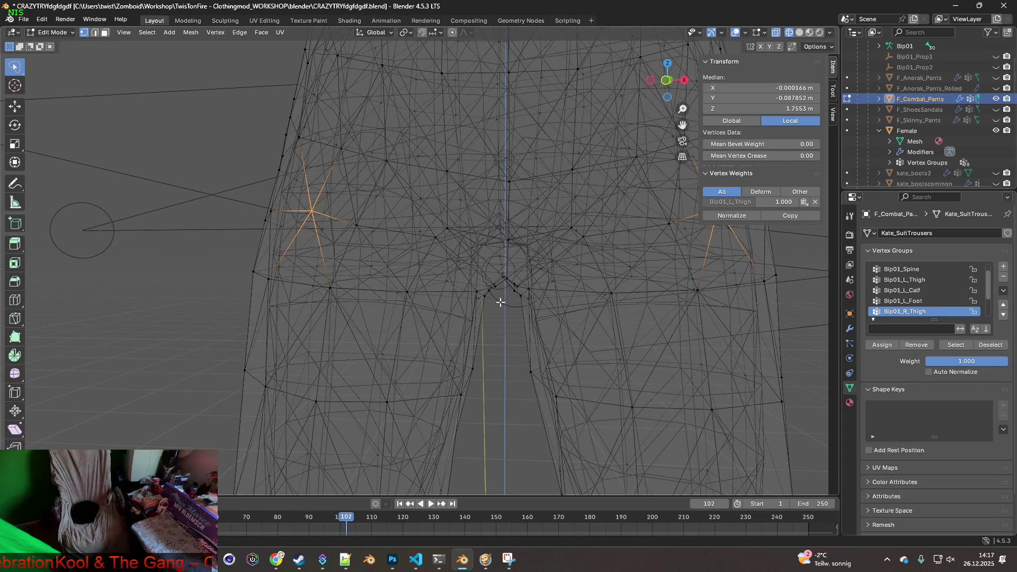
{"action": "scroll", "coordinate": [511, 258], "scroll_direction": "up", "scroll_amount": 2}
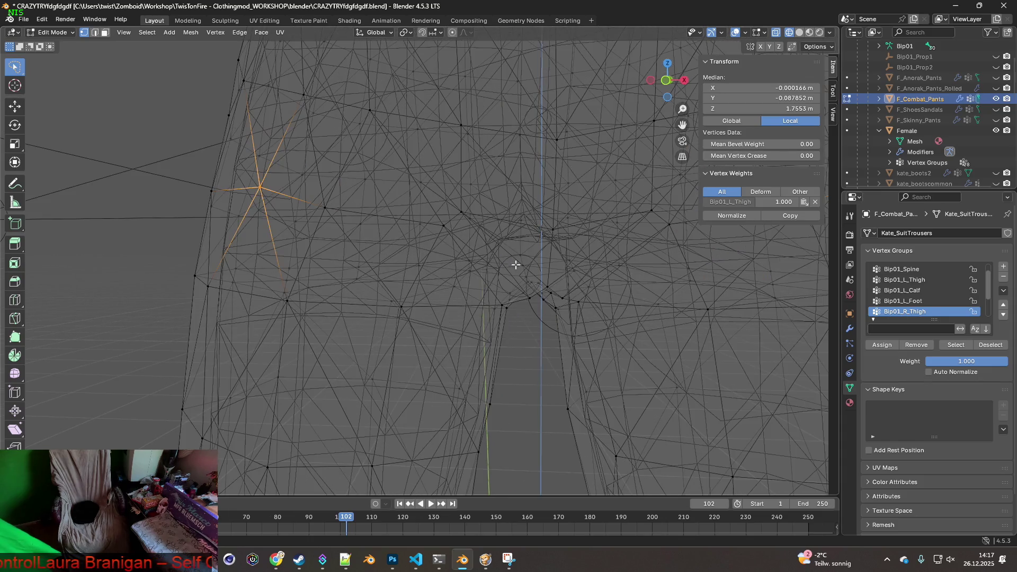
{"action": "mouse_move", "coordinate": [567, 268]}
{"action": "middle_mouse_down"}
{"action": "mouse_move", "coordinate": [540, 272]}
{"action": "mouse_move", "coordinate": [571, 257]}
{"action": "mouse_move", "coordinate": [565, 277]}
{"action": "middle_mouse_up"}
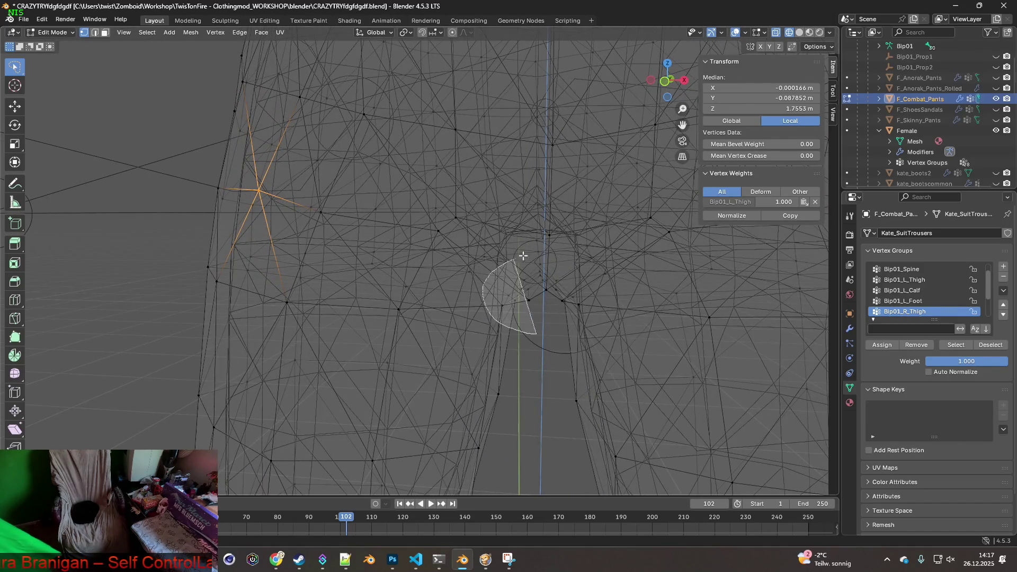
Step: Raise the lasso-selected crotch vertices 0.03737 m along Z and return to Object Mode
{"action": "middle_click_drag", "start_coordinate": [604, 300], "coordinate": [616, 303]}
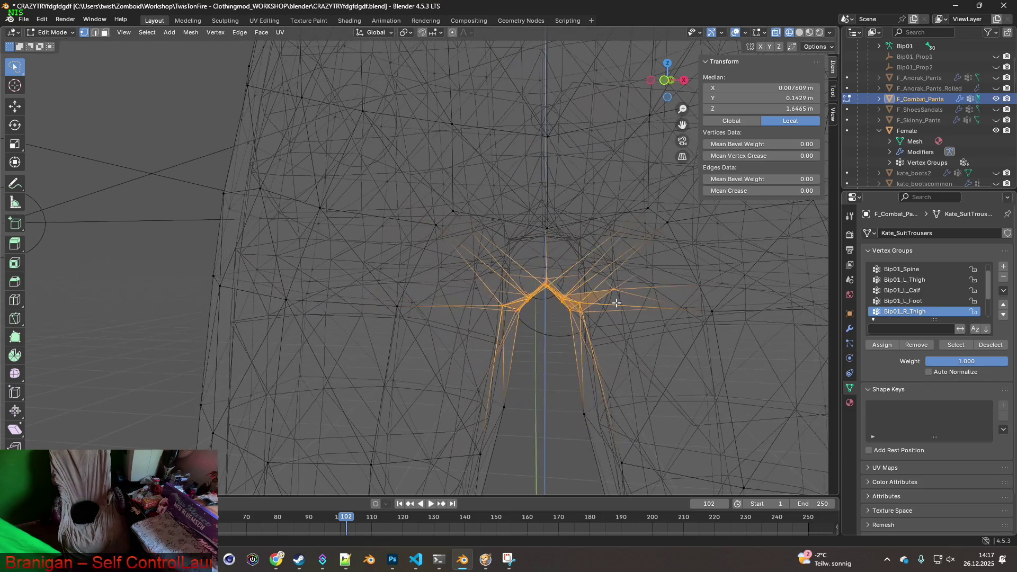
{"action": "key", "text": "g"}
{"action": "key", "text": "z"}
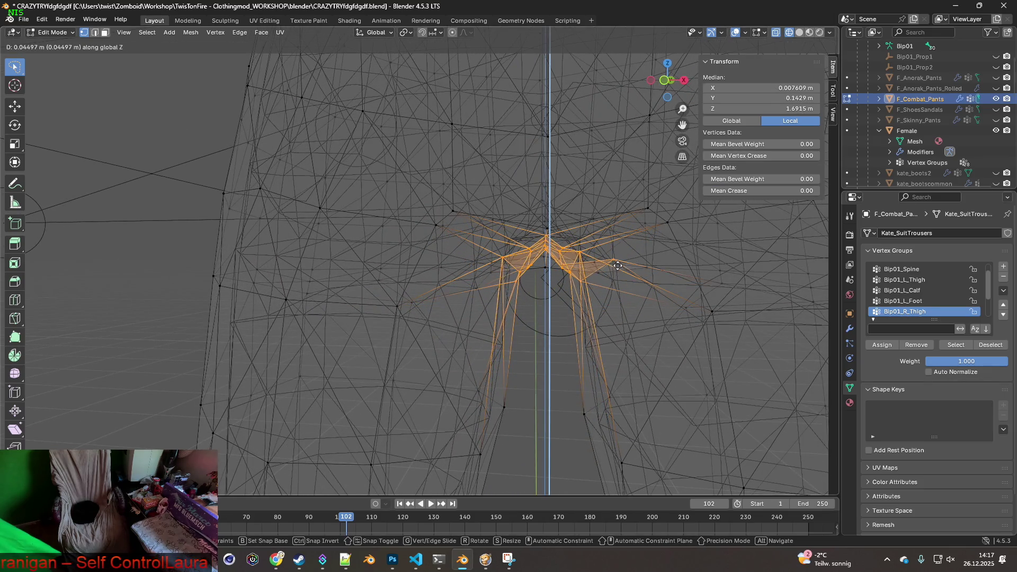
{"action": "left_click", "coordinate": [616, 272]}
{"action": "mouse_move", "coordinate": [606, 280]}
{"action": "middle_mouse_down"}
{"action": "mouse_move", "coordinate": [618, 302]}
{"action": "mouse_move", "coordinate": [691, 298]}
{"action": "mouse_move", "coordinate": [613, 290]}
{"action": "mouse_move", "coordinate": [595, 277]}
{"action": "mouse_move", "coordinate": [609, 277]}
{"action": "mouse_move", "coordinate": [425, 281]}
{"action": "mouse_move", "coordinate": [494, 277]}
{"action": "mouse_move", "coordinate": [479, 276]}
{"action": "mouse_move", "coordinate": [483, 284]}
{"action": "mouse_move", "coordinate": [484, 265]}
{"action": "mouse_move", "coordinate": [582, 276]}
{"action": "middle_mouse_up"}
{"action": "scroll", "coordinate": [583, 276], "scroll_direction": "down", "scroll_amount": 4}
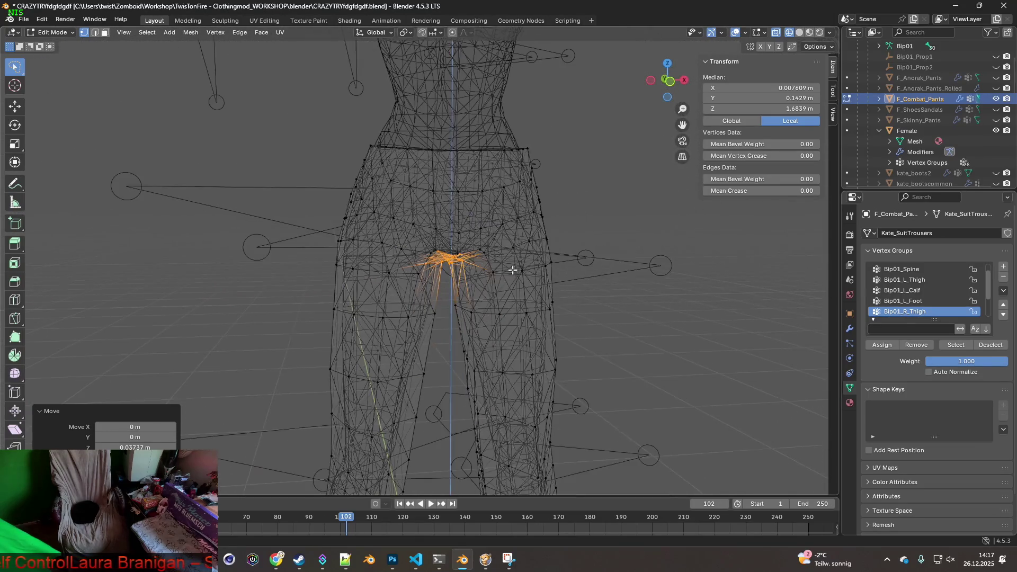
{"action": "left_click", "coordinate": [63, 33]}
{"action": "left_click", "coordinate": [63, 43]}
{"action": "scroll", "coordinate": [371, 212], "scroll_direction": "down", "scroll_amount": 3}
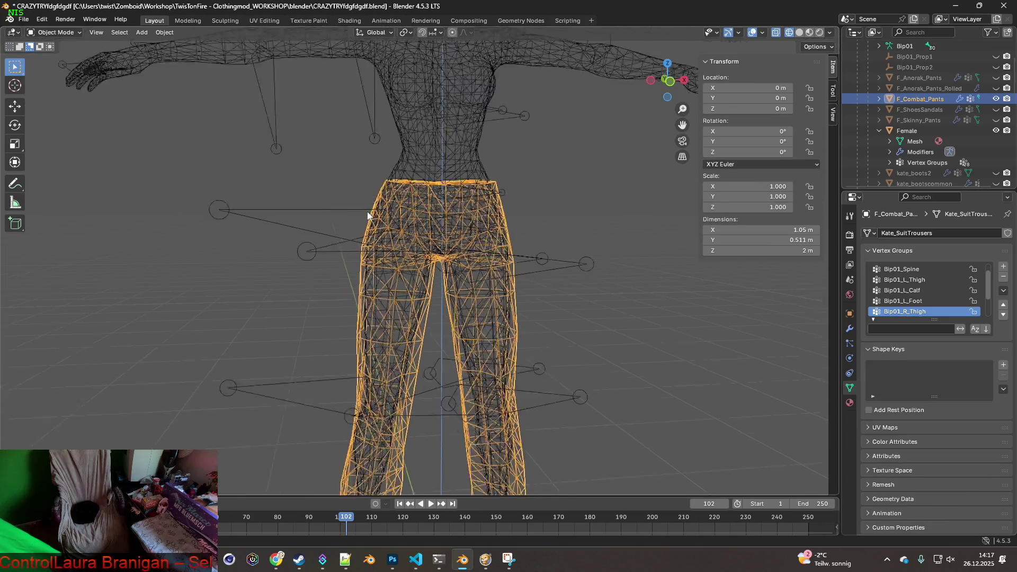
Step: Hide the Female body, re-export the pants as F_Combat_Pants.fbx, and switch to the game
{"action": "left_click", "coordinate": [996, 131]}
{"action": "scroll", "coordinate": [602, 261], "scroll_direction": "down", "scroll_amount": 3}
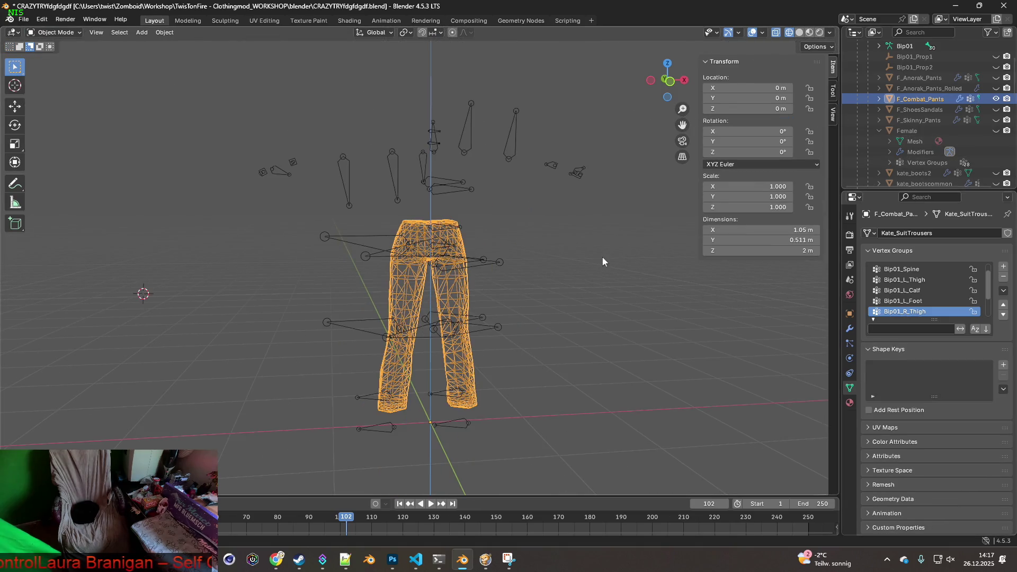
{"action": "left_click", "coordinate": [24, 19]}
{"action": "mouse_move", "coordinate": [79, 180]}
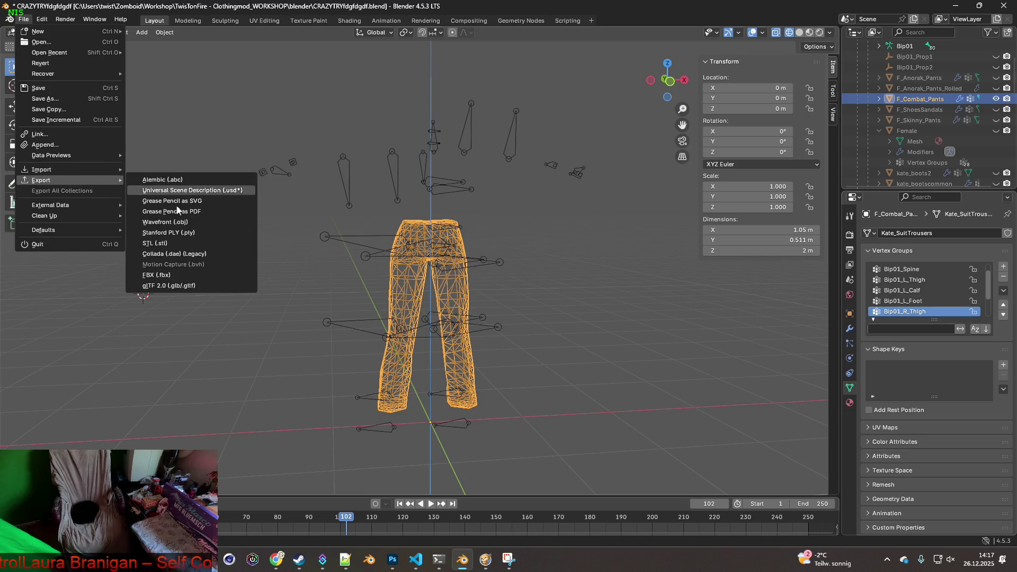
{"action": "left_click", "coordinate": [175, 275]}
{"action": "left_click", "coordinate": [679, 449]}
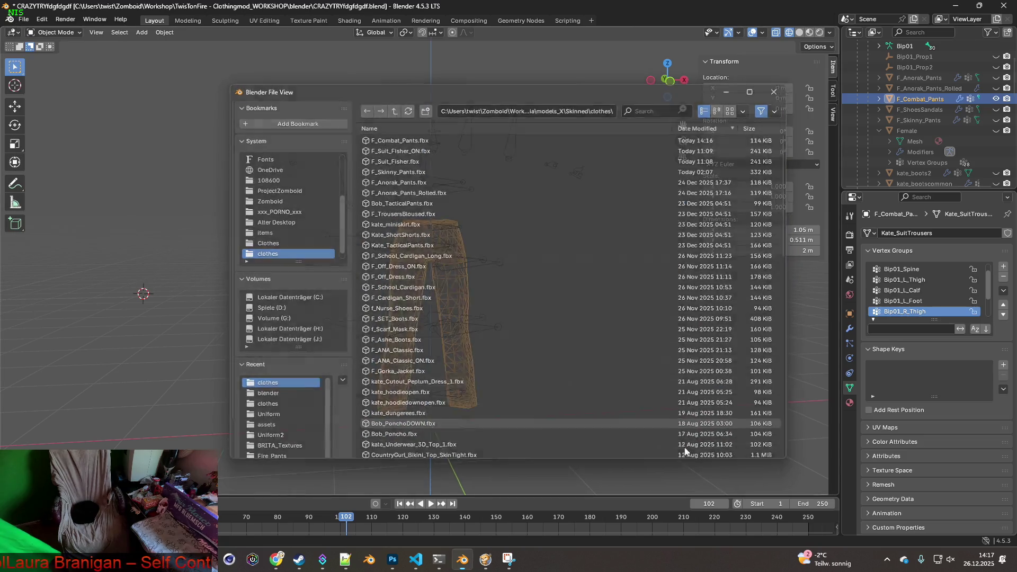
{"action": "key", "text": "alt+Tab"}
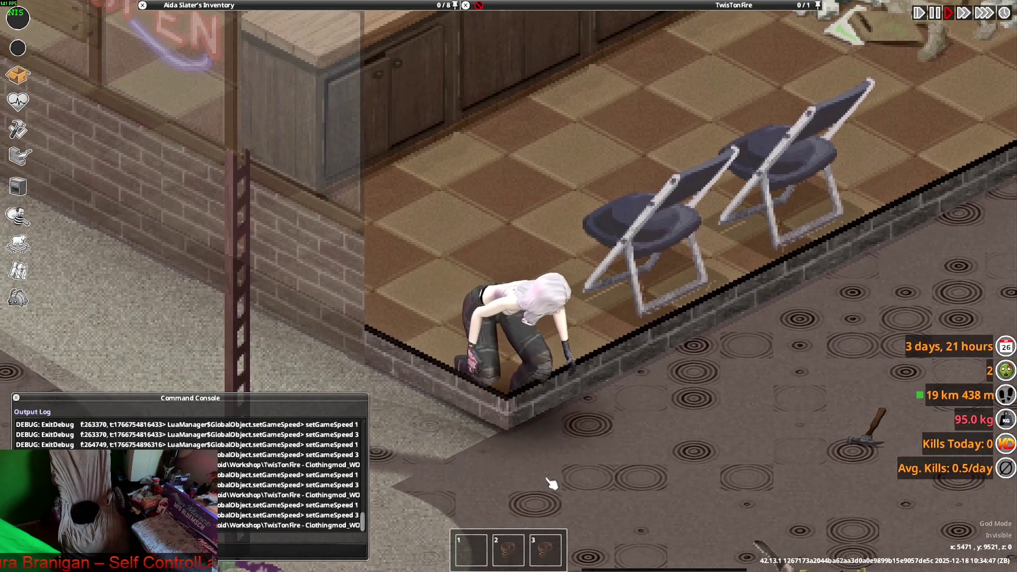
Step: Sneak the character along the wall, toggle crouching, and climb over the low wall
{"action": "key", "text": "w"}
{"action": "key", "text": "d"}
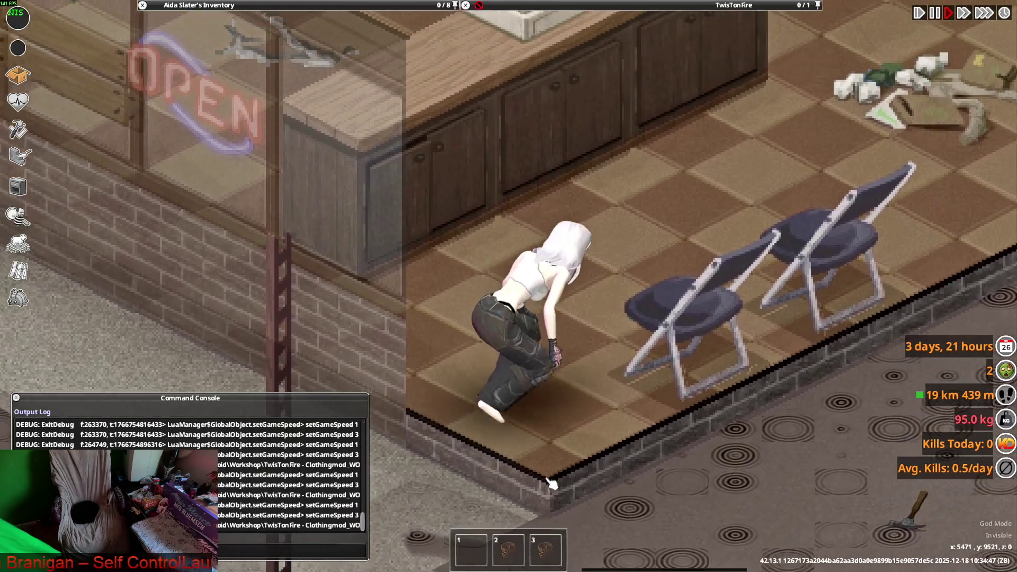
{"action": "key", "text": "s"}
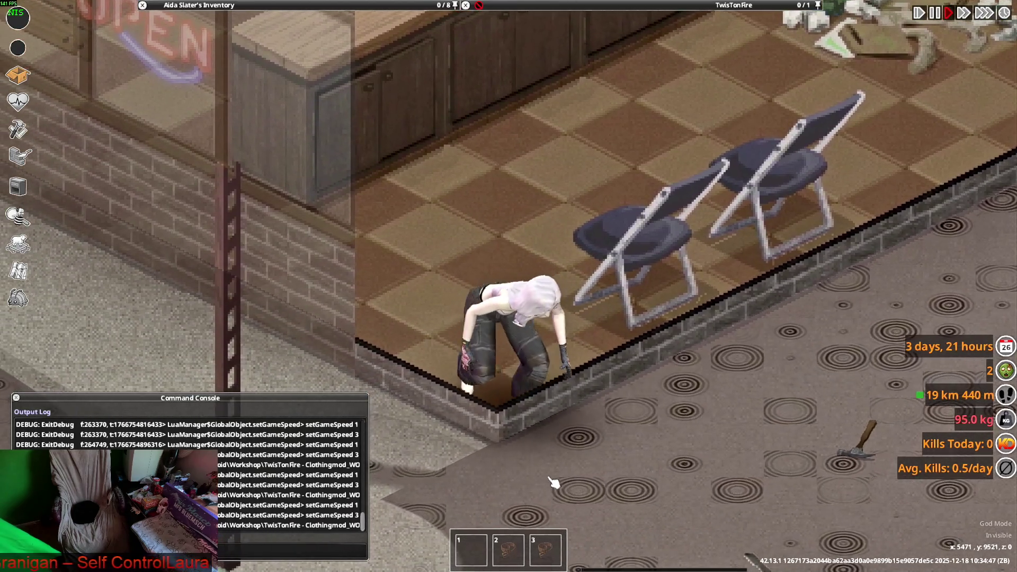
{"action": "key", "text": "c"}
{"action": "key", "text": "c"}
{"action": "key", "text": "c"}
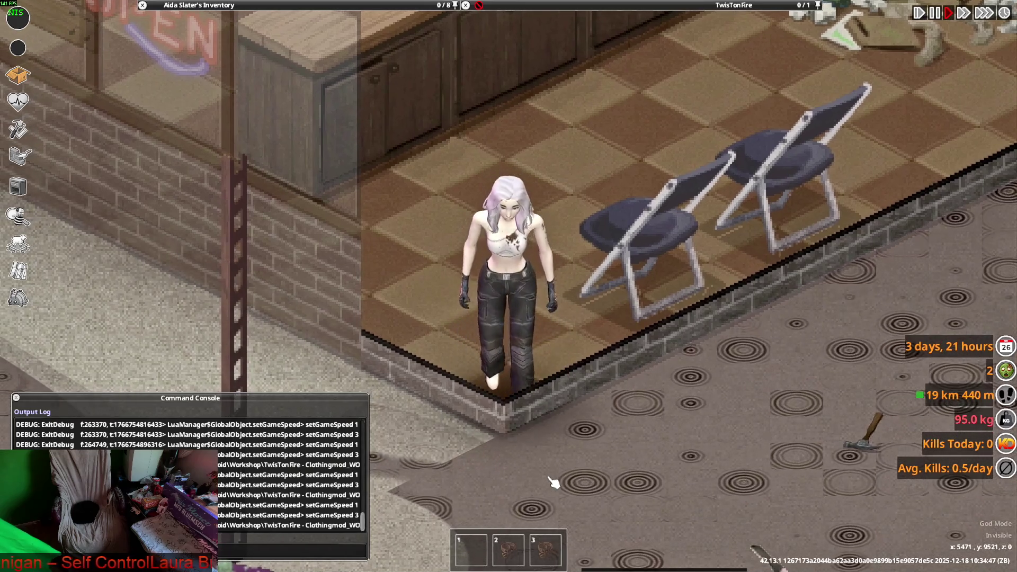
{"action": "key", "text": "a"}
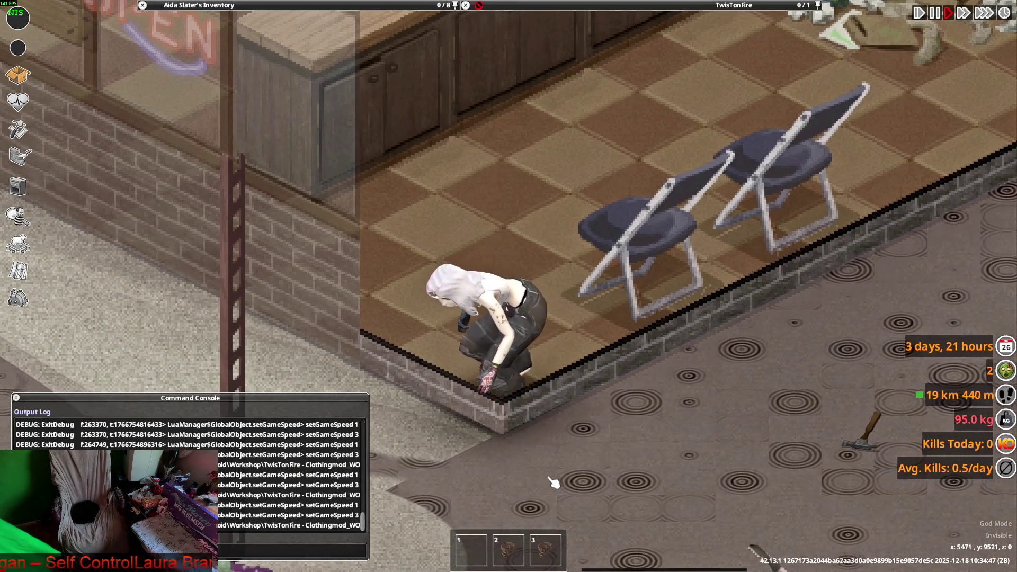
{"action": "key", "text": "s"}
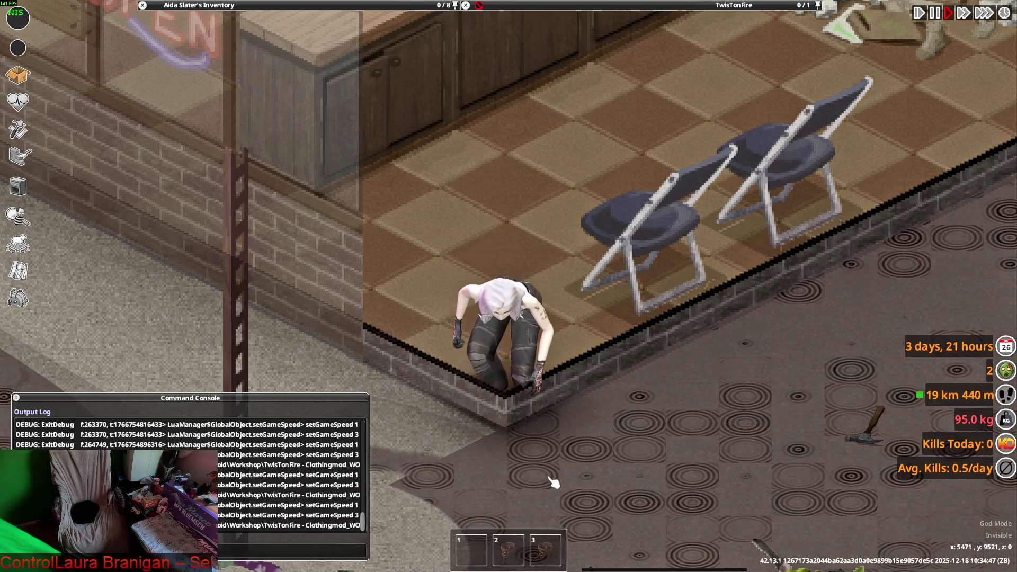
Step: Turn the crouched character back in the room, stand and walk toward the store's back, then return to Blender
{"action": "key", "text": "w"}
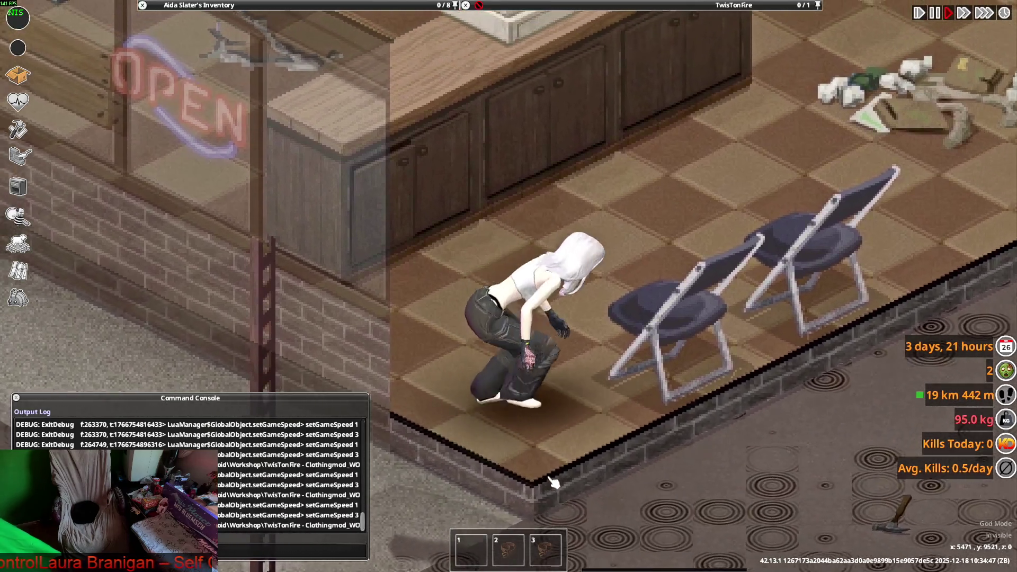
{"action": "key", "text": "s"}
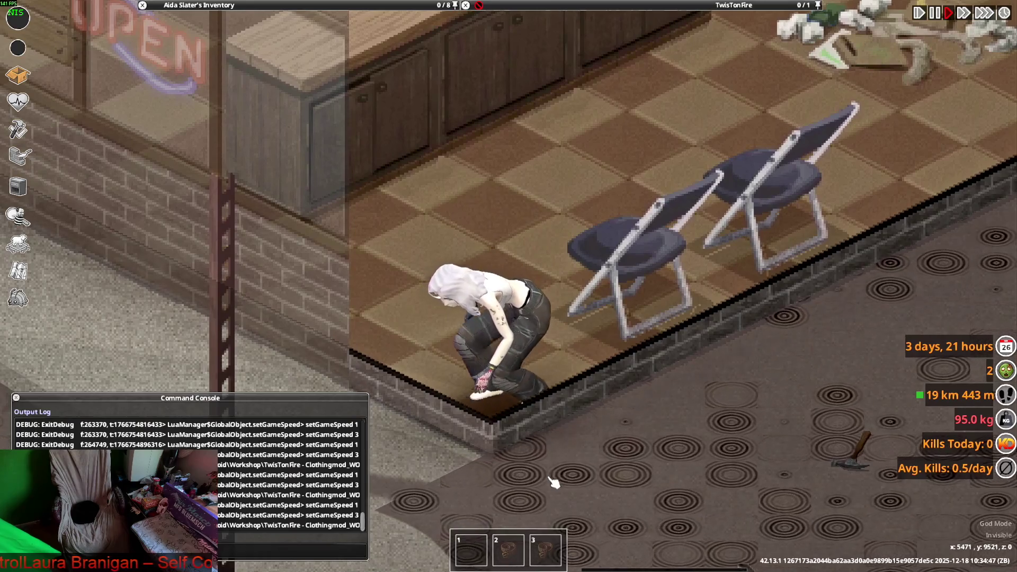
{"action": "key", "text": "s"}
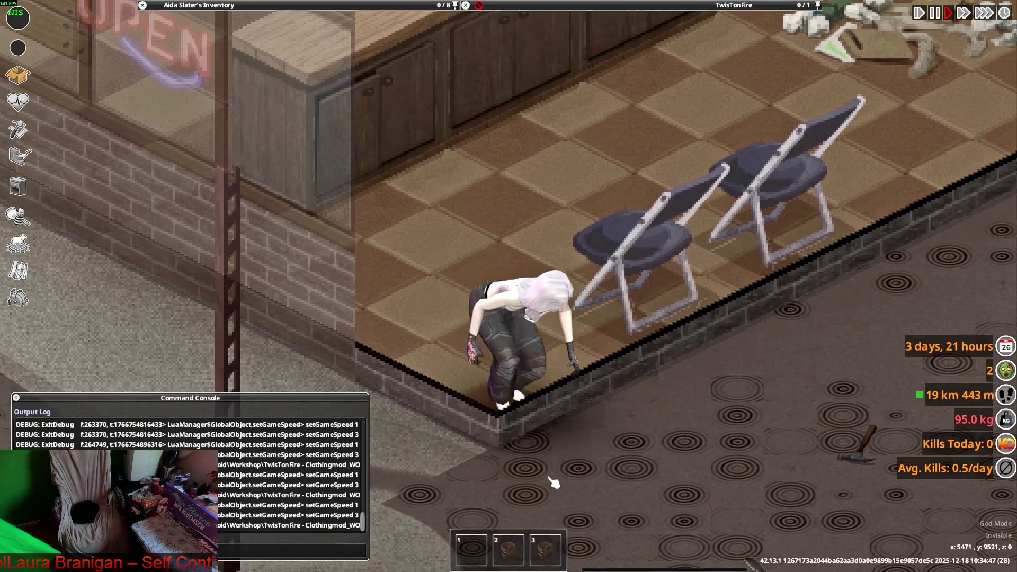
{"action": "key", "text": "a"}
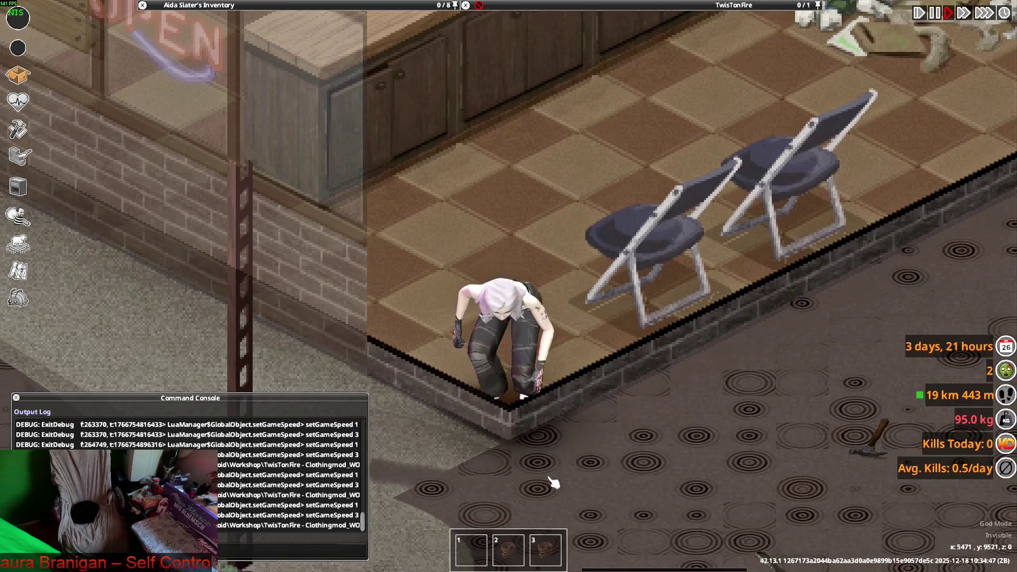
{"action": "key", "text": "c"}
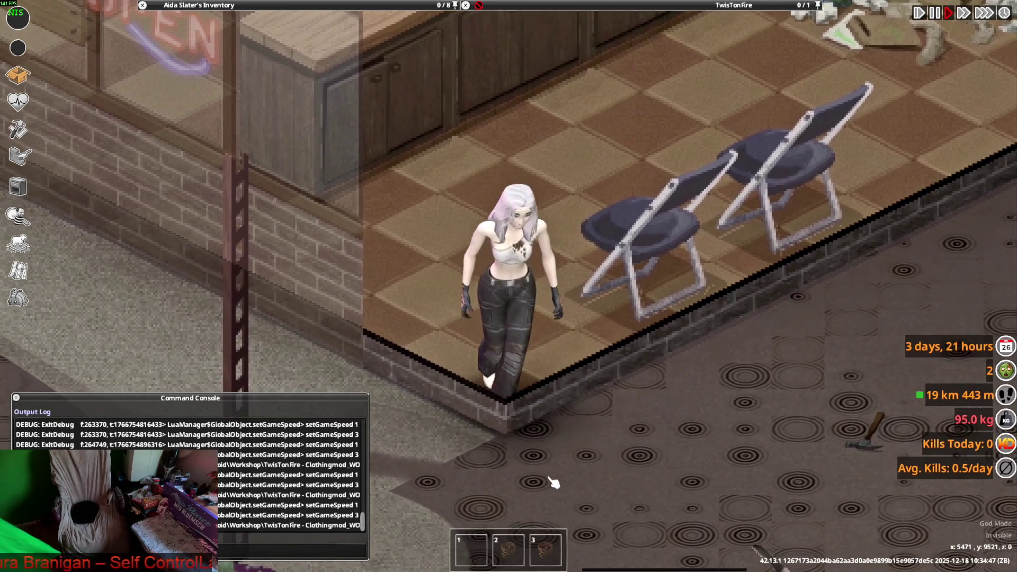
{"action": "key", "text": "w"}
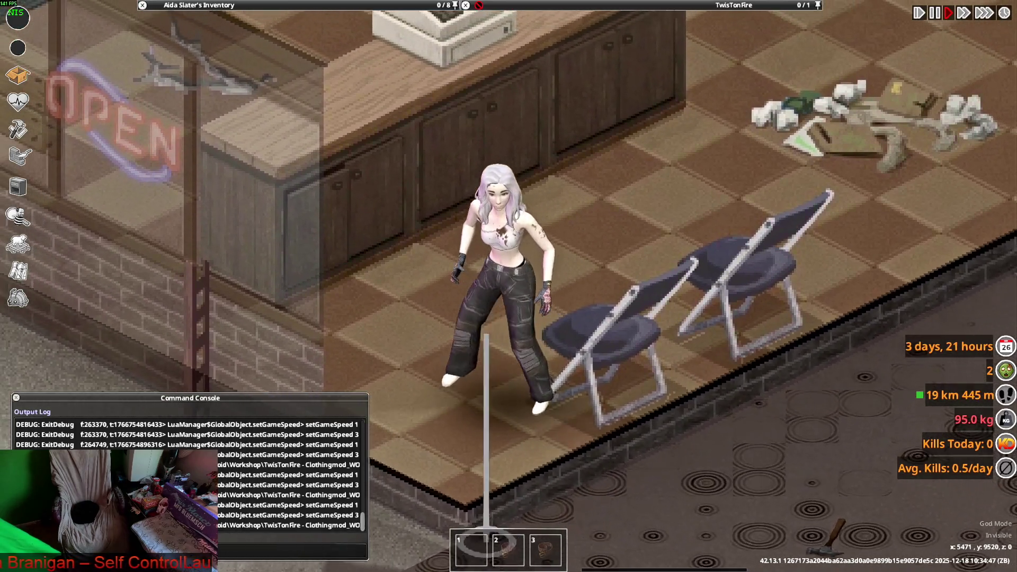
{"action": "key", "text": "w+d"}
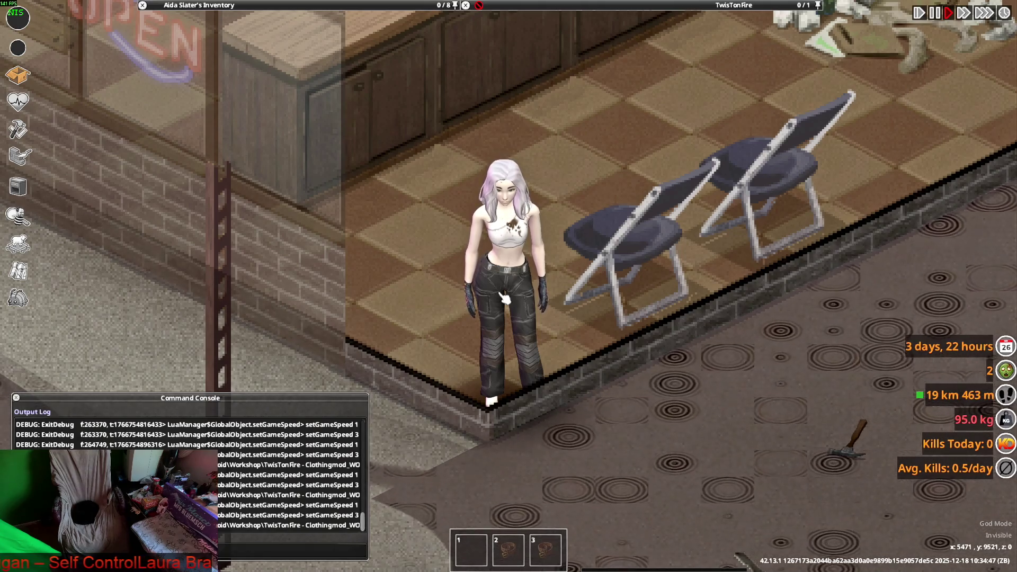
{"action": "key", "text": "alt+Tab"}
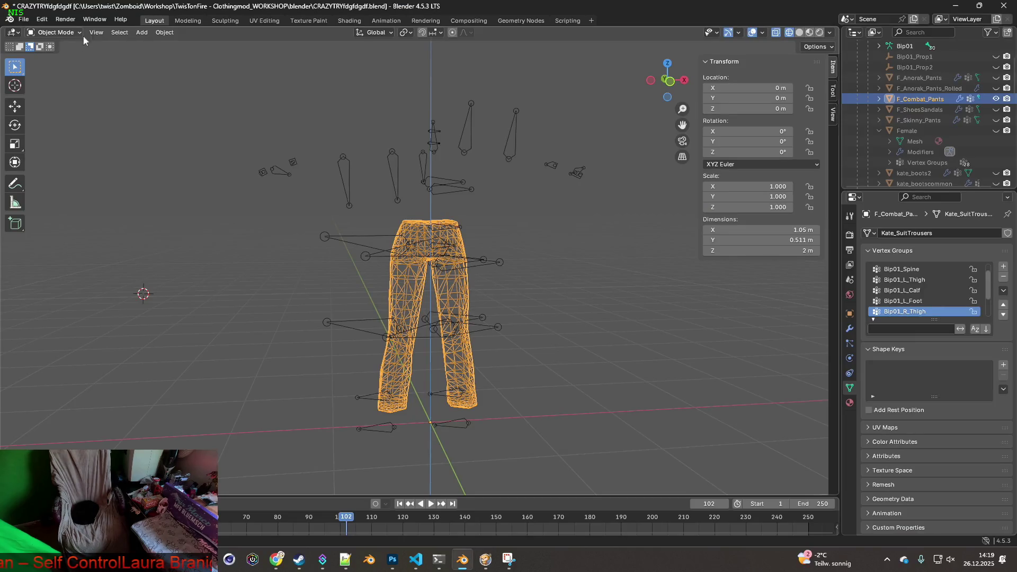
Step: Deselect the pants, switch to the Shading workspace and zoom to the Jeans_James.png Image Texture node
{"action": "left_click", "coordinate": [332, 54]}
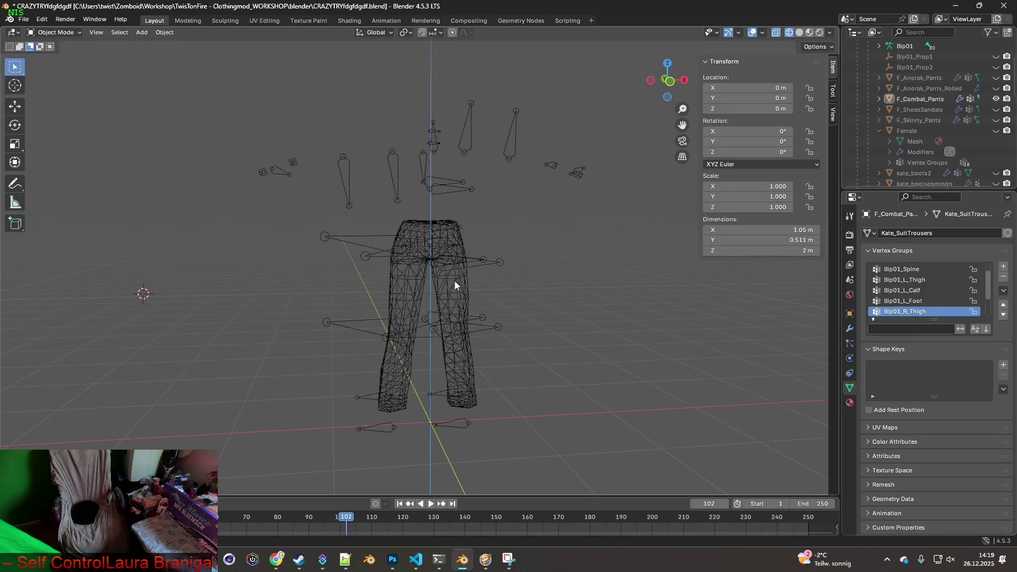
{"action": "left_click", "coordinate": [349, 20]}
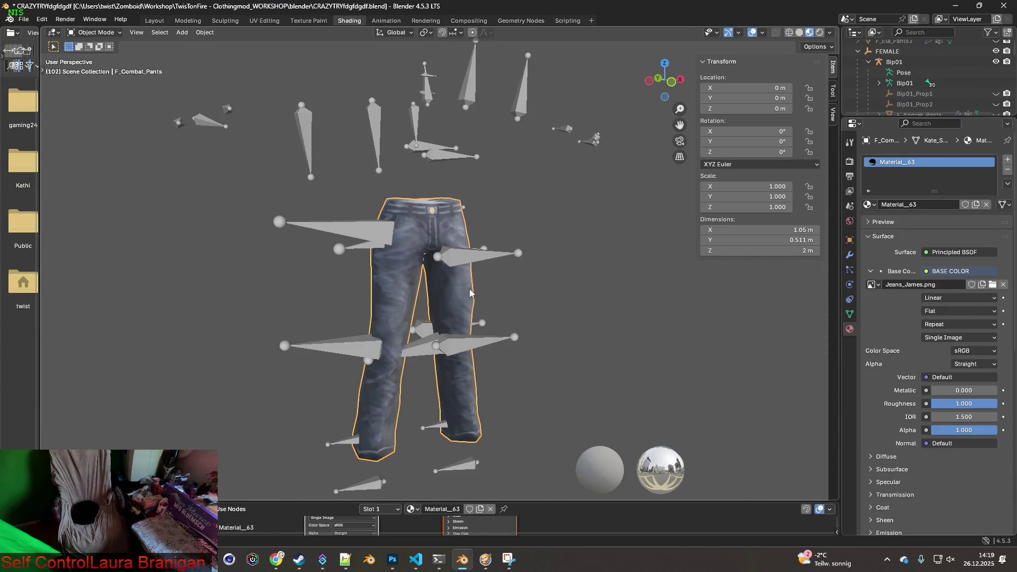
{"action": "middle_click_drag", "start_coordinate": [470, 290], "coordinate": [418, 276]}
{"action": "scroll", "coordinate": [383, 523], "scroll_direction": "up", "scroll_amount": 2}
{"action": "middle_click_drag", "start_coordinate": [383, 524], "coordinate": [393, 530]}
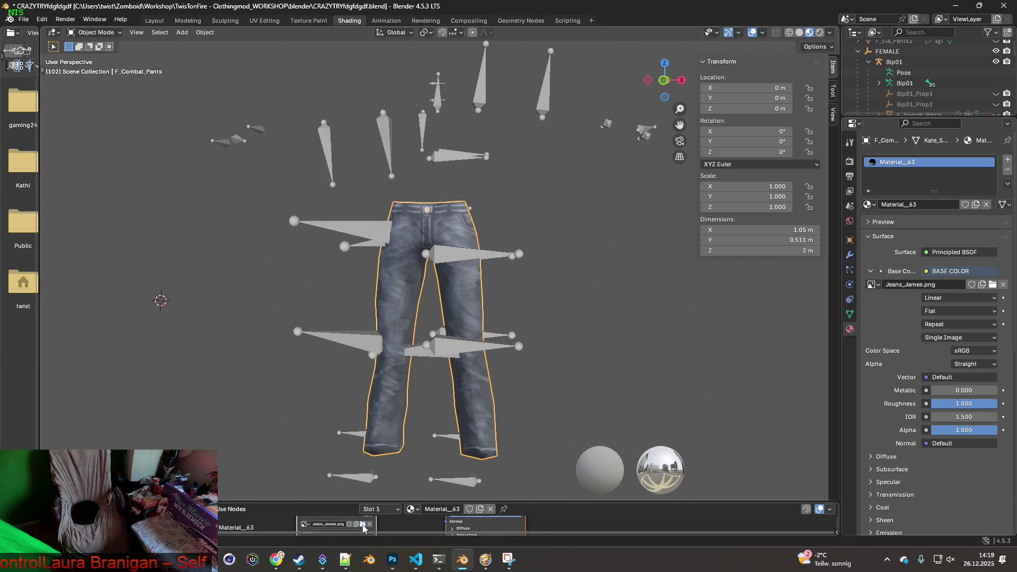
{"action": "left_click", "coordinate": [363, 526]}
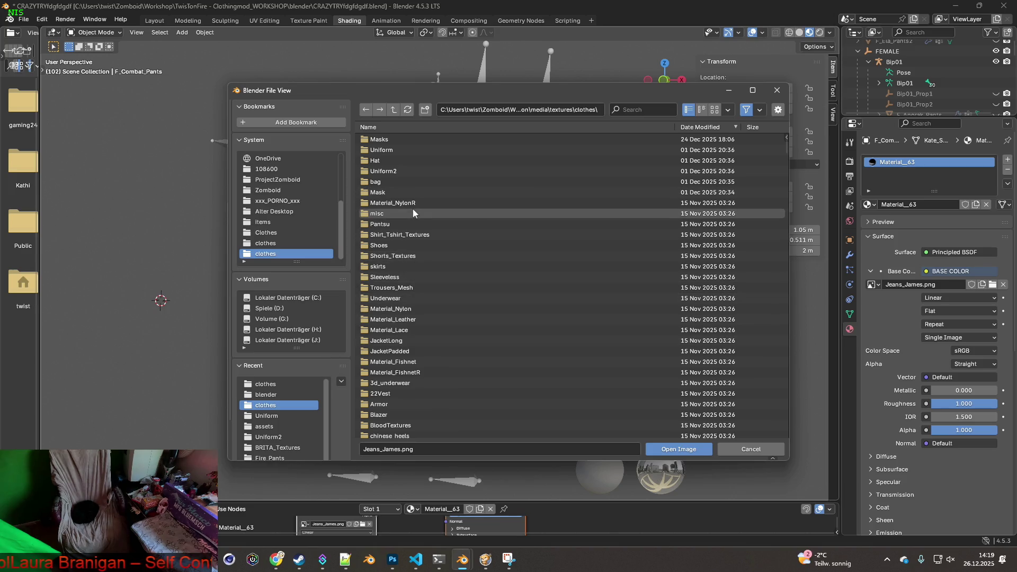
Step: Filter the file browser by 'combat' and load Combat_Pants_2.png as the base colour image
{"action": "type", "text": "combat"}
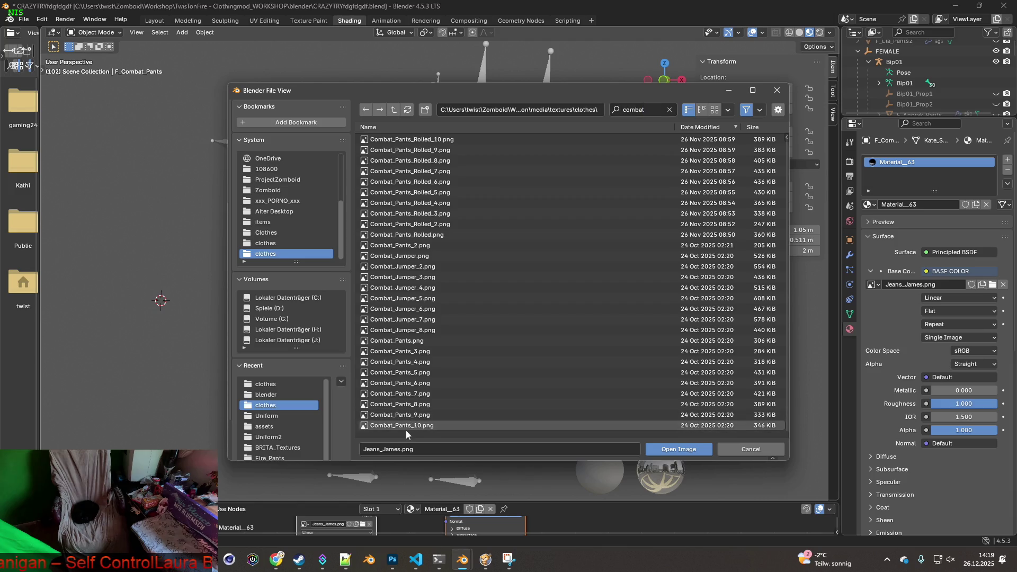
{"action": "mouse_move", "coordinate": [407, 429]}
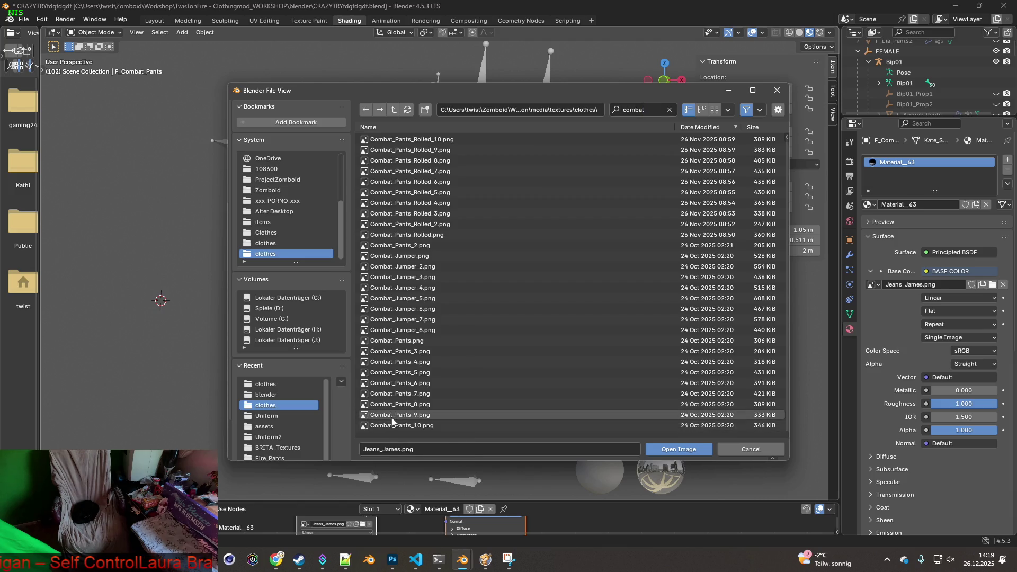
{"action": "mouse_move", "coordinate": [386, 407]}
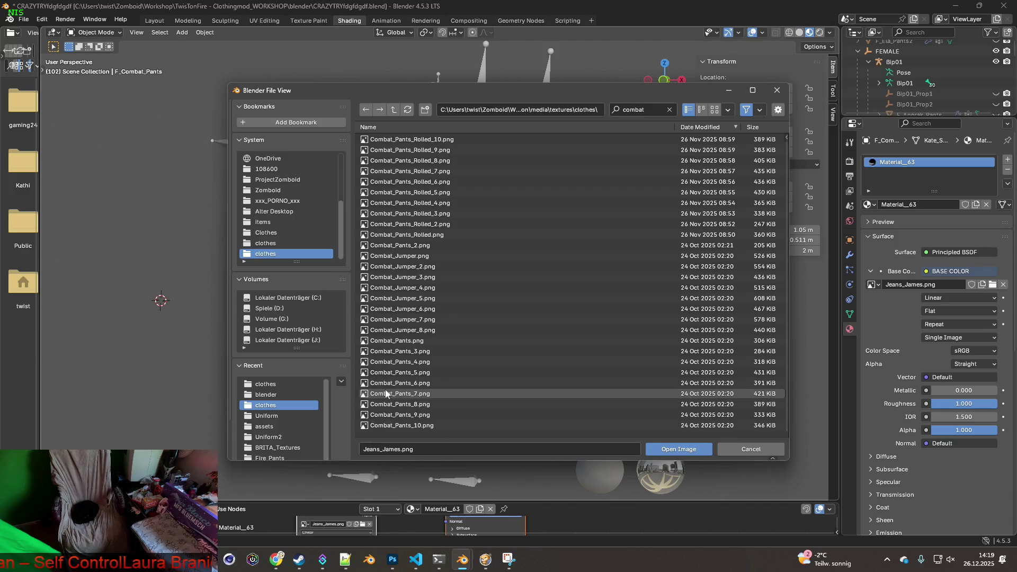
{"action": "mouse_move", "coordinate": [388, 383]}
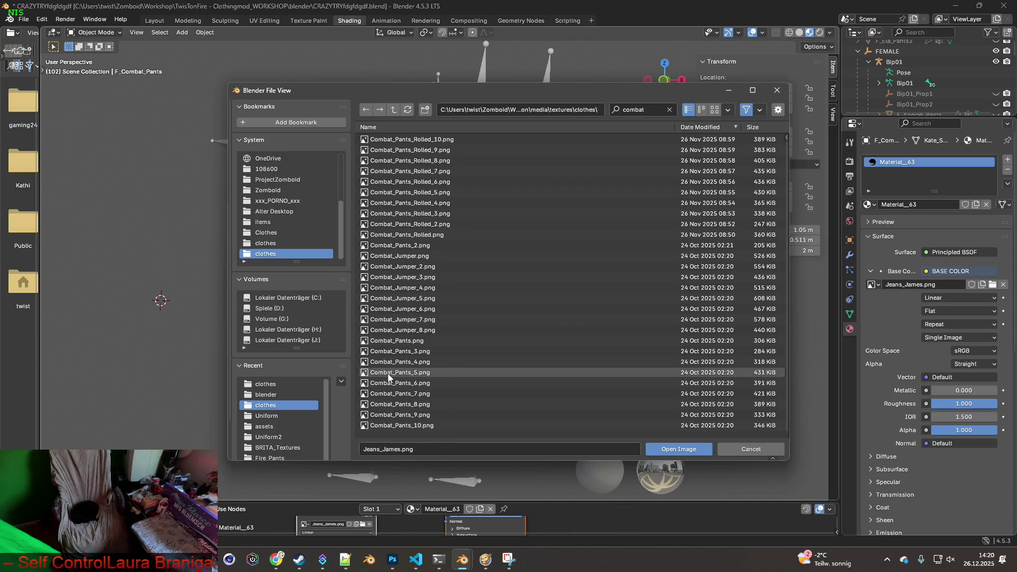
{"action": "mouse_move", "coordinate": [388, 366]}
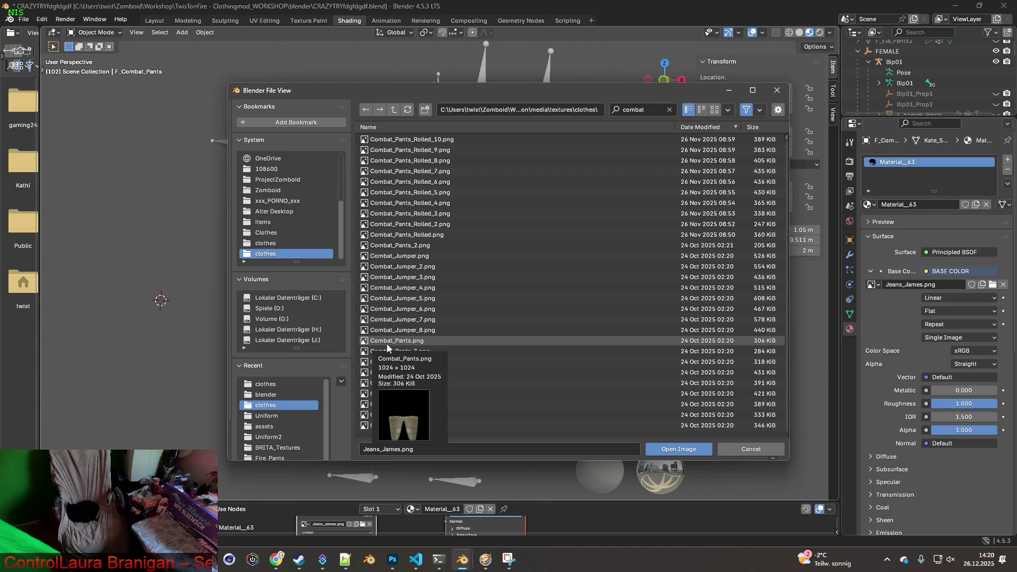
{"action": "mouse_move", "coordinate": [408, 250]}
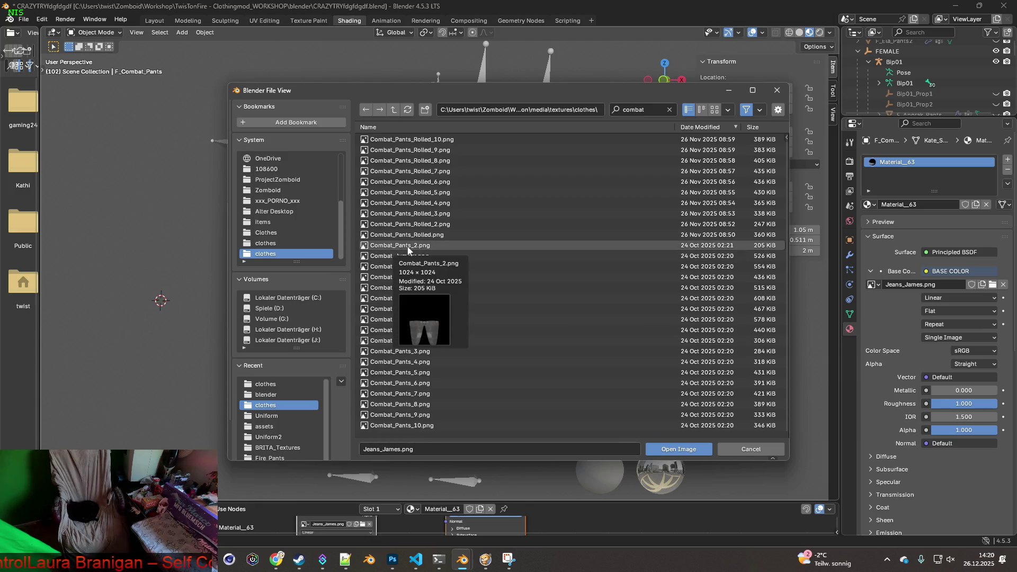
{"action": "left_click", "coordinate": [408, 246]}
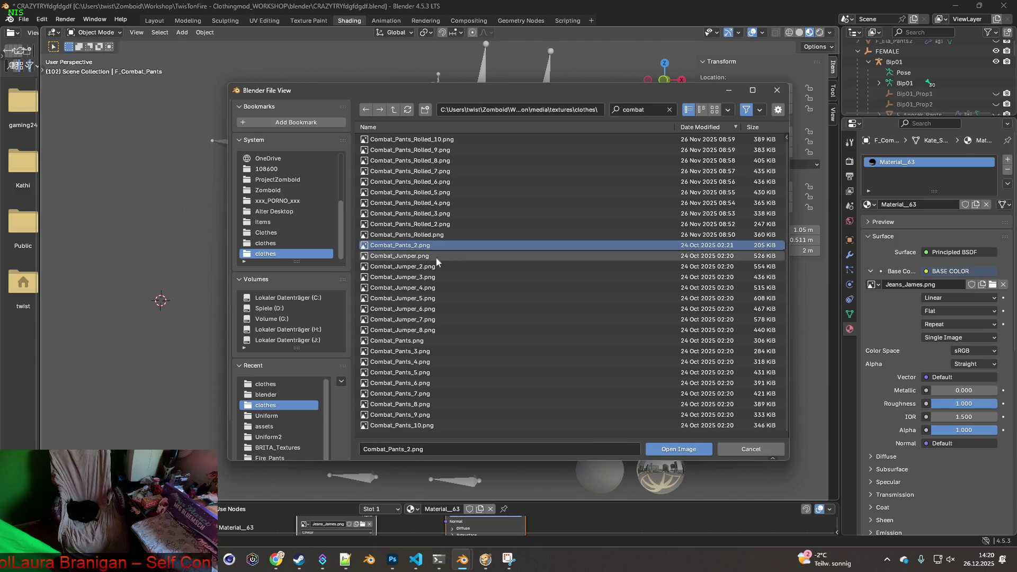
{"action": "left_click", "coordinate": [668, 450]}
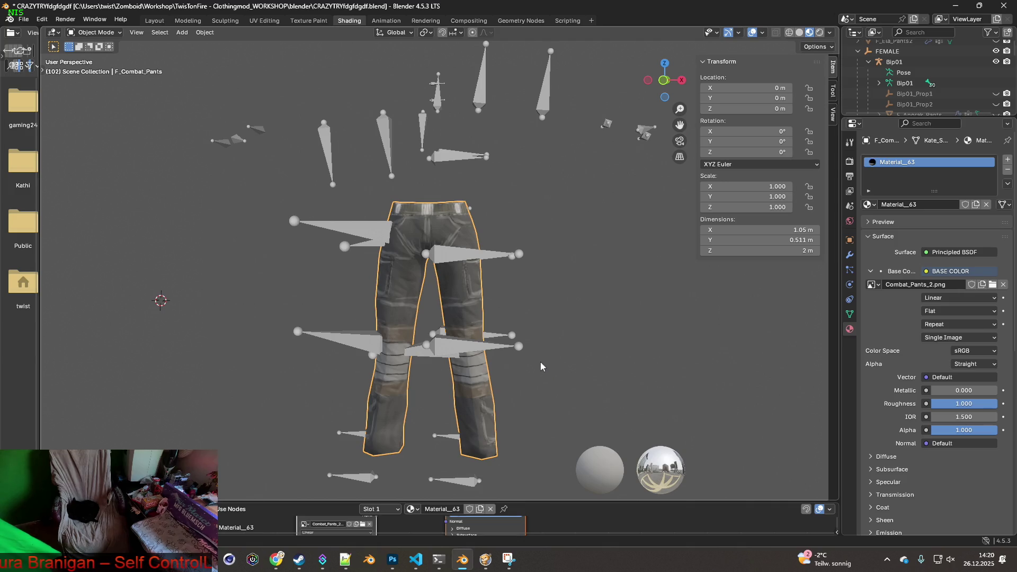
Step: Orbit the retextured pants to the side and flip briefly between the game and Blender
{"action": "mouse_move", "coordinate": [542, 361]}
{"action": "middle_mouse_down"}
{"action": "mouse_move", "coordinate": [593, 318]}
{"action": "mouse_move", "coordinate": [533, 357]}
{"action": "middle_mouse_up"}
{"action": "key", "text": "alt+Tab"}
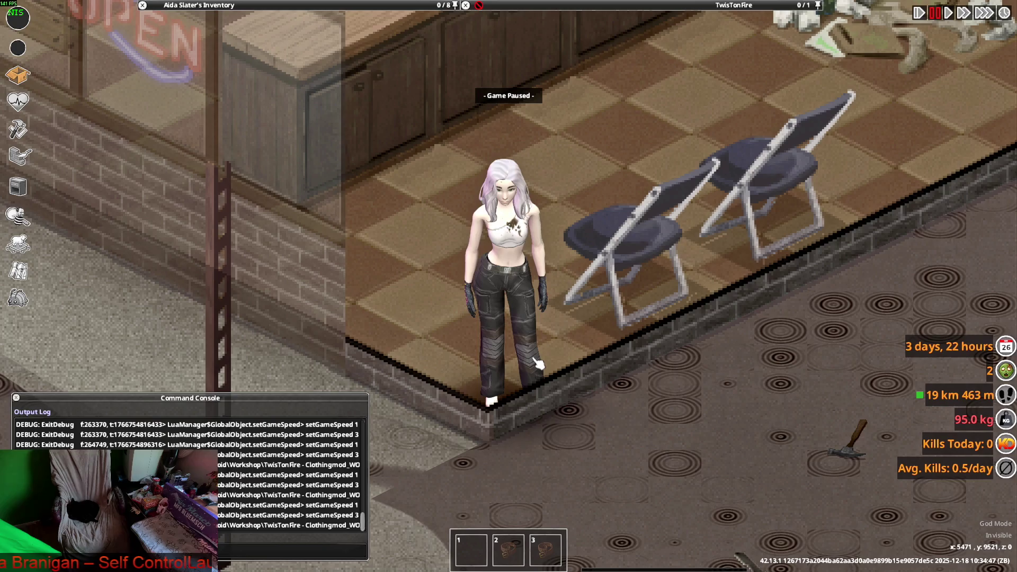
{"action": "key", "text": "alt+Tab"}
{"action": "key", "text": "alt+Tab"}
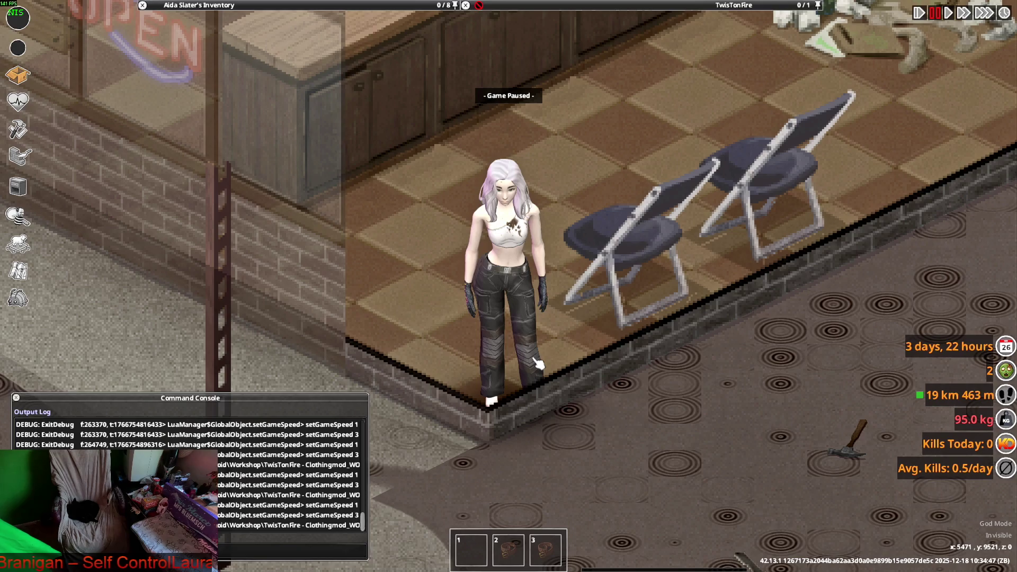
{"action": "key", "text": "alt+Tab"}
{"action": "key", "text": "alt+Tab"}
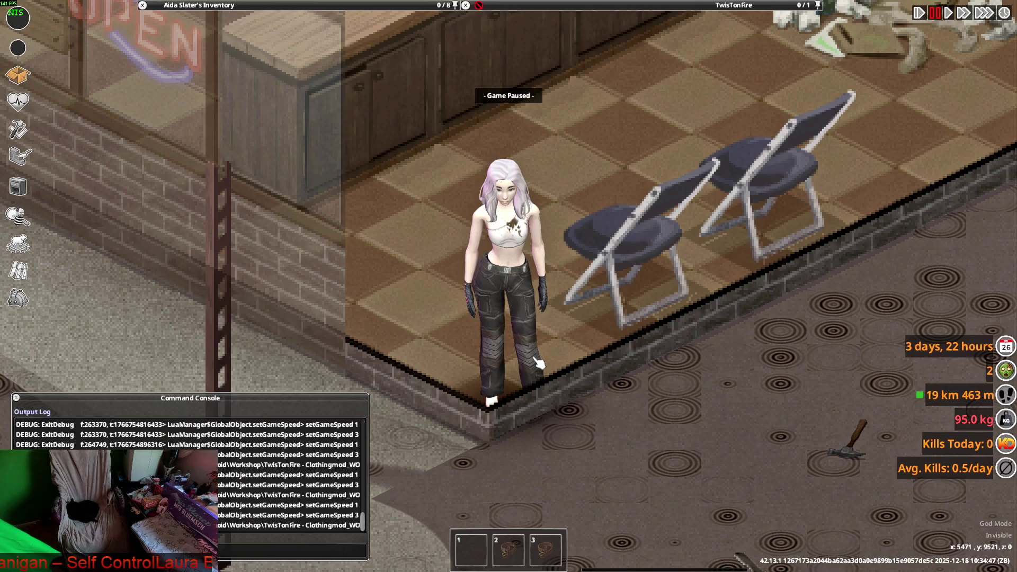
{"action": "key", "text": "alt+Tab"}
Step: Return to the Layout workspace with Material Preview shading and zoom in on the pants
{"action": "middle_click_drag", "start_coordinate": [533, 358], "coordinate": [478, 321]}
{"action": "scroll", "coordinate": [485, 321], "scroll_direction": "up", "scroll_amount": 3}
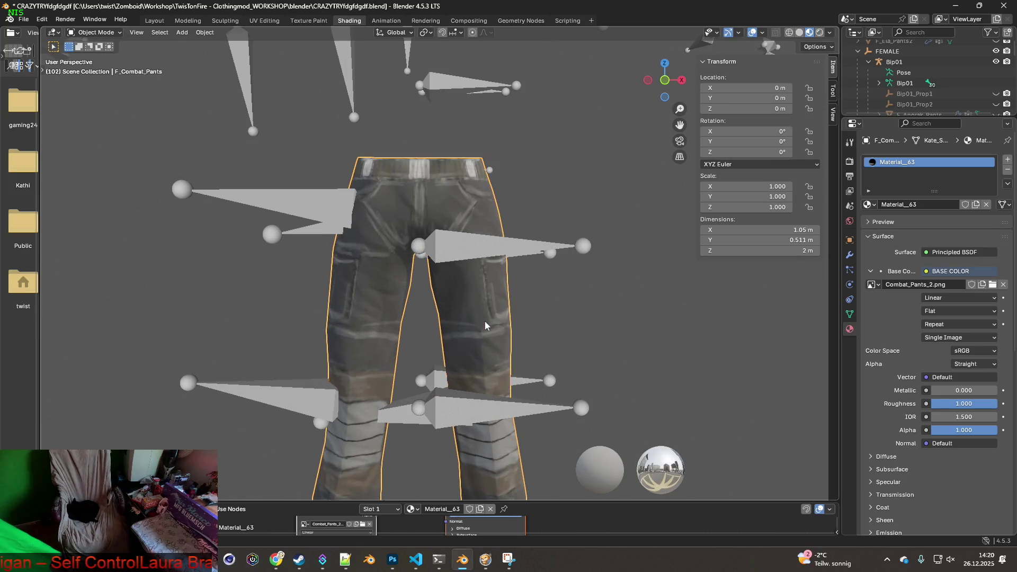
{"action": "left_click", "coordinate": [111, 35]}
{"action": "left_click", "coordinate": [154, 21]}
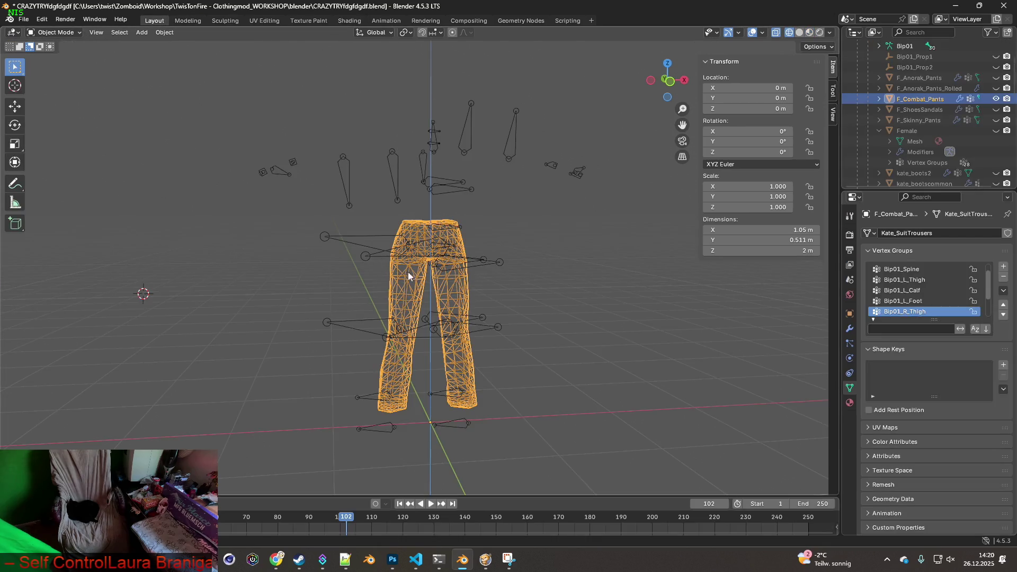
{"action": "left_click", "coordinate": [810, 32]}
{"action": "scroll", "coordinate": [495, 282], "scroll_direction": "up", "scroll_amount": 6}
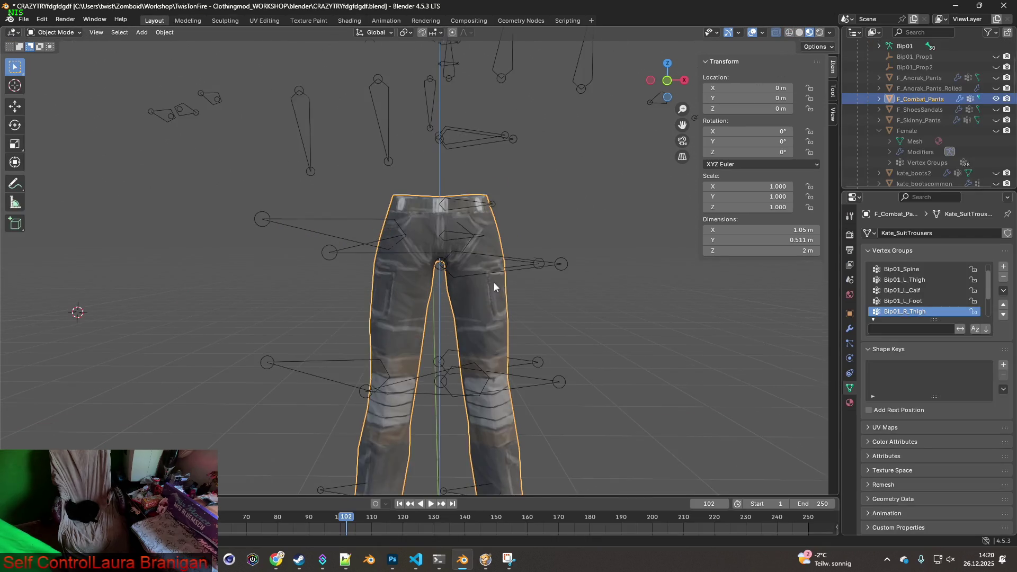
Step: Toggle the character between crouching and standing in the game to test the pants, then return to Blender
{"action": "key", "text": "alt+Tab"}
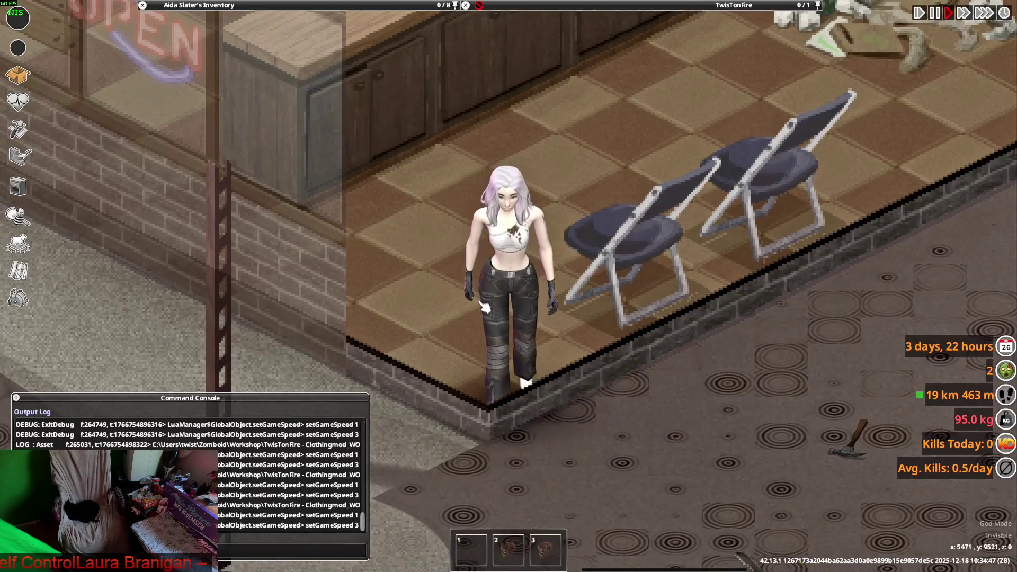
{"action": "key", "text": "c"}
{"action": "key", "text": "c"}
{"action": "key", "text": "c"}
{"action": "key", "text": "c"}
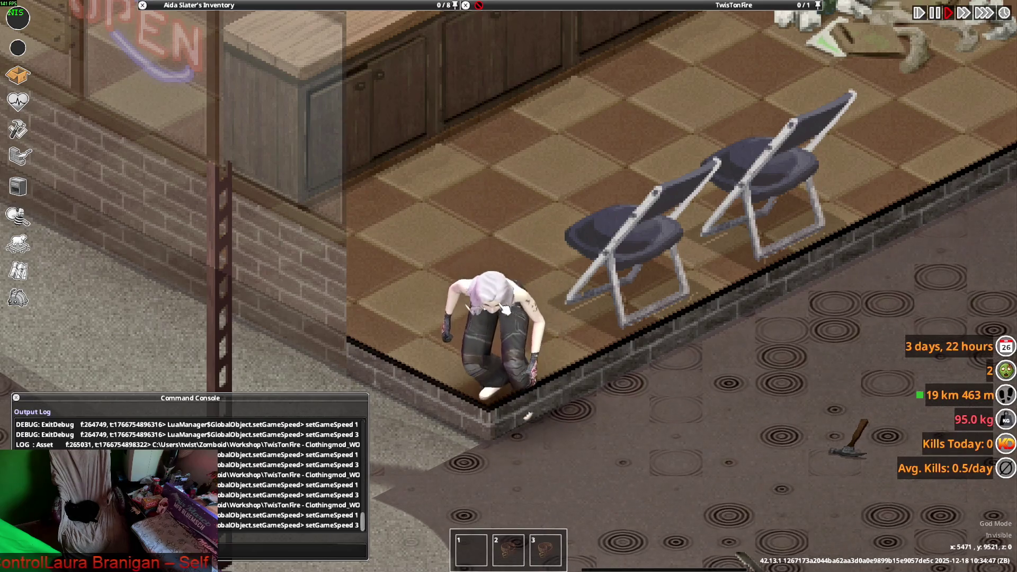
{"action": "key", "text": "c"}
{"action": "key", "text": "alt+Tab"}
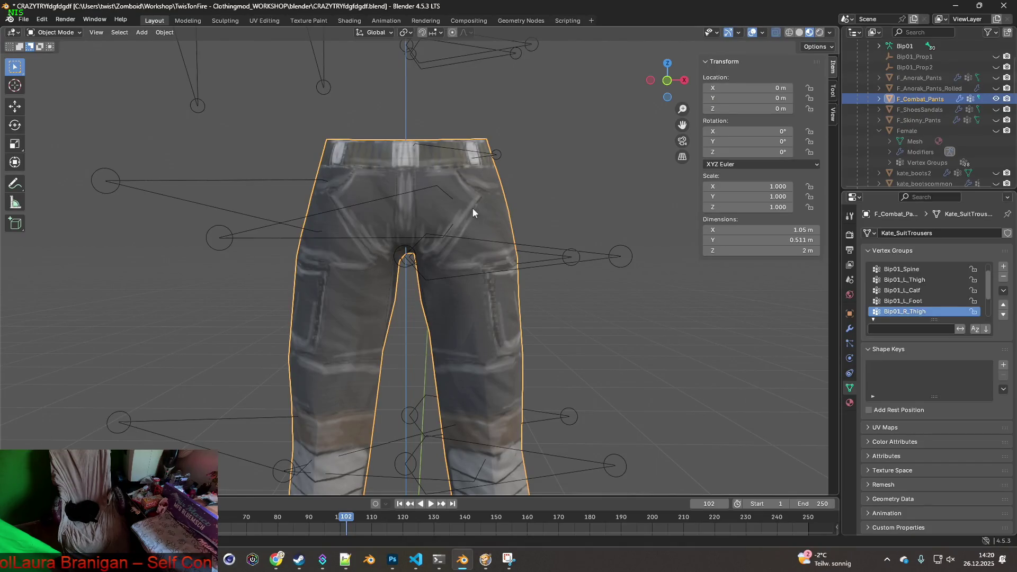
{"action": "key", "text": "alt+Tab"}
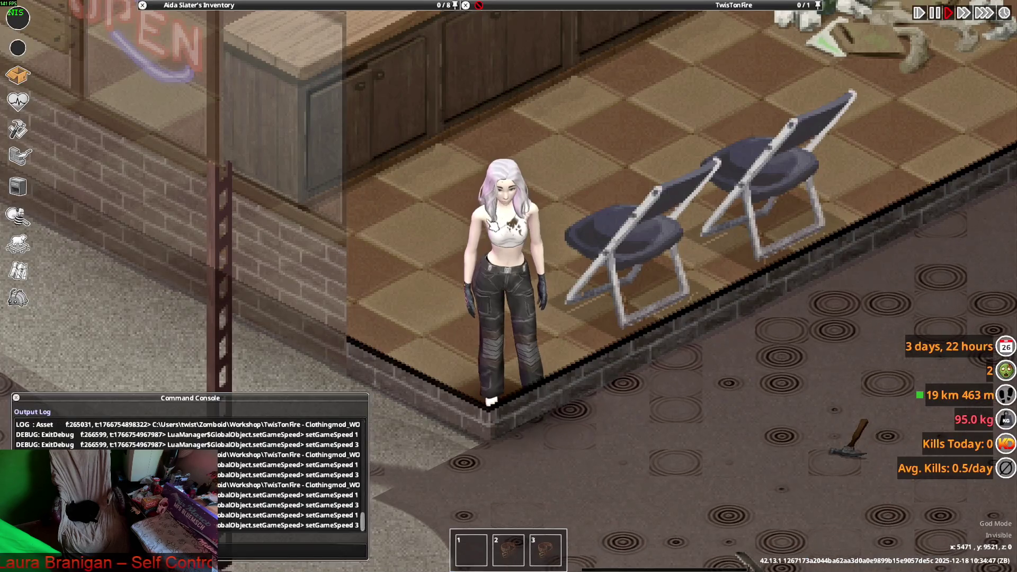
{"action": "key", "text": "c"}
{"action": "key", "text": "c"}
{"action": "key", "text": "c"}
{"action": "key", "text": "c"}
{"action": "key", "text": "alt+Tab"}
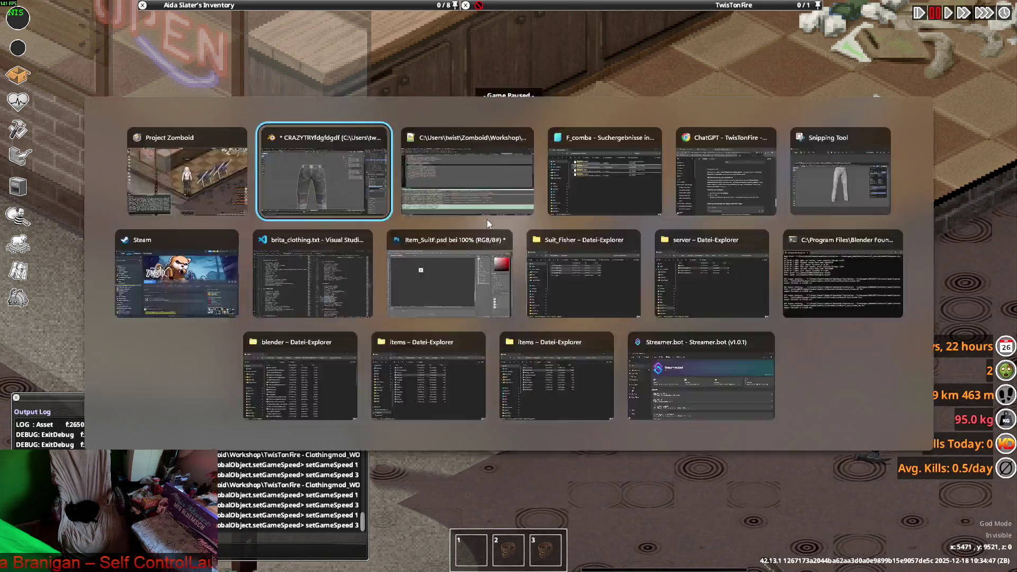
{"action": "scroll", "coordinate": [476, 200], "scroll_direction": "up", "scroll_amount": 3}
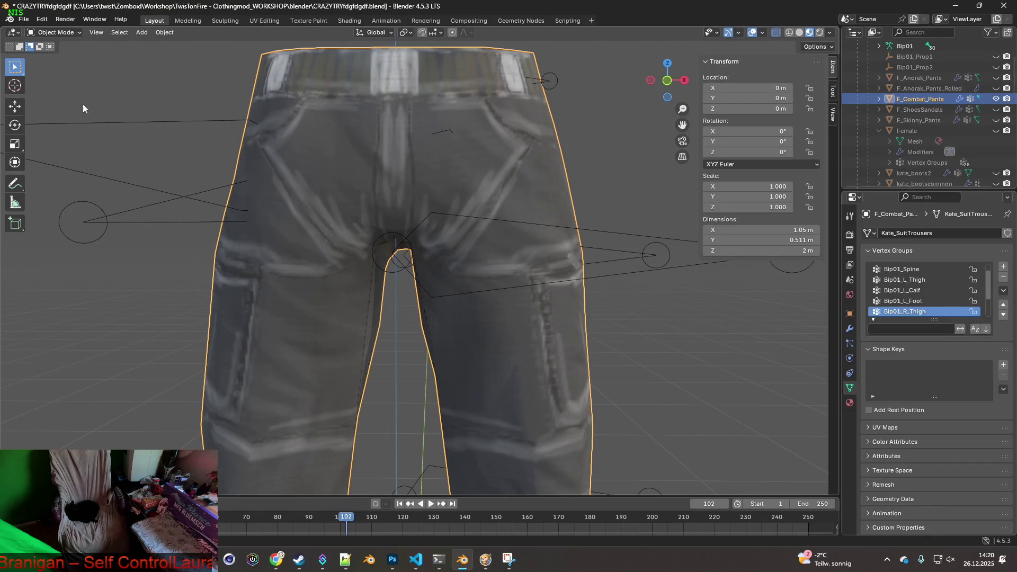
Step: Reselect the combat pants and switch them into Edit Mode
{"action": "left_click", "coordinate": [554, 151]}
{"action": "left_click", "coordinate": [543, 154]}
{"action": "left_click", "coordinate": [53, 33]}
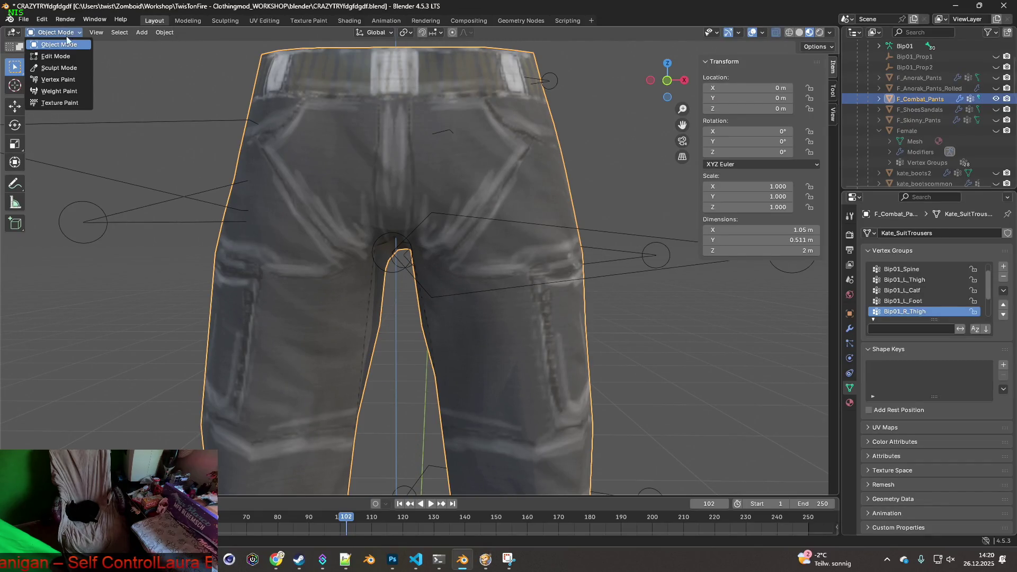
{"action": "left_click", "coordinate": [50, 55]}
Step: Move two hip vertices along the Y axis from a side view
{"action": "left_click", "coordinate": [539, 157]}
{"action": "mouse_move", "coordinate": [539, 157]}
{"action": "middle_mouse_down"}
{"action": "mouse_move", "coordinate": [522, 205]}
{"action": "mouse_move", "coordinate": [462, 212]}
{"action": "mouse_move", "coordinate": [494, 205]}
{"action": "middle_mouse_up"}
{"action": "key", "text": "g"}
{"action": "key", "text": "y"}
{"action": "left_click", "coordinate": [456, 208]}
{"action": "left_click", "coordinate": [425, 177]}
{"action": "mouse_move", "coordinate": [426, 177]}
{"action": "middle_mouse_down"}
{"action": "mouse_move", "coordinate": [456, 182]}
{"action": "mouse_move", "coordinate": [356, 222]}
{"action": "mouse_move", "coordinate": [233, 109]}
{"action": "middle_mouse_up"}
{"action": "key", "text": "g"}
{"action": "key", "text": "y"}
{"action": "left_click", "coordinate": [444, 185]}
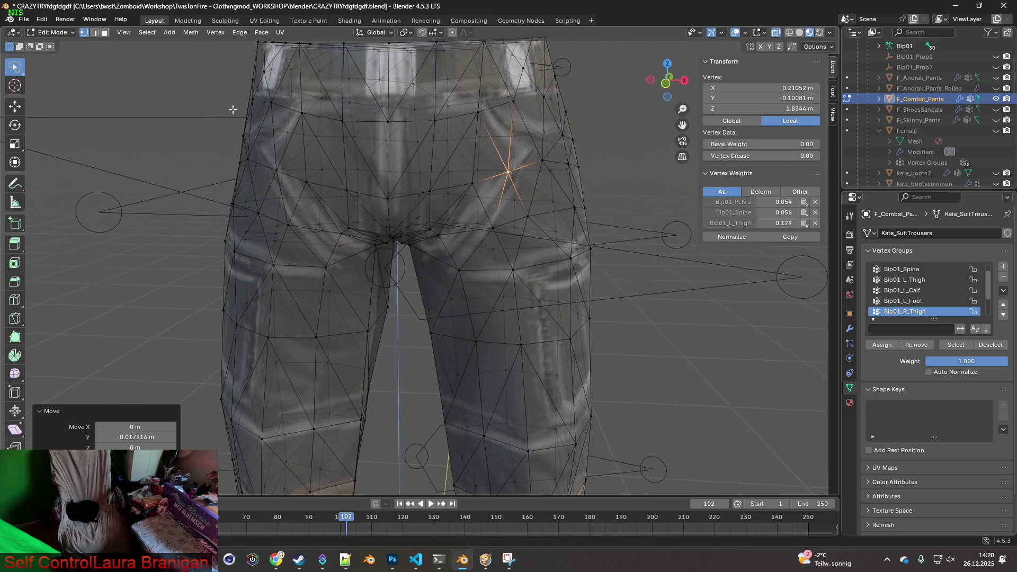
Step: Export the pants to FBX again, check them in the game, and return to Blender
{"action": "scroll", "coordinate": [329, 201], "scroll_direction": "down", "scroll_amount": 5}
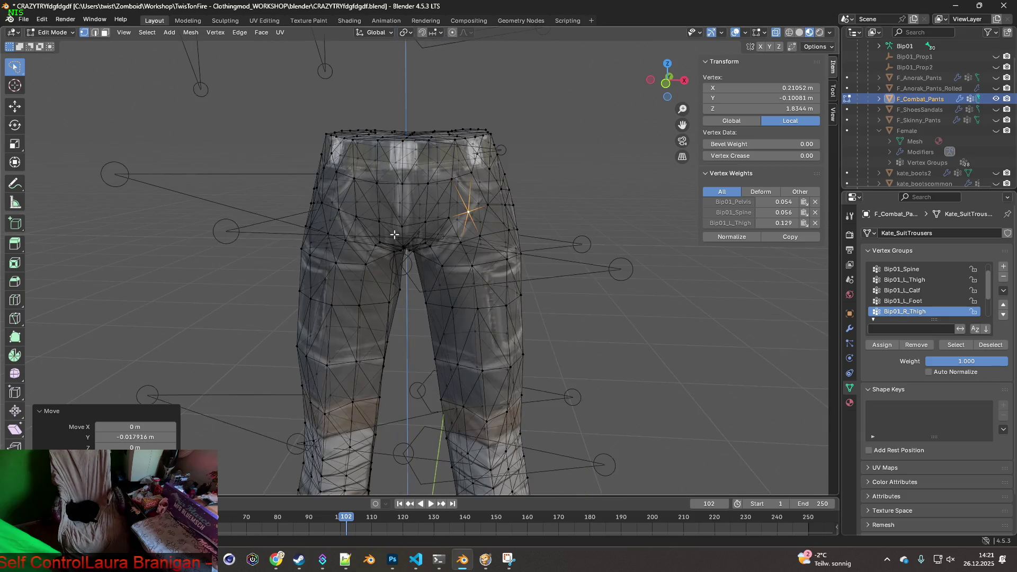
{"action": "left_click", "coordinate": [24, 20]}
{"action": "mouse_move", "coordinate": [58, 180]}
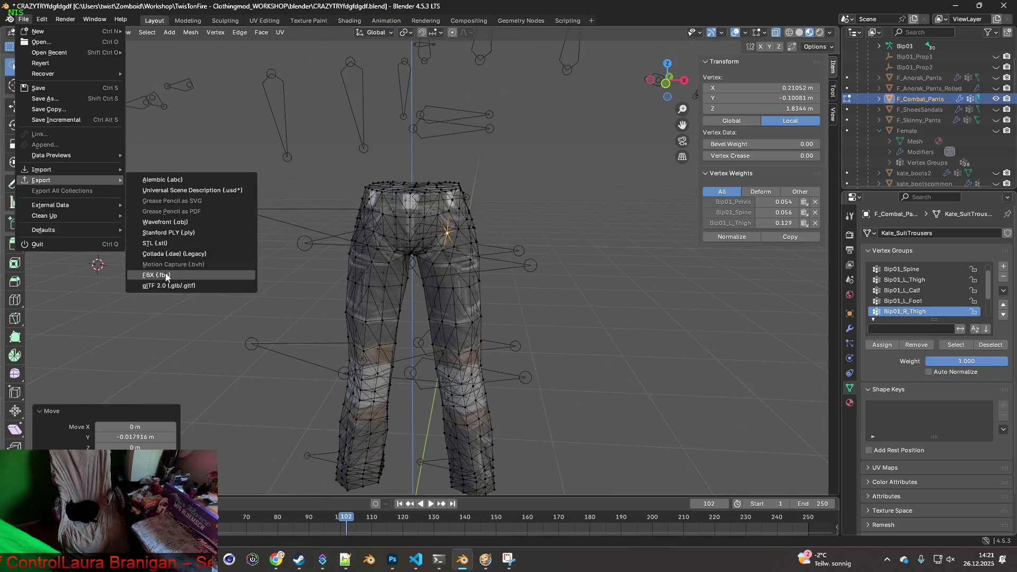
{"action": "left_click", "coordinate": [166, 275]}
{"action": "left_click", "coordinate": [678, 449]}
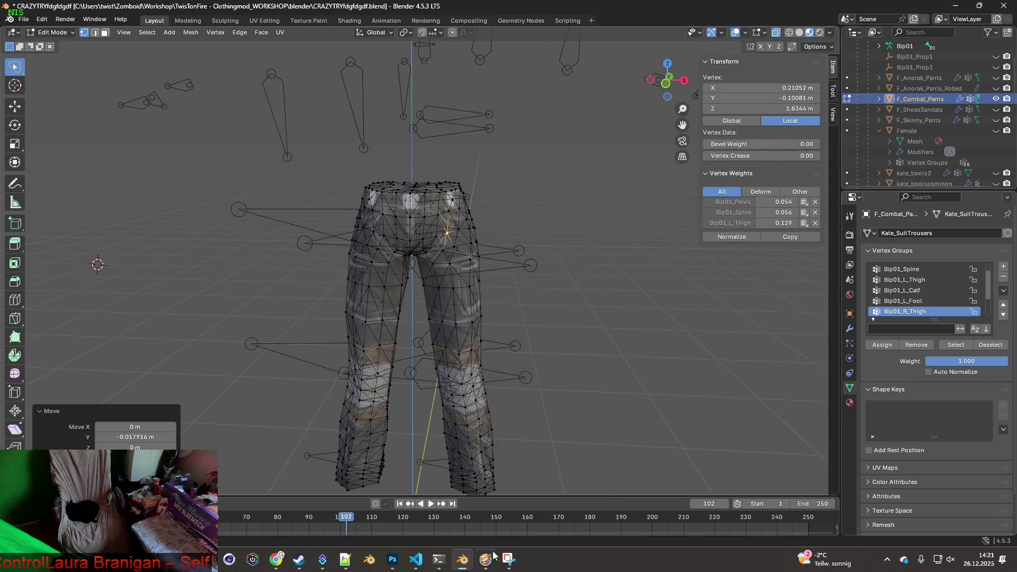
{"action": "left_click", "coordinate": [486, 558]}
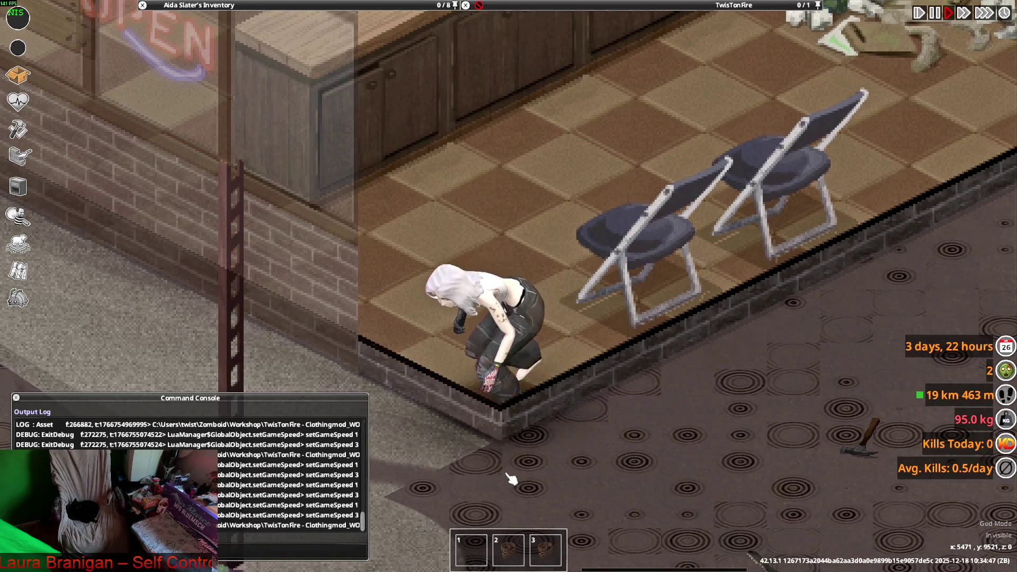
{"action": "key", "text": "alt+Tab"}
Step: Shift another waist vertex −0.022137 m along global Y
{"action": "mouse_move", "coordinate": [476, 272]}
{"action": "middle_mouse_down"}
{"action": "mouse_move", "coordinate": [419, 268]}
{"action": "mouse_move", "coordinate": [557, 292]}
{"action": "mouse_move", "coordinate": [503, 269]}
{"action": "mouse_move", "coordinate": [533, 262]}
{"action": "middle_mouse_up"}
{"action": "left_click", "coordinate": [420, 271]}
{"action": "key", "text": "g"}
{"action": "key", "text": "y"}
{"action": "left_click", "coordinate": [424, 261]}
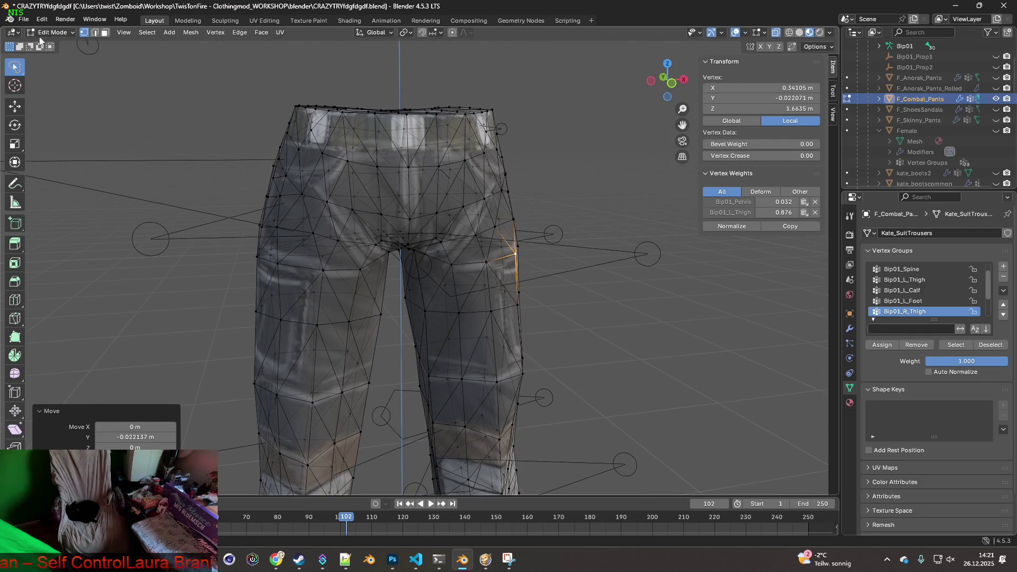
{"action": "left_click", "coordinate": [23, 19]}
Step: Overwrite F_Combat_Pants.fbx with the edited pants and bring up Project Zomboid
{"action": "mouse_move", "coordinate": [60, 180]}
{"action": "left_click", "coordinate": [175, 275]}
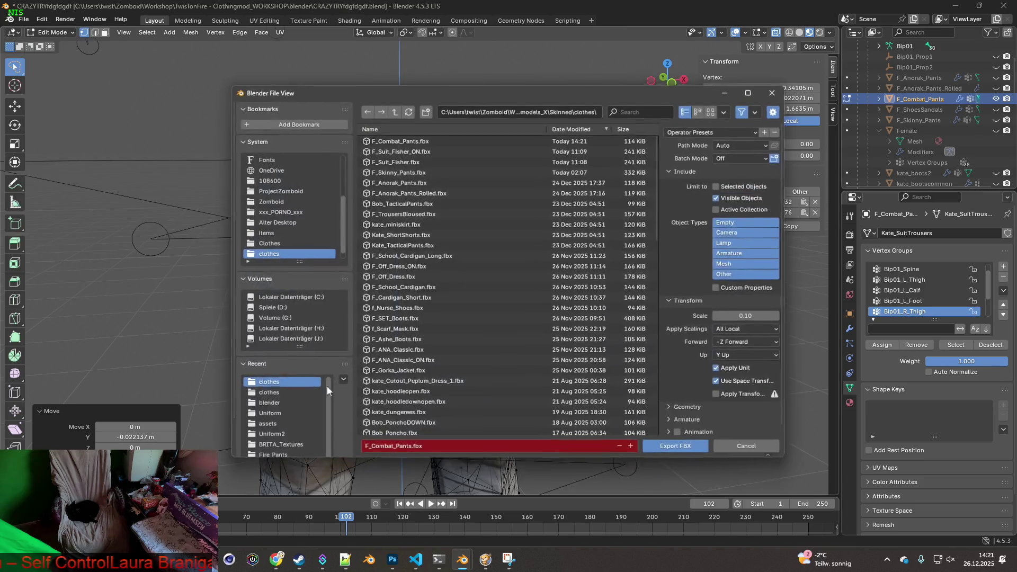
{"action": "left_click", "coordinate": [673, 450]}
{"action": "key", "text": "alt+Tab"}
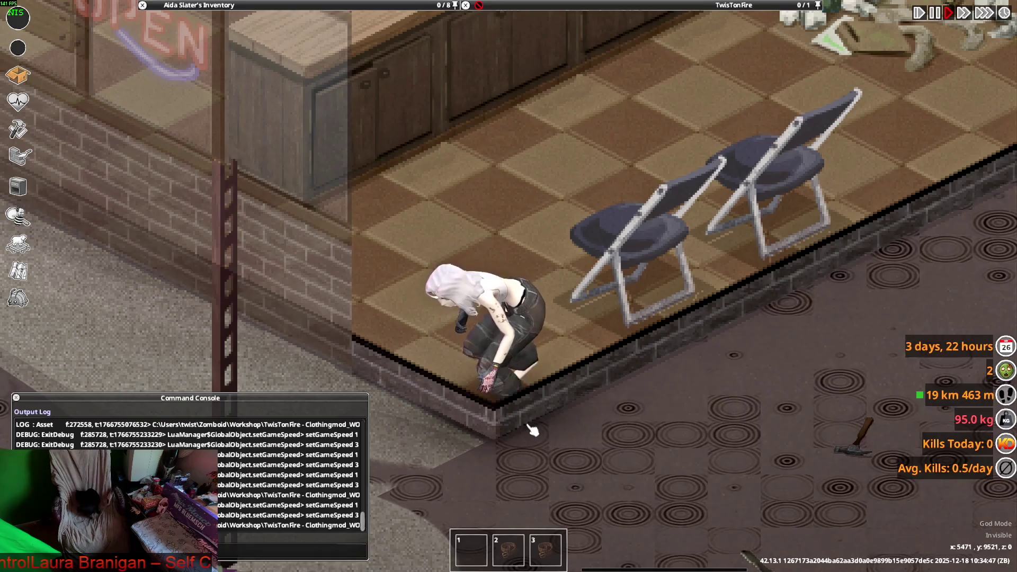
Step: Toggle crouching five times with C to check pants deformation, then return to Blender
{"action": "key", "text": "c"}
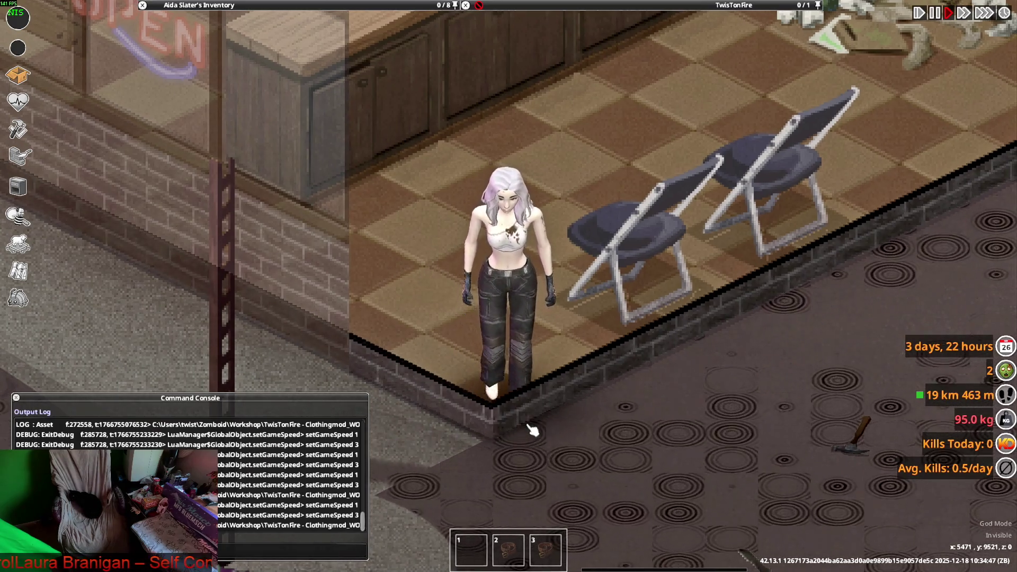
{"action": "key", "text": "c"}
{"action": "key", "text": "c"}
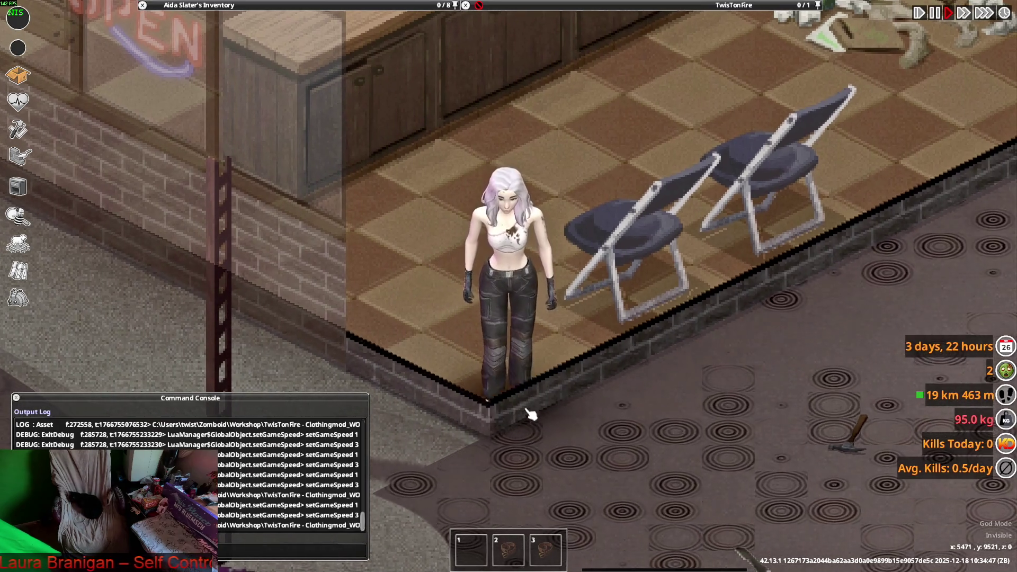
{"action": "key", "text": "c"}
{"action": "key", "text": "c"}
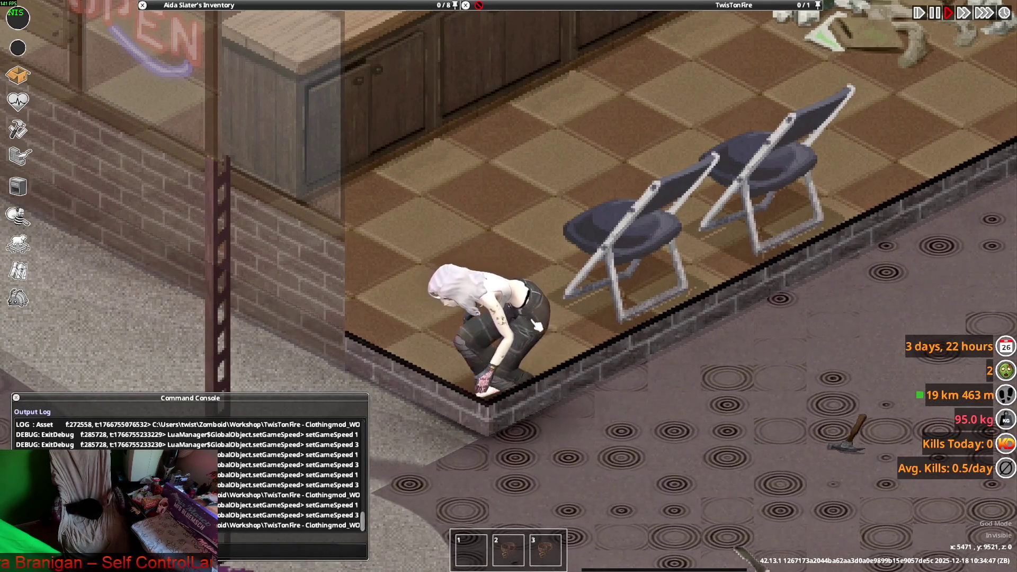
{"action": "key", "text": "c"}
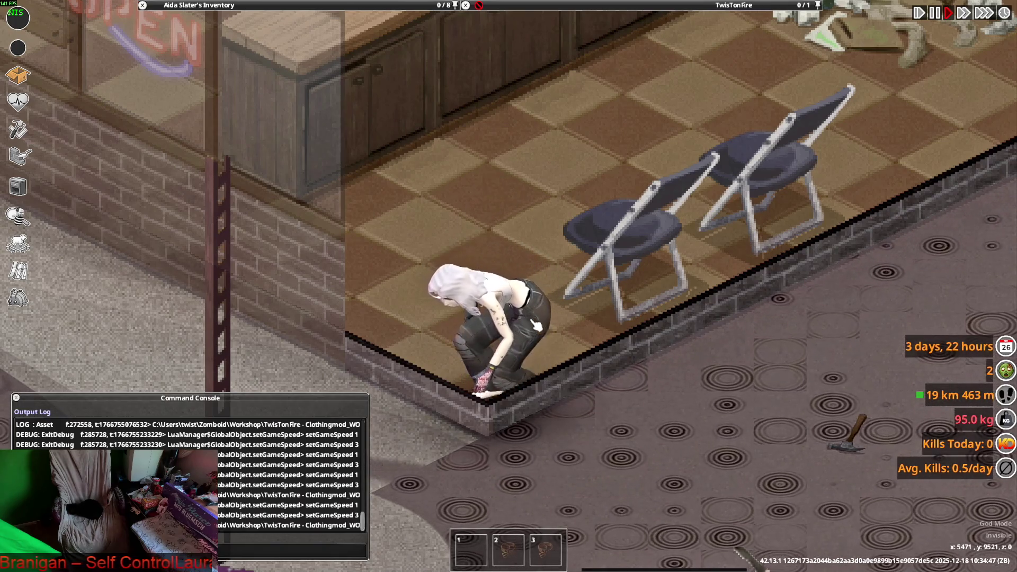
{"action": "key", "text": "c"}
{"action": "key", "text": "alt+Tab"}
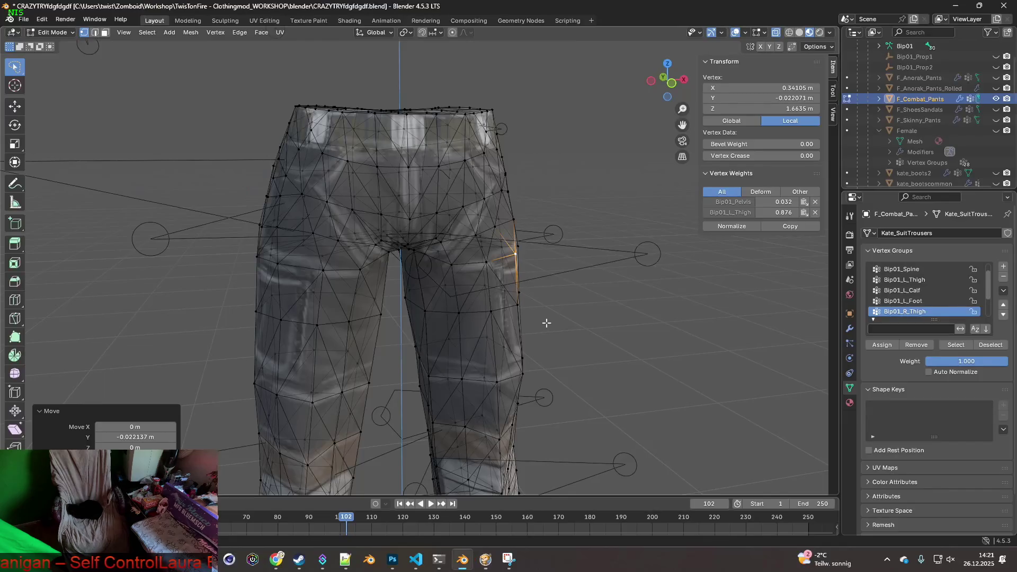
Step: Put the pants in Weight Paint mode showing the Bip01_L_Thigh vertex group
{"action": "middle_click_drag", "start_coordinate": [522, 273], "coordinate": [510, 205]}
{"action": "left_click", "coordinate": [519, 175]}
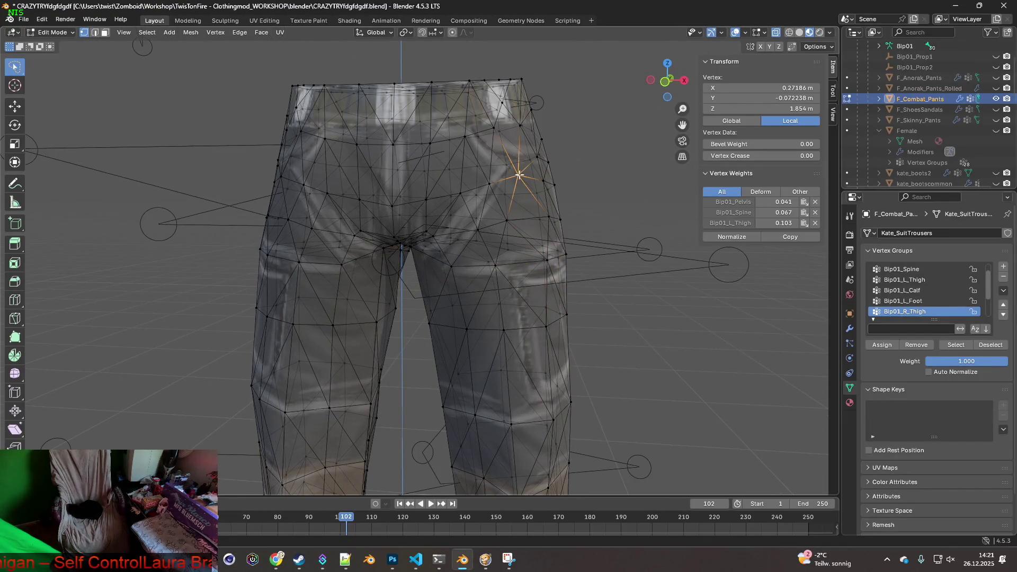
{"action": "mouse_move", "coordinate": [539, 144]}
{"action": "middle_mouse_down"}
{"action": "mouse_move", "coordinate": [504, 164]}
{"action": "mouse_move", "coordinate": [518, 170]}
{"action": "middle_mouse_up"}
{"action": "scroll", "coordinate": [508, 212], "scroll_direction": "up", "scroll_amount": 4}
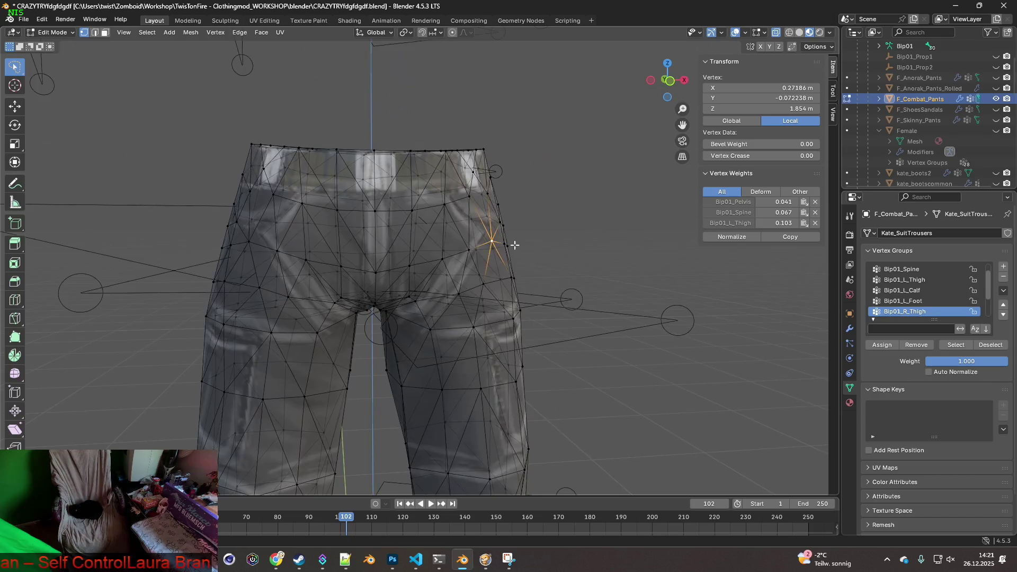
{"action": "middle_click_drag", "start_coordinate": [521, 244], "coordinate": [477, 238], "text": "shift"}
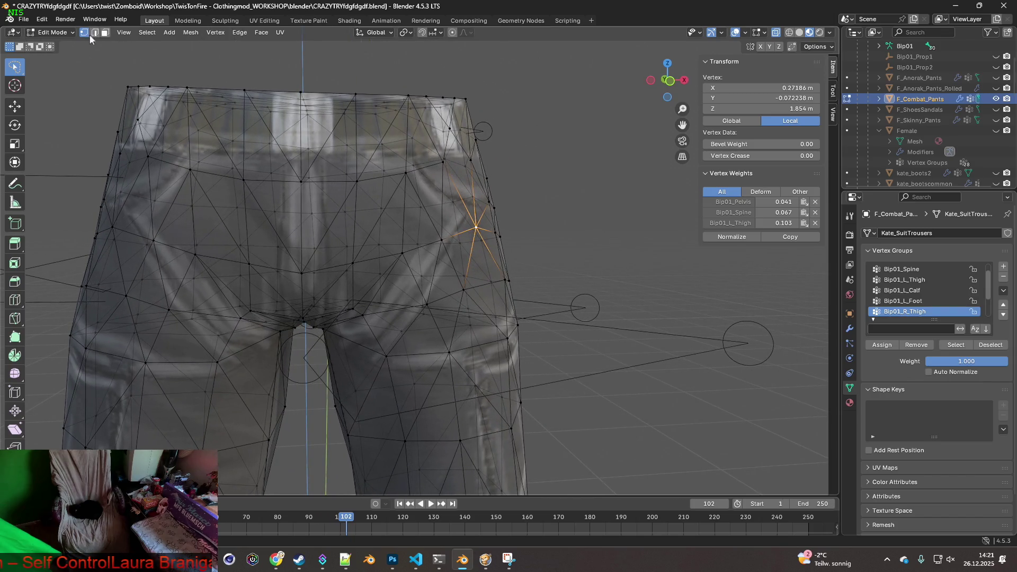
{"action": "left_click", "coordinate": [60, 33]}
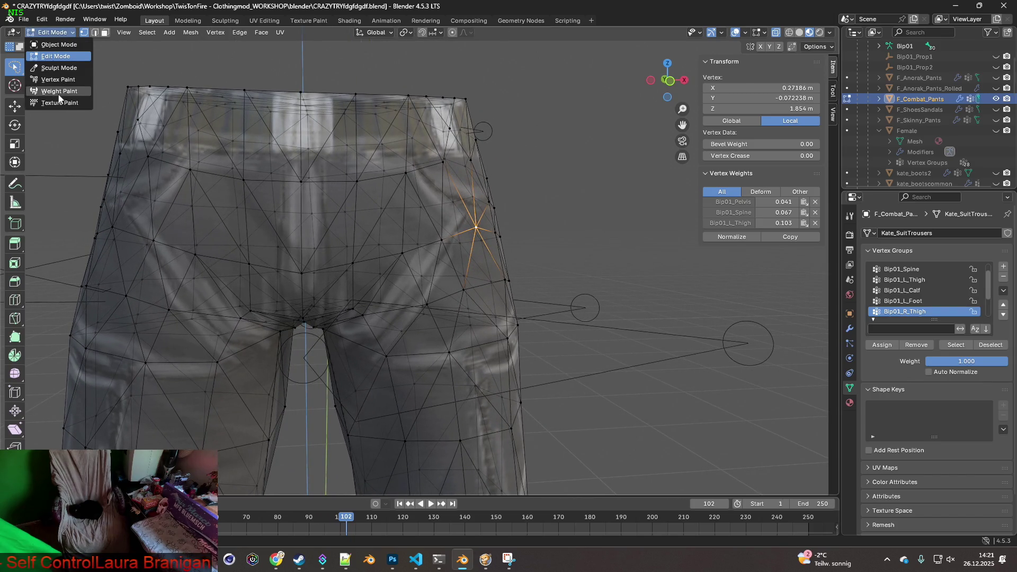
{"action": "left_click", "coordinate": [61, 95]}
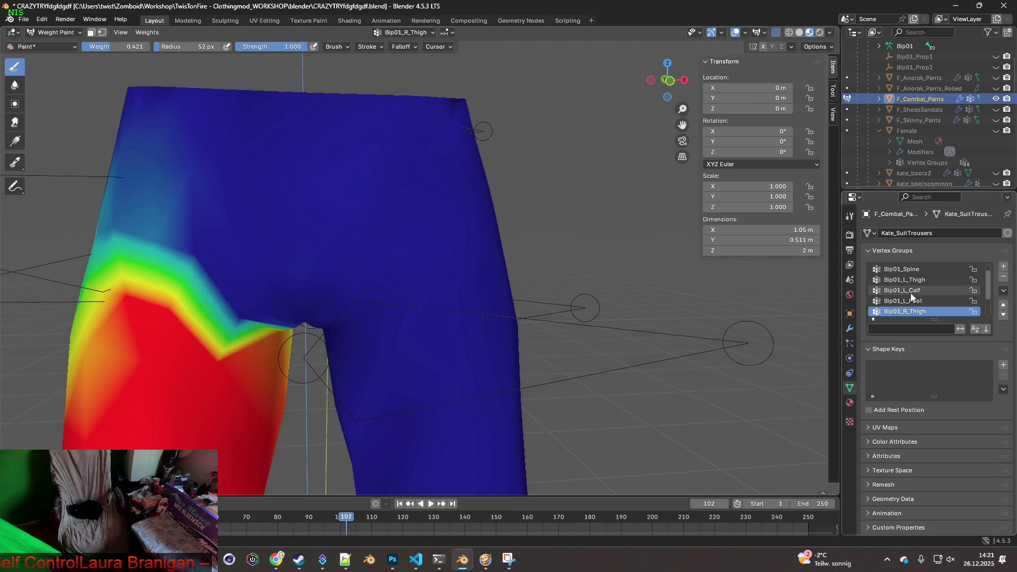
{"action": "left_click", "coordinate": [901, 279]}
Step: Enable the wireframe overlay and paint thigh weight 0.055 over the upper hip
{"action": "scroll", "coordinate": [609, 278], "scroll_direction": "up", "scroll_amount": 1}
{"action": "middle_click_drag", "start_coordinate": [625, 281], "coordinate": [532, 286]}
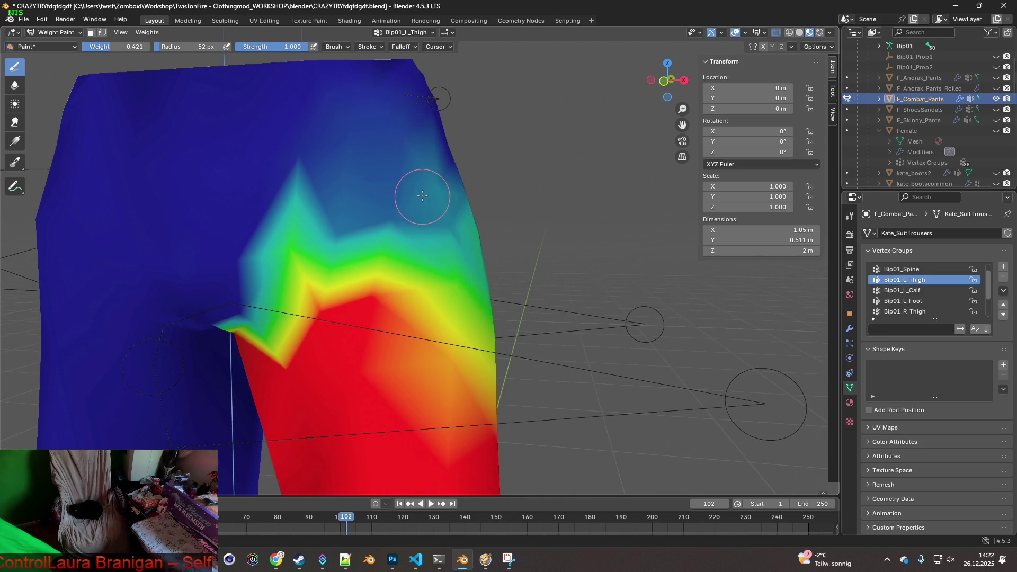
{"action": "left_click", "coordinate": [789, 32]}
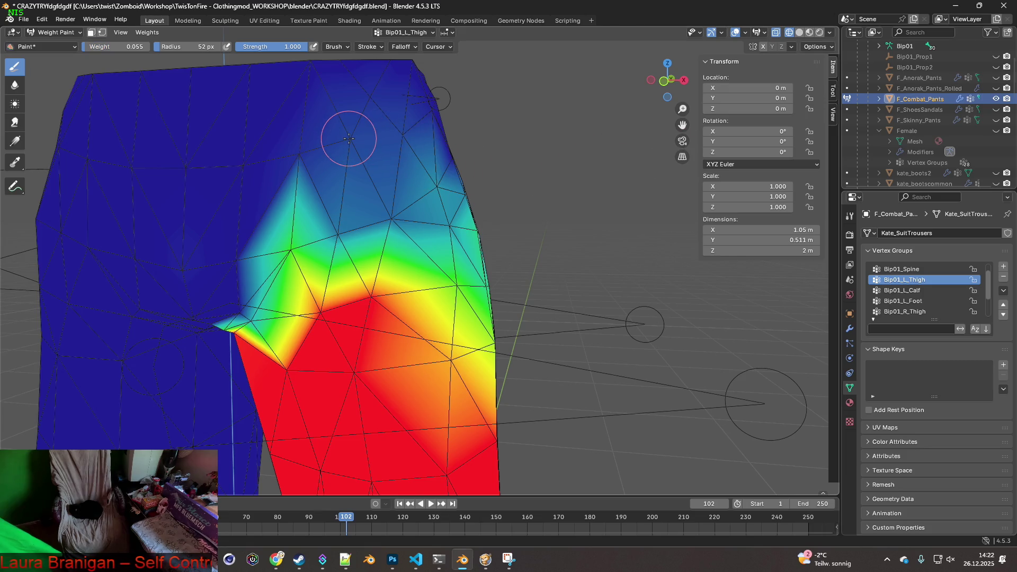
{"action": "left_click_drag", "start_coordinate": [439, 185], "coordinate": [437, 187]}
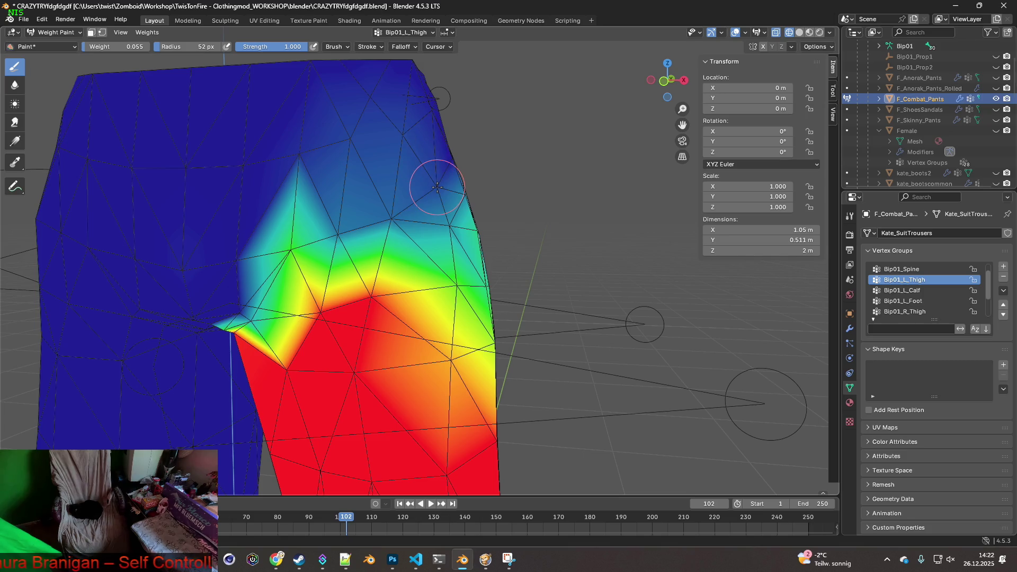
{"action": "middle_click_drag", "start_coordinate": [444, 187], "coordinate": [490, 223]}
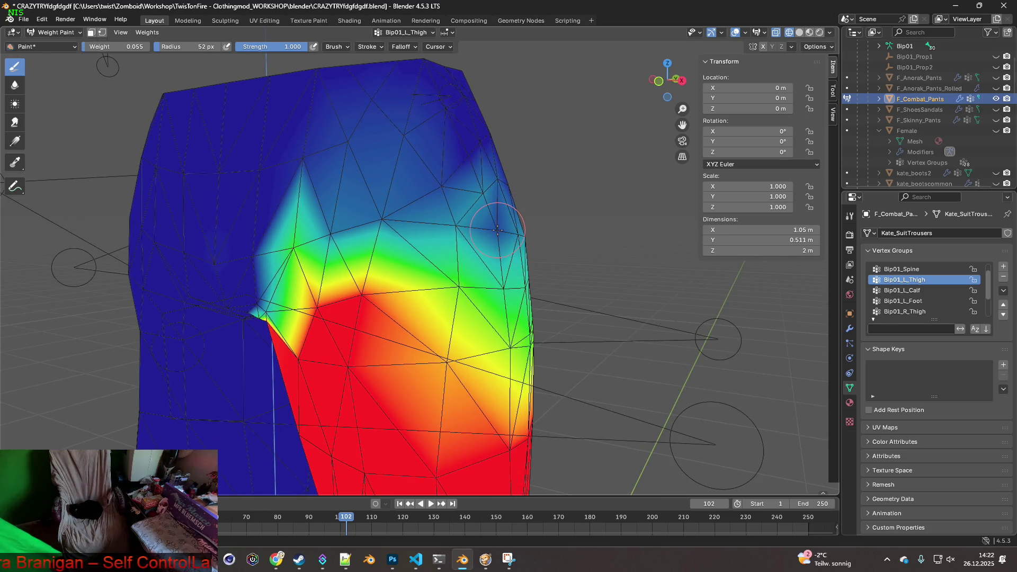
{"action": "mouse_move", "coordinate": [474, 221]}
{"action": "left_mouse_down"}
{"action": "mouse_move", "coordinate": [480, 182]}
{"action": "mouse_move", "coordinate": [453, 217]}
{"action": "left_mouse_up"}
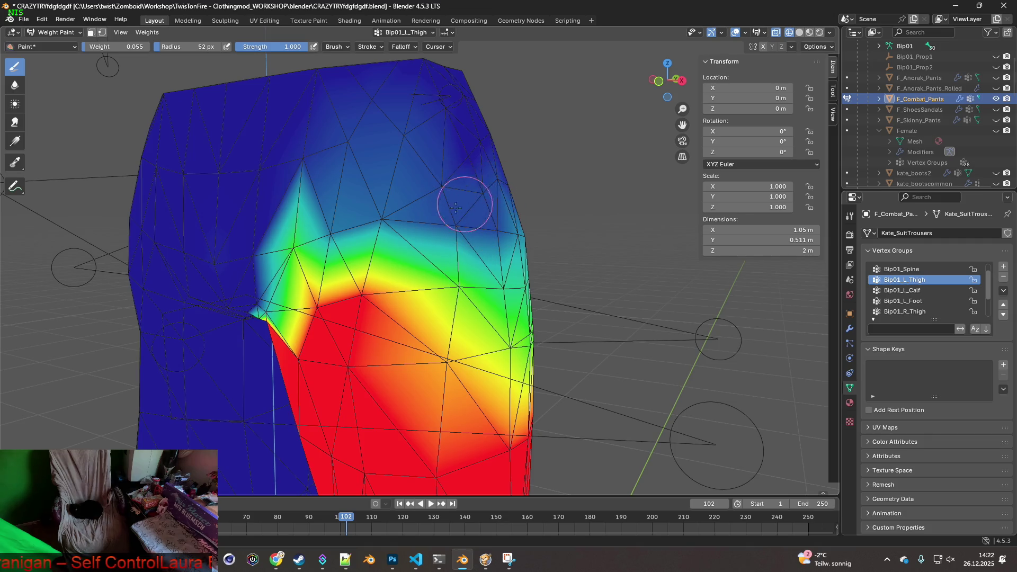
{"action": "middle_click_drag", "start_coordinate": [455, 208], "coordinate": [484, 215]}
{"action": "left_click", "coordinate": [24, 19]}
Step: Export the pants as FBX over F_Combat_Pants.fbx
{"action": "mouse_move", "coordinate": [55, 181]}
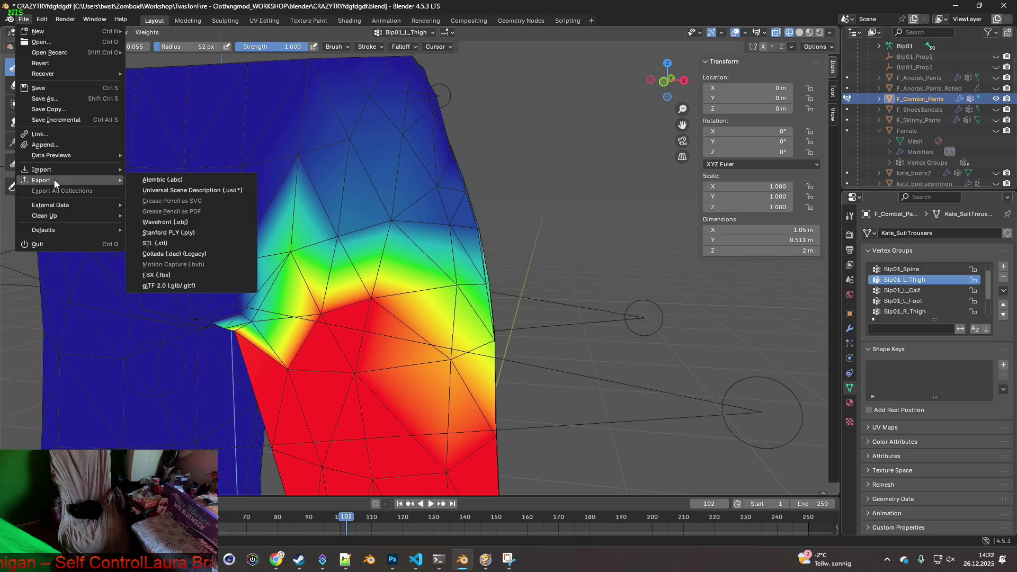
{"action": "left_click", "coordinate": [178, 274]}
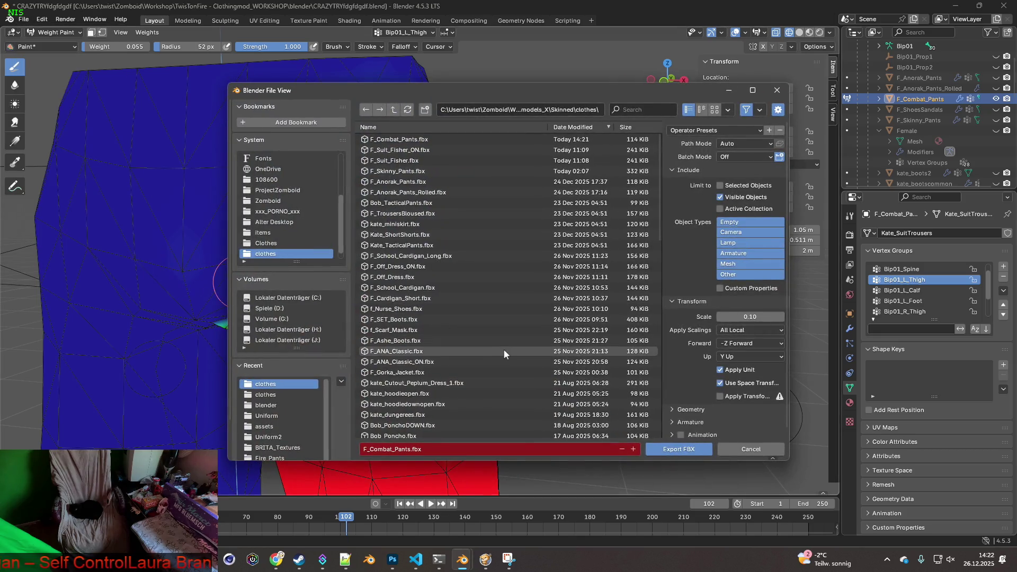
{"action": "left_click", "coordinate": [678, 449]}
Step: Crouch and stand the character in Project Zomboid to check the pants, then return to Blender
{"action": "key", "text": "c"}
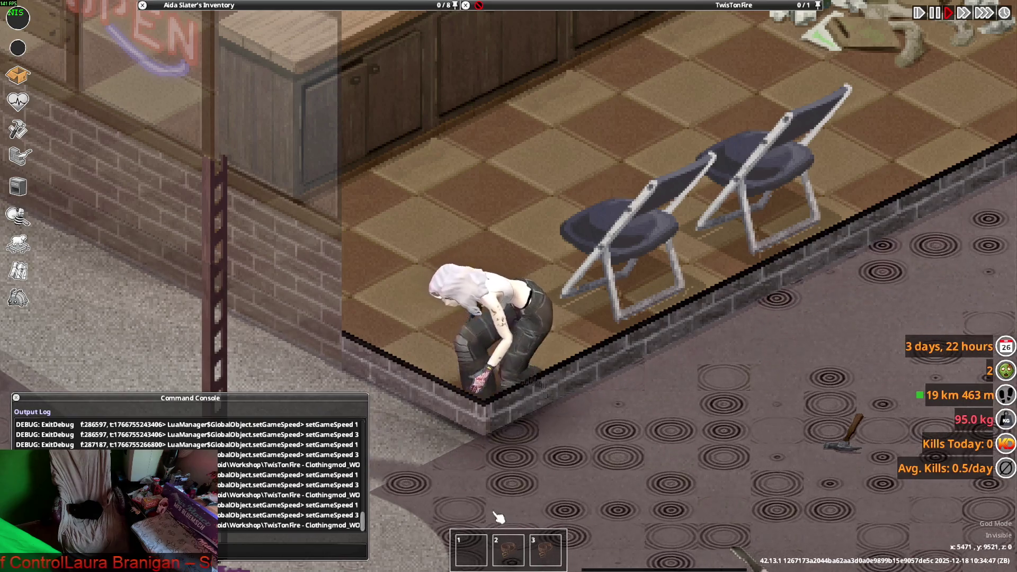
{"action": "key", "text": "c"}
{"action": "key", "text": "c"}
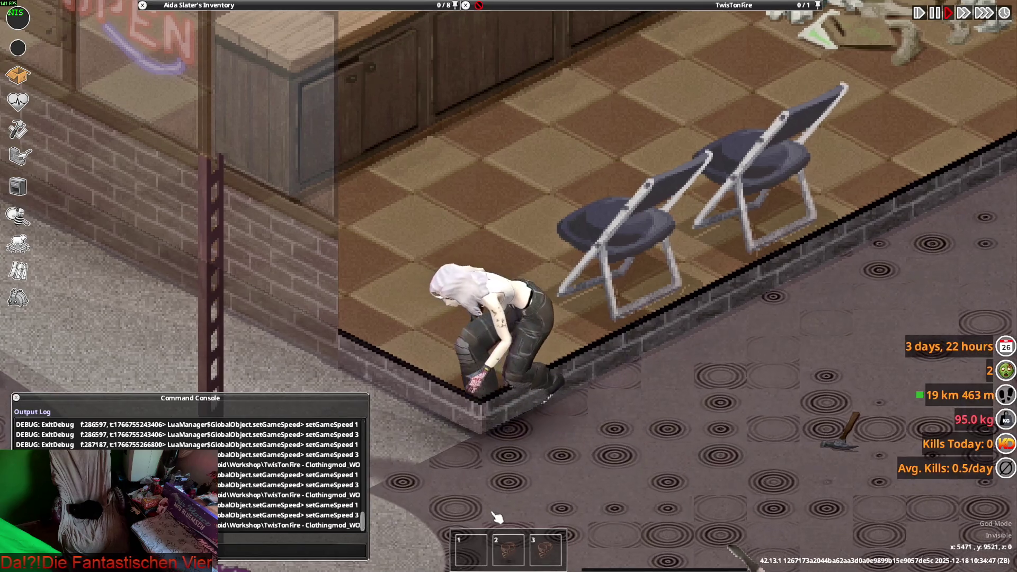
{"action": "key", "text": "alt+Tab"}
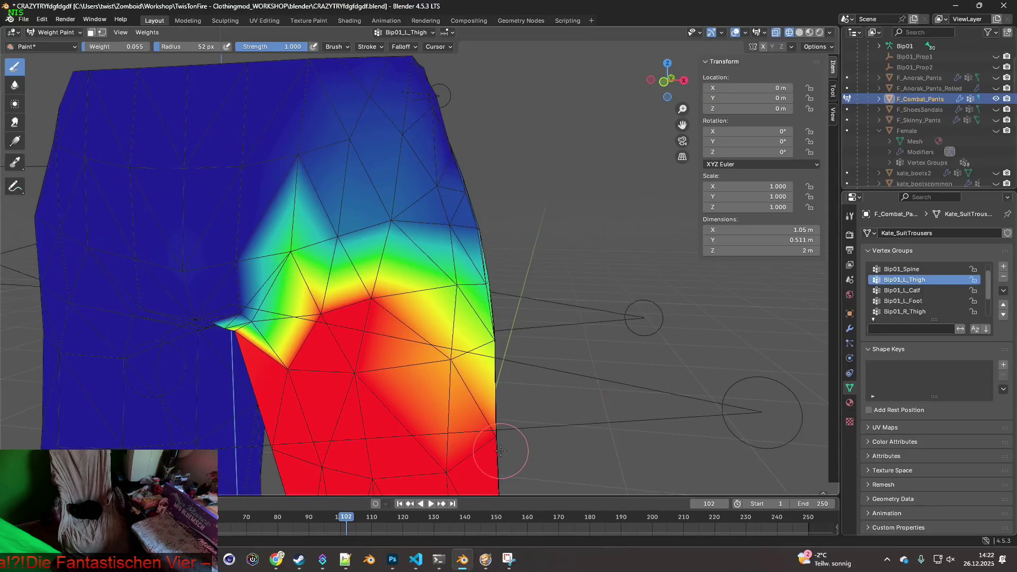
Step: Lower Bip01_L_Thigh weight at the outer hip, re-export to FBX, and unpause Project Zomboid
{"action": "left_click", "coordinate": [385, 289]}
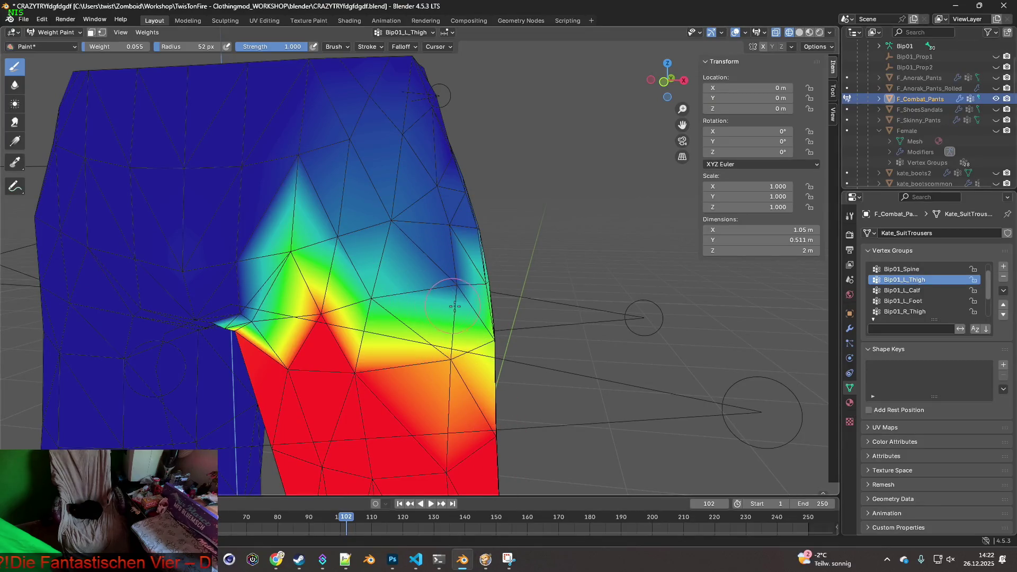
{"action": "left_click", "coordinate": [23, 19]}
{"action": "mouse_move", "coordinate": [103, 184]}
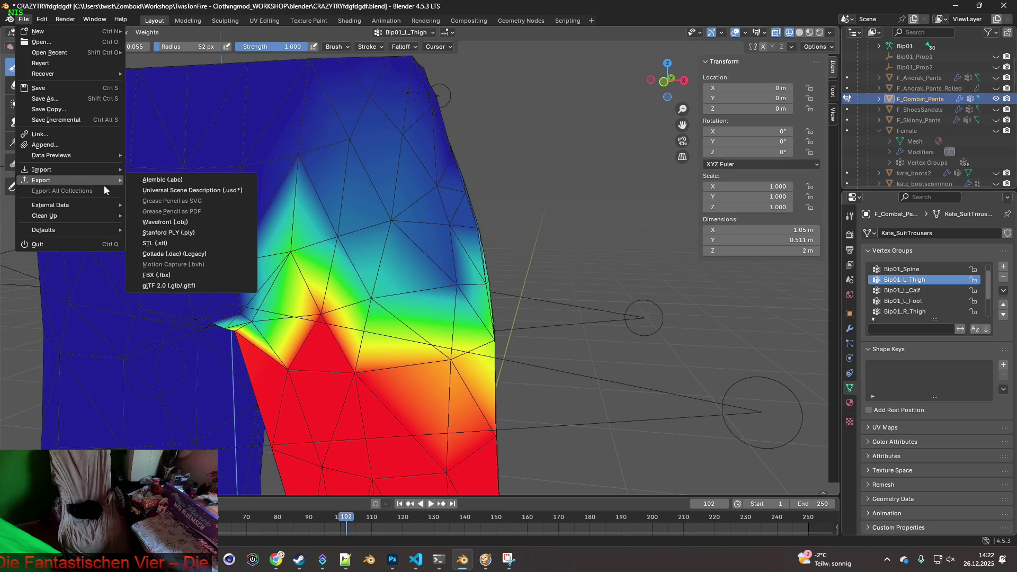
{"action": "left_click", "coordinate": [228, 275]}
{"action": "left_click", "coordinate": [655, 450]}
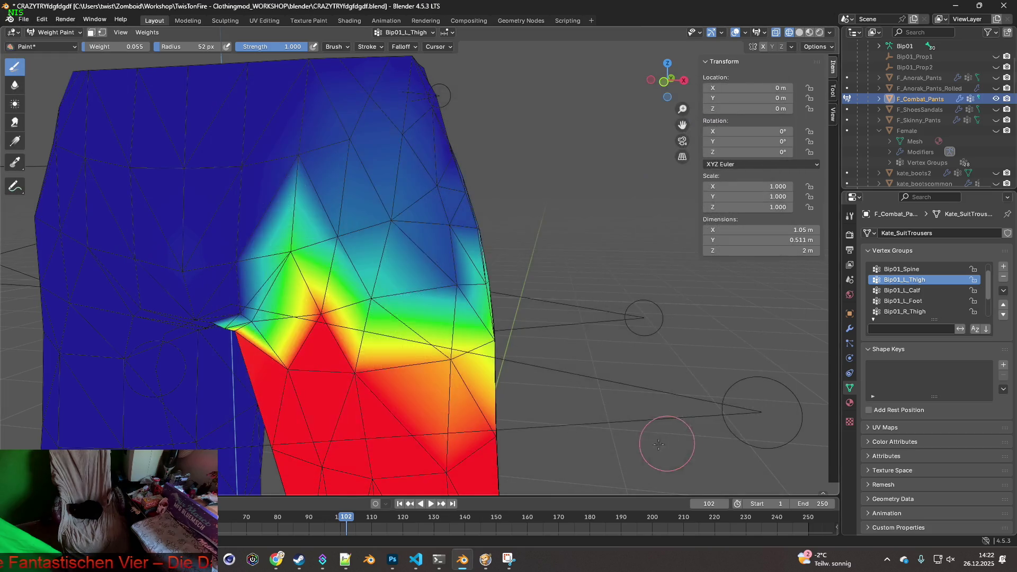
{"action": "key", "text": "alt+Tab"}
{"action": "key", "text": "space"}
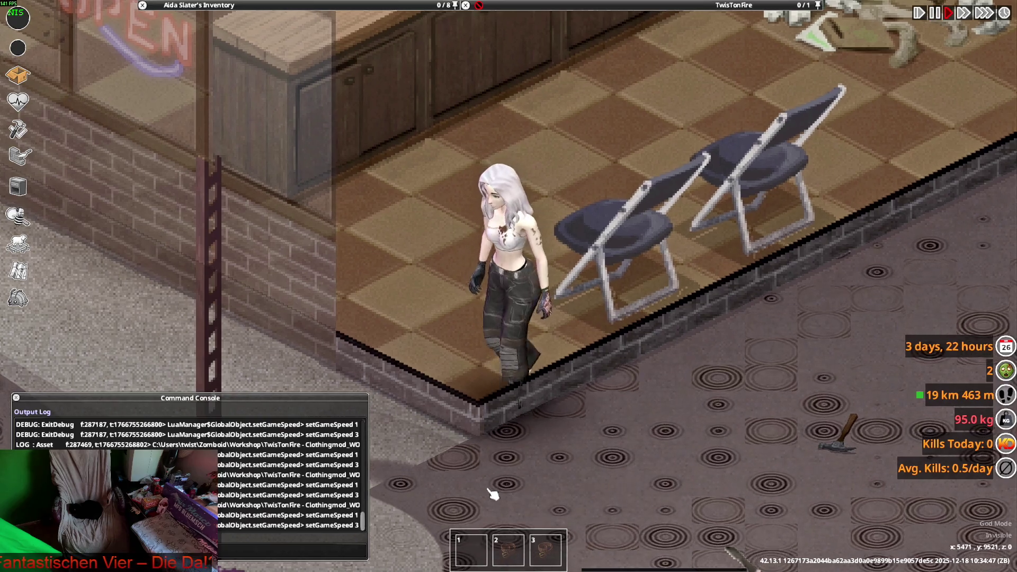
Step: Crouch, stand and walk the character a few steps, then return to Blender
{"action": "key", "text": "c"}
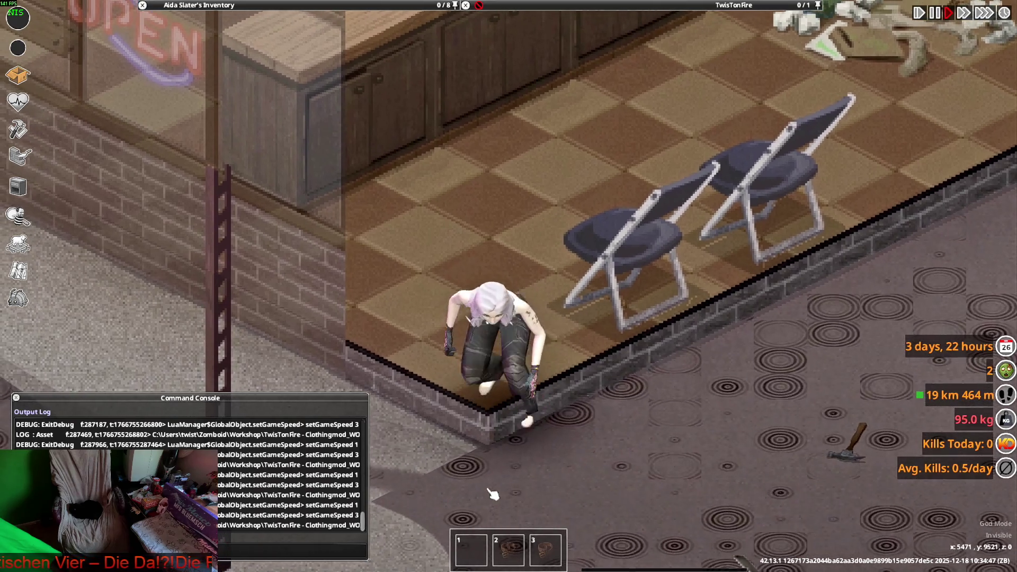
{"action": "key", "text": "c"}
{"action": "key", "text": "w"}
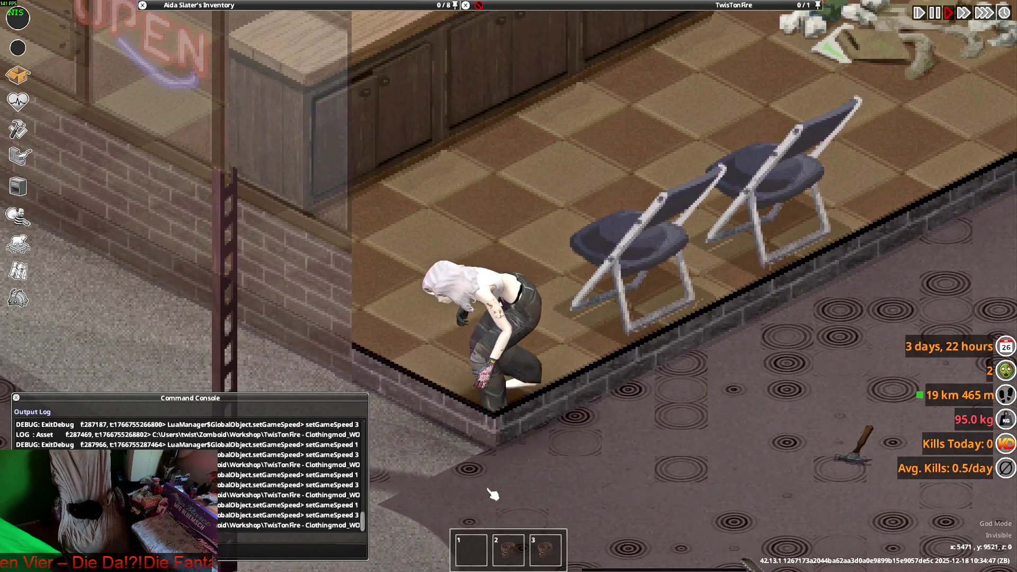
{"action": "key", "text": "alt+Tab"}
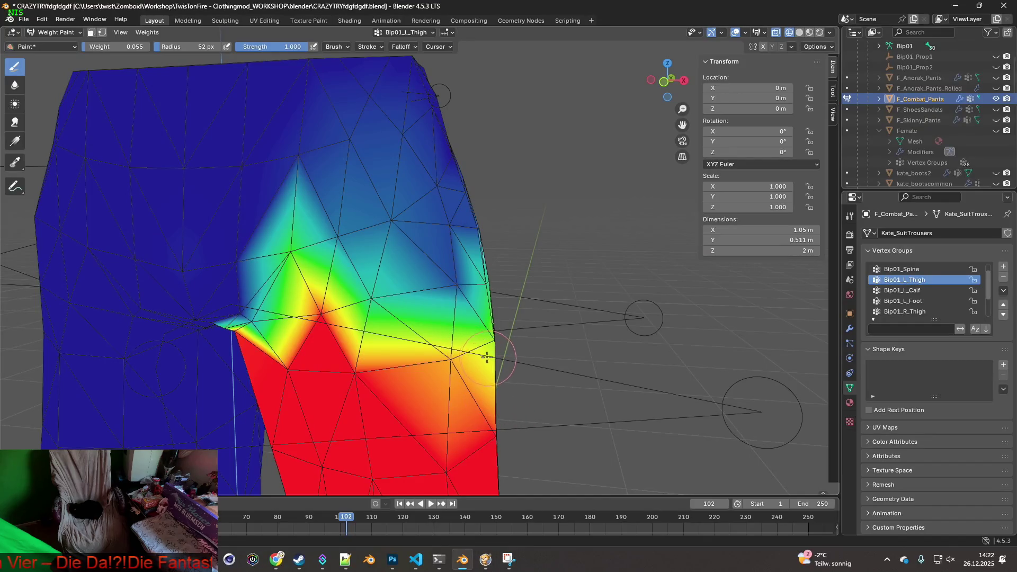
Step: Paint down the remaining cyan-green Bip01_L_Thigh weights near the knee vertex
{"action": "middle_click_drag", "start_coordinate": [486, 358], "coordinate": [472, 344]}
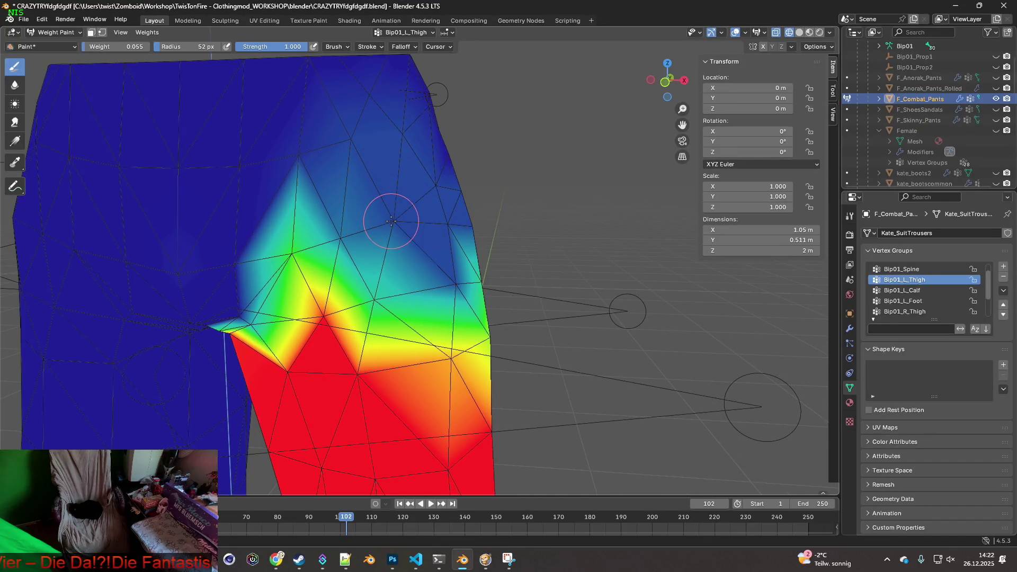
{"action": "left_click_drag", "start_coordinate": [392, 221], "coordinate": [348, 234]}
{"action": "left_click_drag", "start_coordinate": [379, 289], "coordinate": [378, 293]}
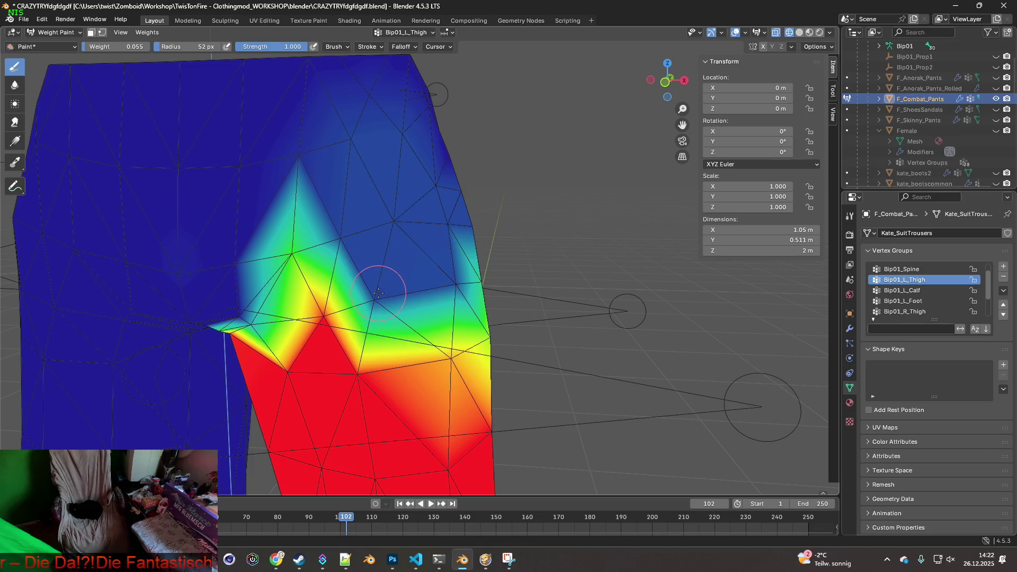
Step: Re-export the pants over F_Combat_Pants.fbx and switch to Project Zomboid
{"action": "left_click", "coordinate": [24, 19]}
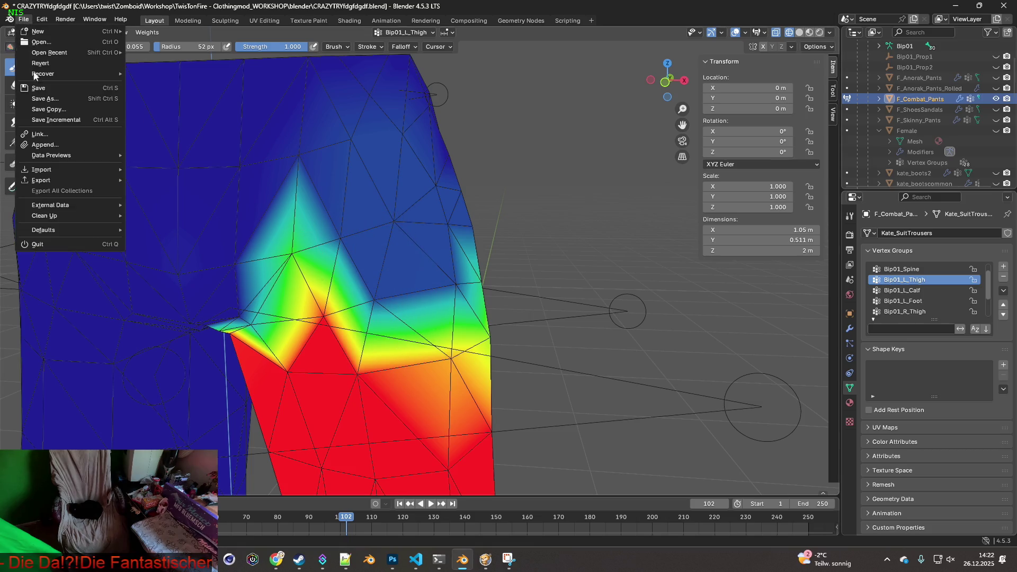
{"action": "mouse_move", "coordinate": [41, 180]}
{"action": "left_click", "coordinate": [156, 275]}
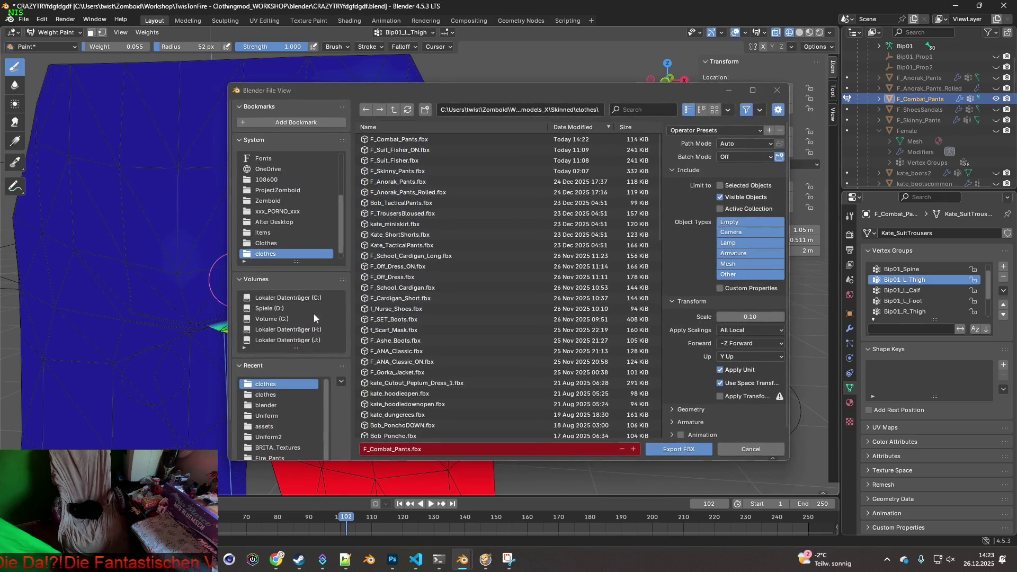
{"action": "left_click", "coordinate": [667, 450]}
{"action": "key", "text": "alt+Tab"}
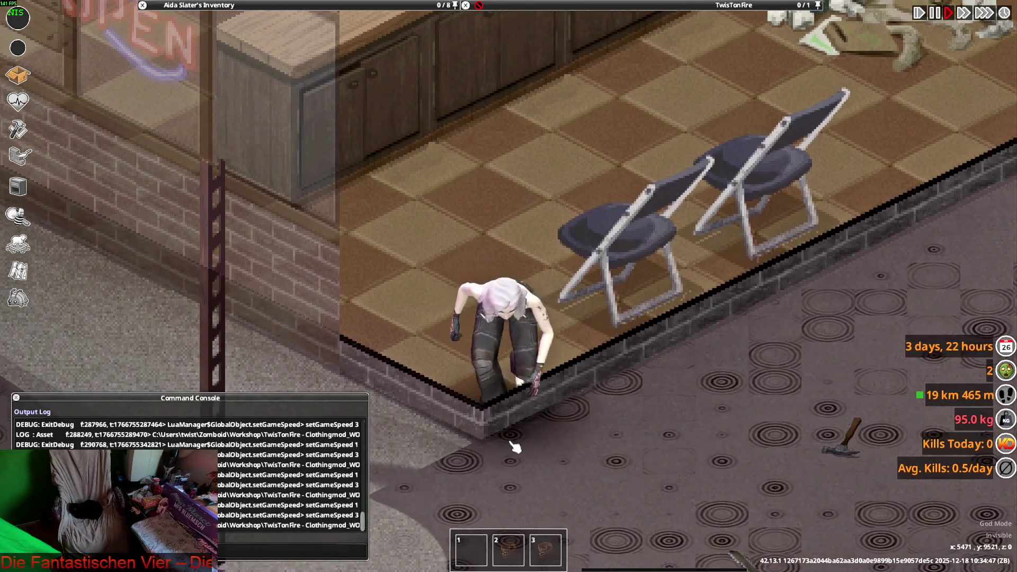
Step: Walk the character back to the wall to inspect the pants, then return to Blender
{"action": "key", "text": "s"}
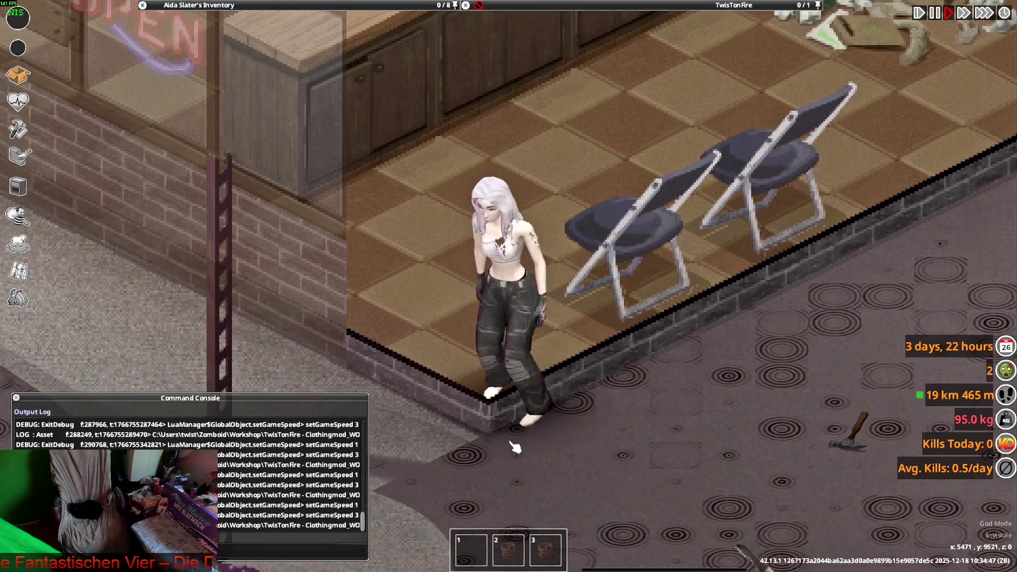
{"action": "scroll", "coordinate": [515, 448], "scroll_direction": "up", "scroll_amount": 1}
{"action": "key", "text": "s"}
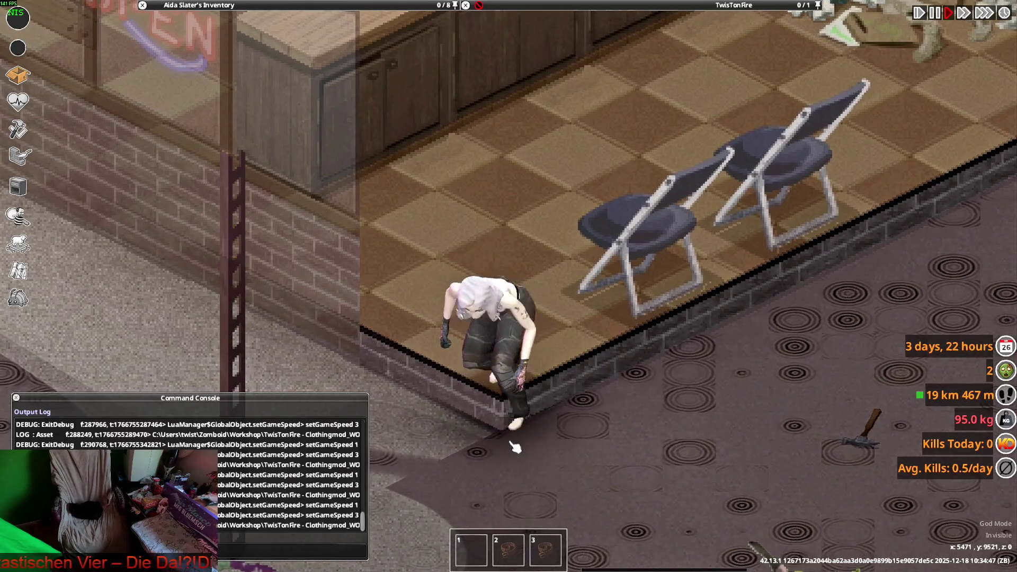
{"action": "key", "text": "alt+Tab"}
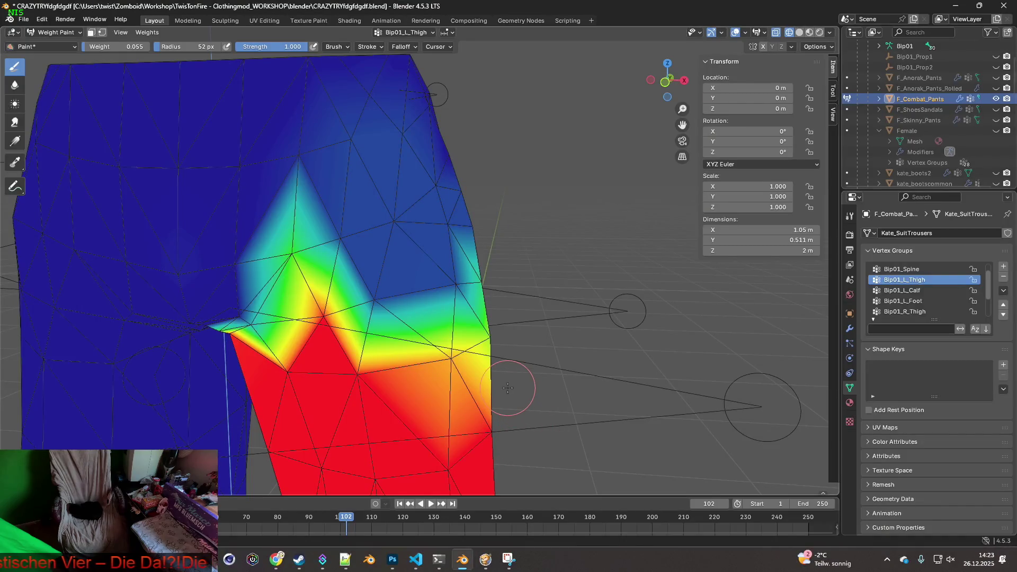
Step: Revert the weights to an earlier weight-paint step through Undo History
{"action": "left_click", "coordinate": [42, 19]}
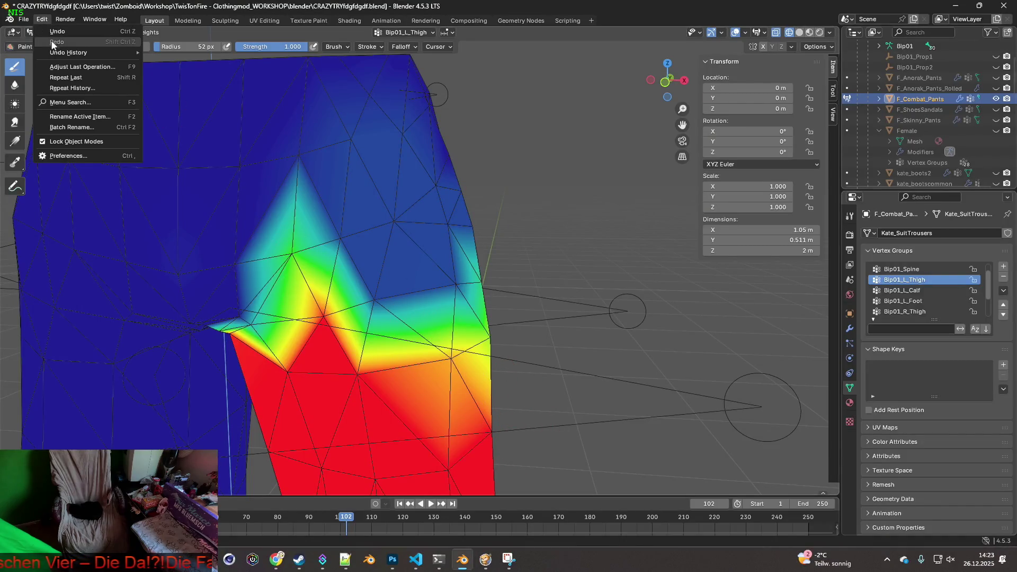
{"action": "mouse_move", "coordinate": [64, 55]}
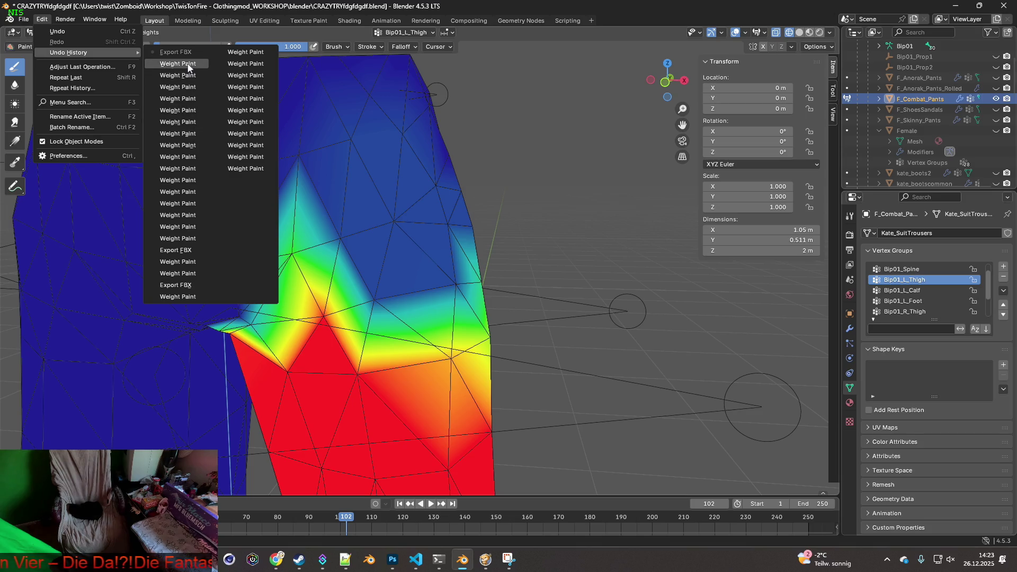
{"action": "left_click", "coordinate": [194, 240]}
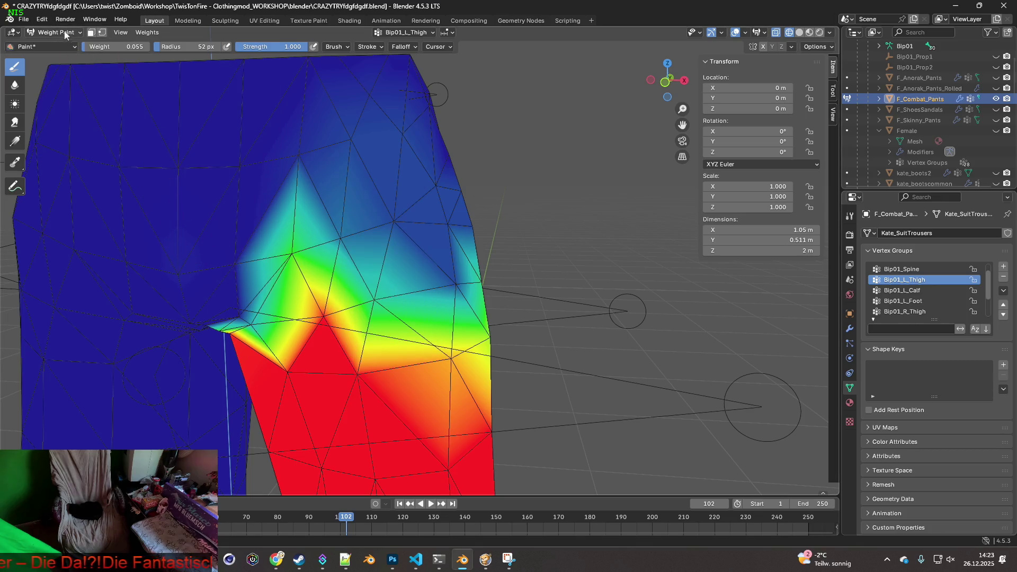
{"action": "left_click", "coordinate": [42, 19]}
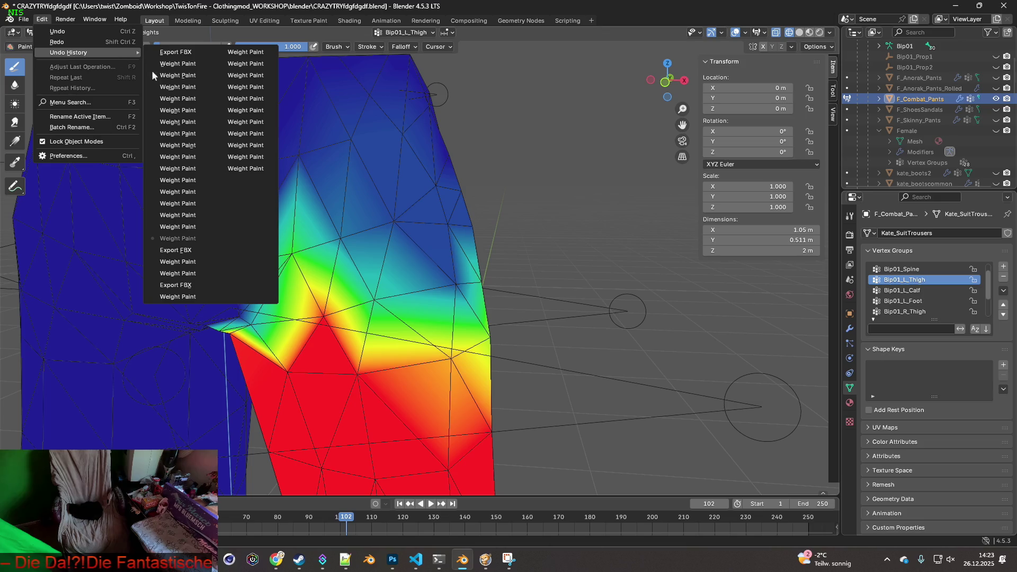
{"action": "left_click", "coordinate": [175, 274]}
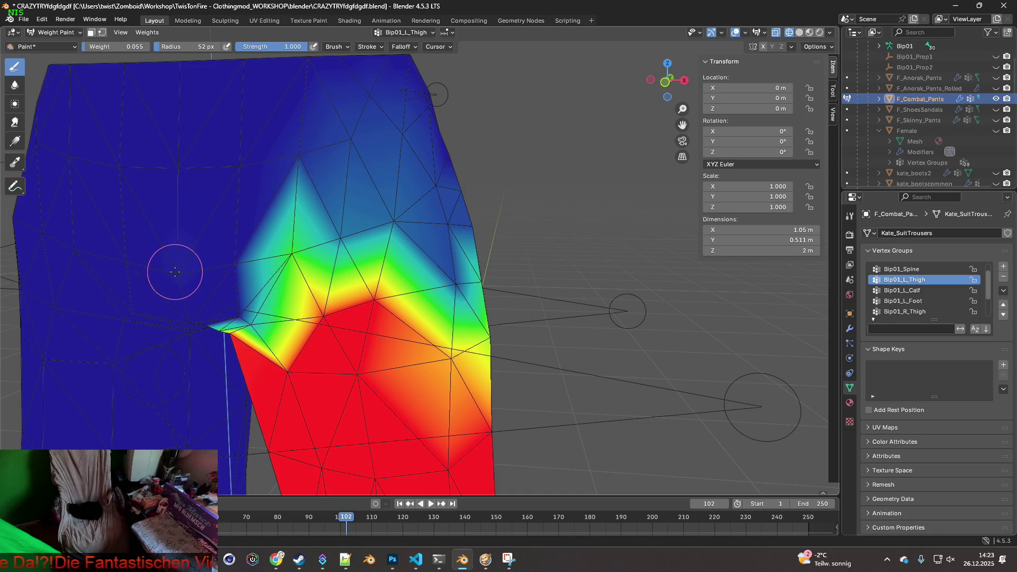
{"action": "scroll", "coordinate": [913, 274], "scroll_direction": "up", "scroll_amount": 1}
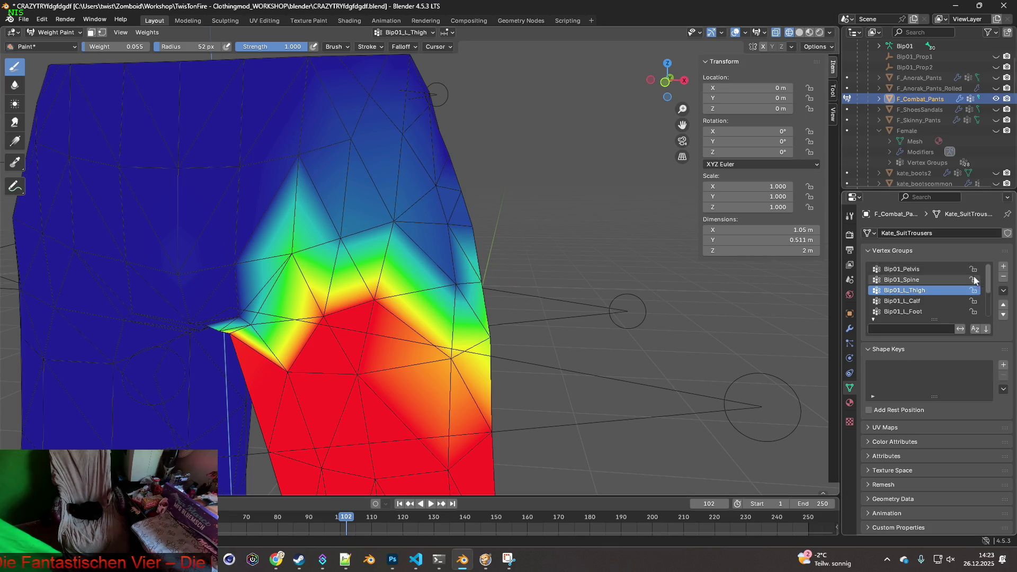
Step: Paint Bip01_Pelvis weight 0.269 across the outer hips
{"action": "left_click", "coordinate": [902, 269]}
{"action": "key", "text": "ctrl+f"}
{"action": "mouse_move", "coordinate": [452, 269]}
{"action": "left_mouse_down"}
{"action": "mouse_move", "coordinate": [399, 233]}
{"action": "mouse_move", "coordinate": [374, 289]}
{"action": "left_mouse_up"}
{"action": "left_click_drag", "start_coordinate": [371, 206], "coordinate": [397, 225]}
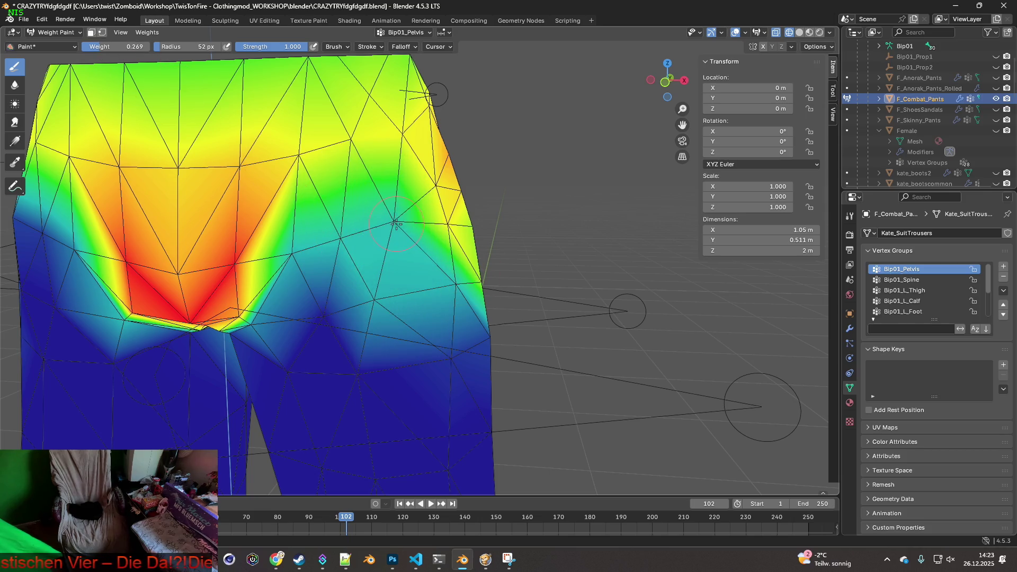
Step: Re-export the pants as F_Combat_Pants.fbx and switch to Project Zomboid
{"action": "left_click", "coordinate": [24, 19]}
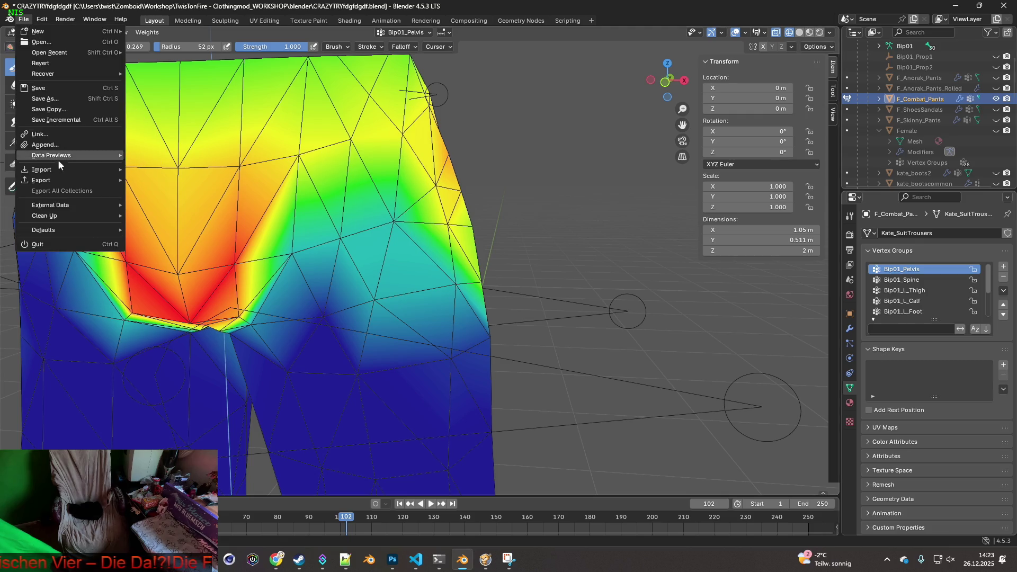
{"action": "mouse_move", "coordinate": [53, 177]}
{"action": "left_click", "coordinate": [167, 276]}
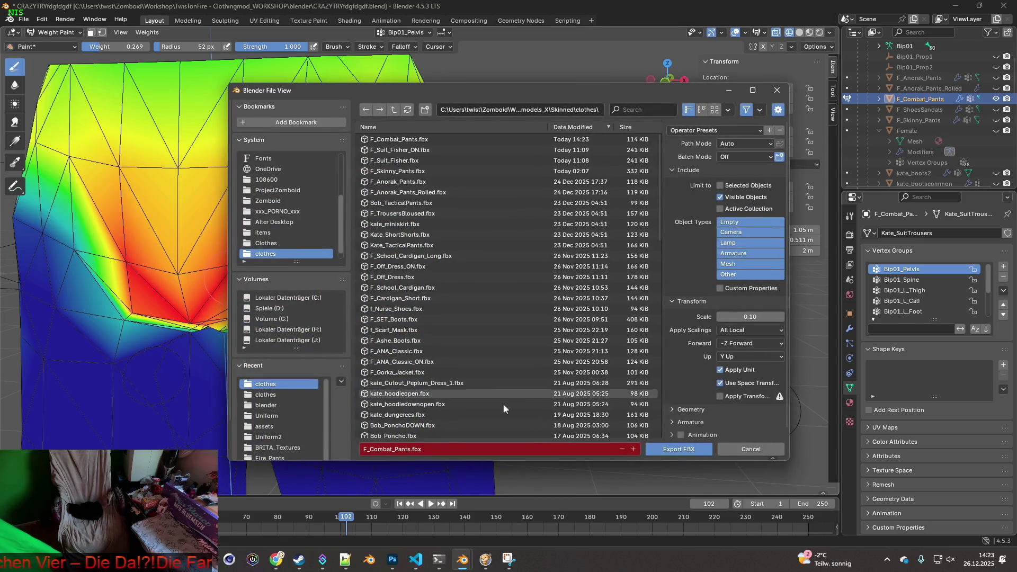
{"action": "left_click", "coordinate": [686, 452]}
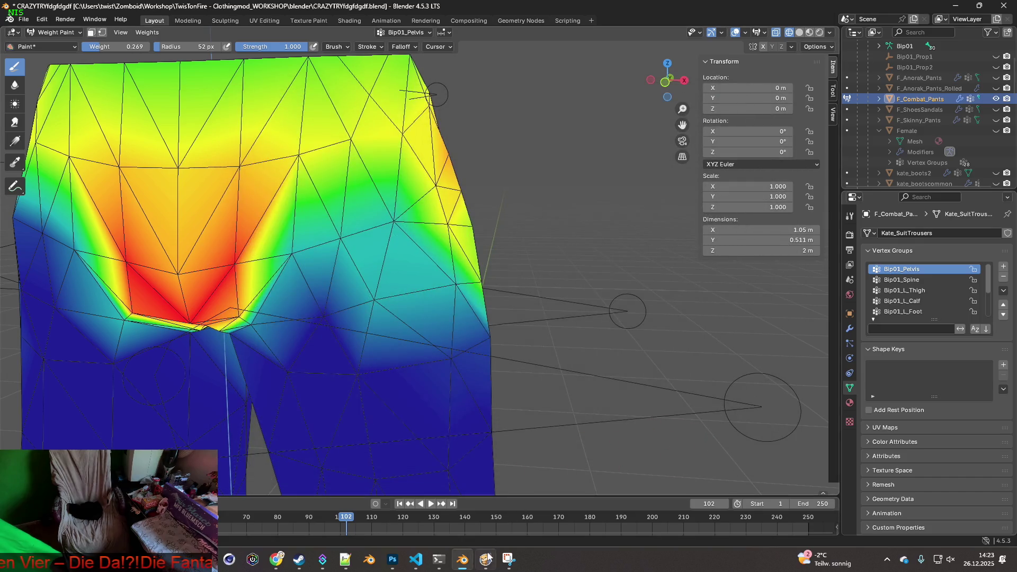
{"action": "key", "text": "alt+Tab"}
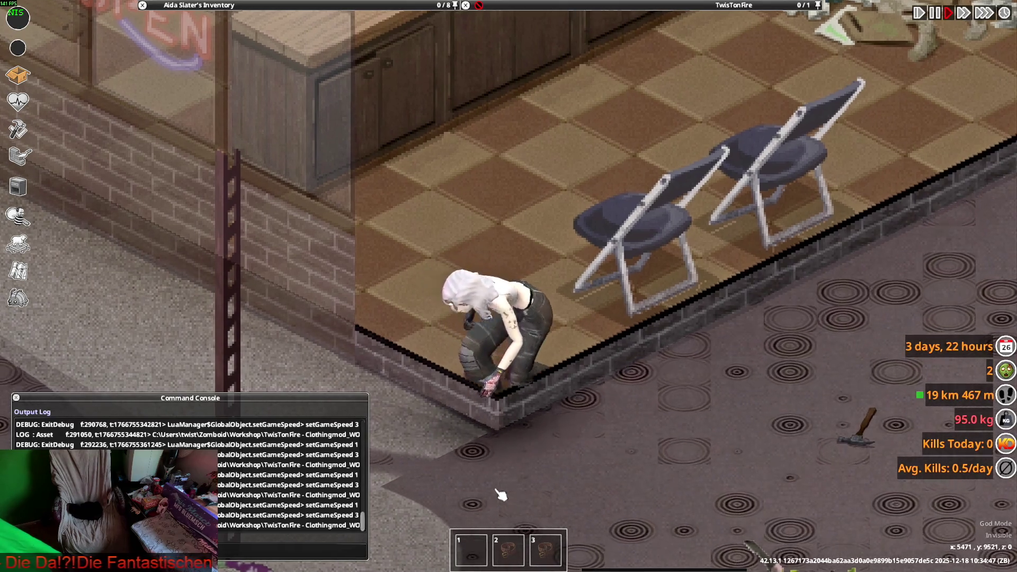
Step: Back in Blender, revert to the last FBX export state through Undo History
{"action": "key", "text": "alt+Tab"}
{"action": "left_click", "coordinate": [64, 19]}
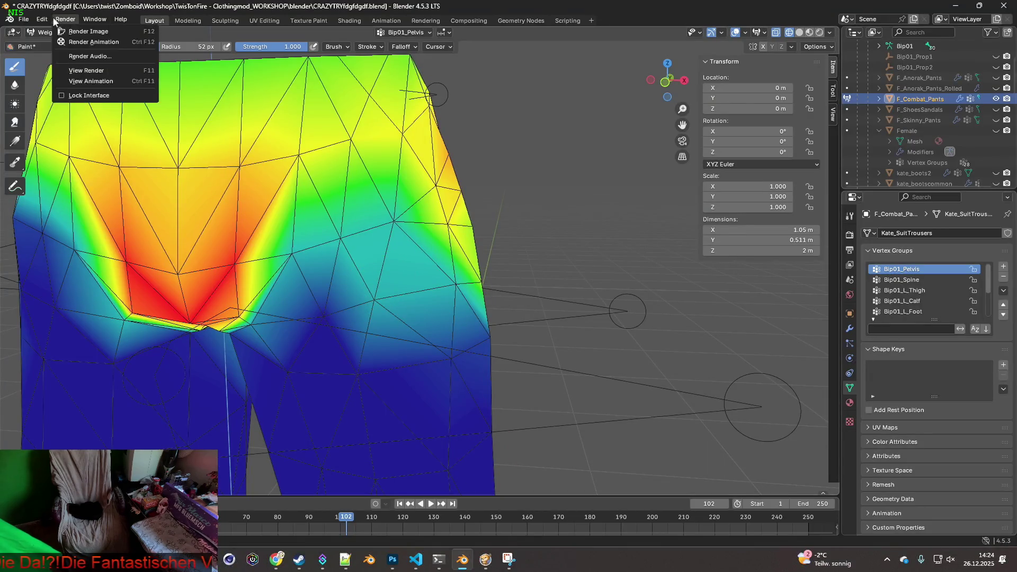
{"action": "left_click", "coordinate": [41, 19]}
{"action": "mouse_move", "coordinate": [62, 54]}
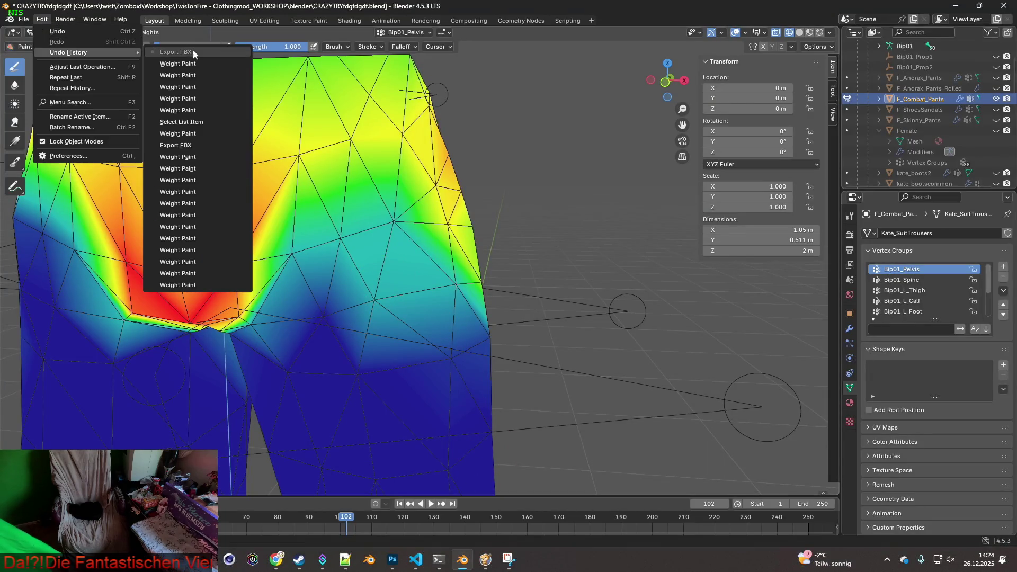
{"action": "left_click", "coordinate": [185, 145]}
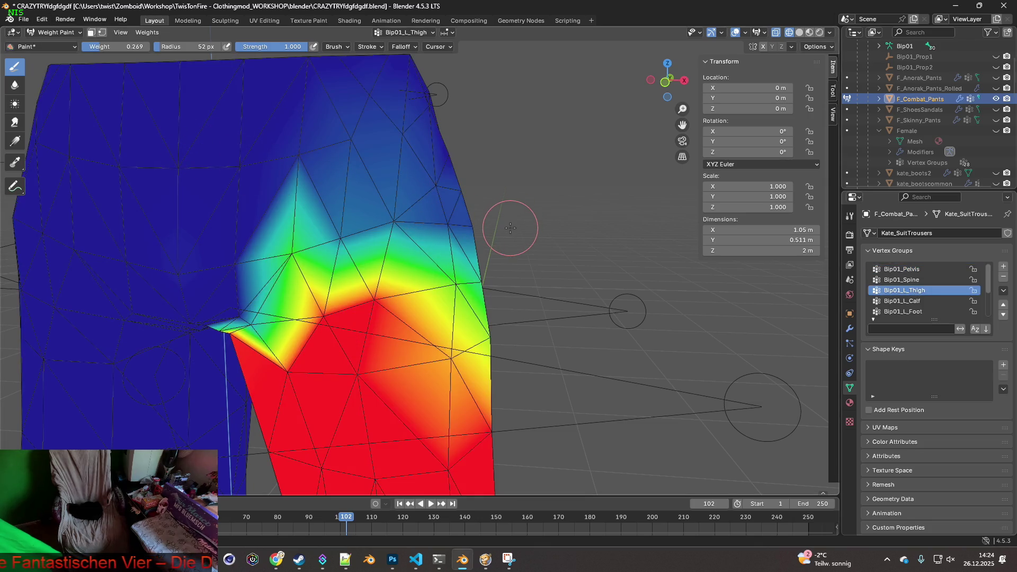
Step: Paint Bip01_Pelvis weights along the hip's right edge back down to 0.041
{"action": "left_click", "coordinate": [908, 270]}
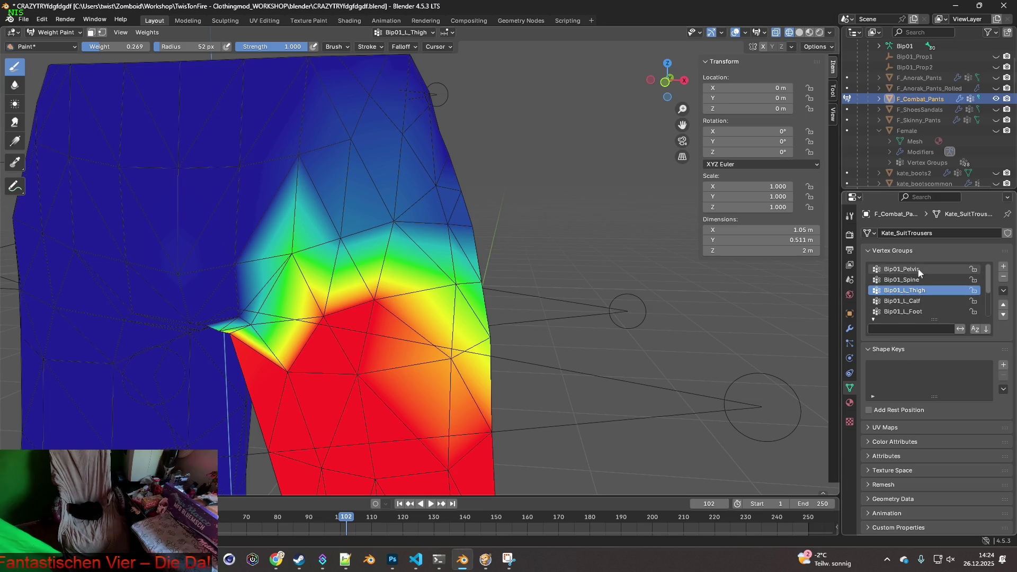
{"action": "middle_click_drag", "start_coordinate": [458, 274], "coordinate": [439, 266]}
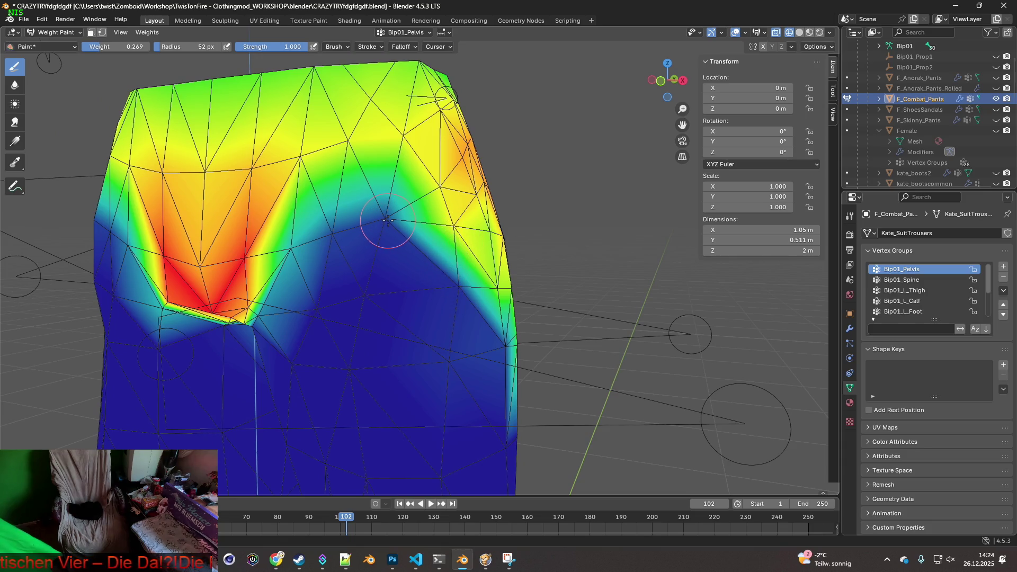
{"action": "left_click_drag", "start_coordinate": [409, 222], "coordinate": [452, 228]}
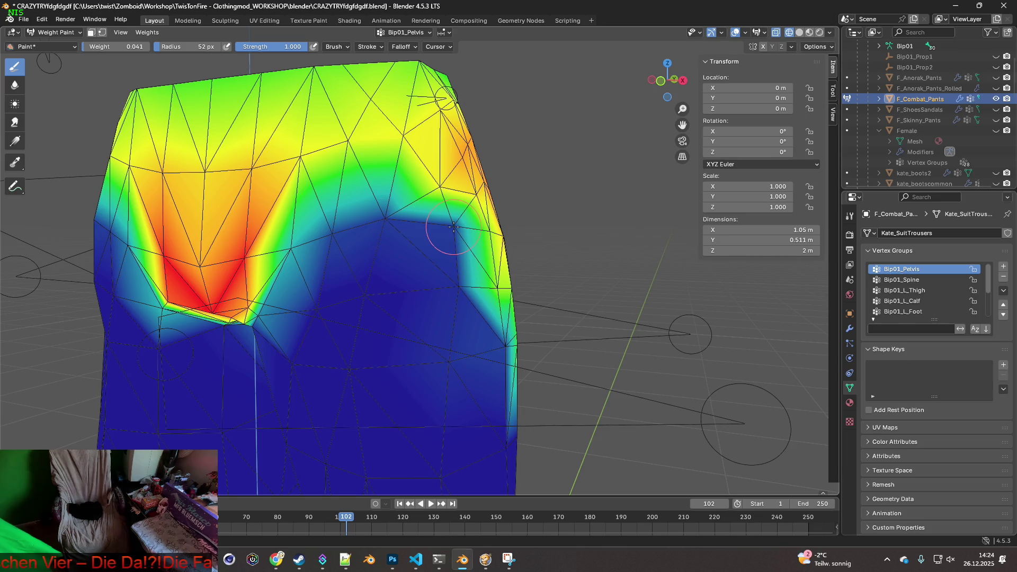
{"action": "left_click_drag", "start_coordinate": [492, 277], "coordinate": [498, 285]}
{"action": "middle_click_drag", "start_coordinate": [498, 286], "coordinate": [140, 159]}
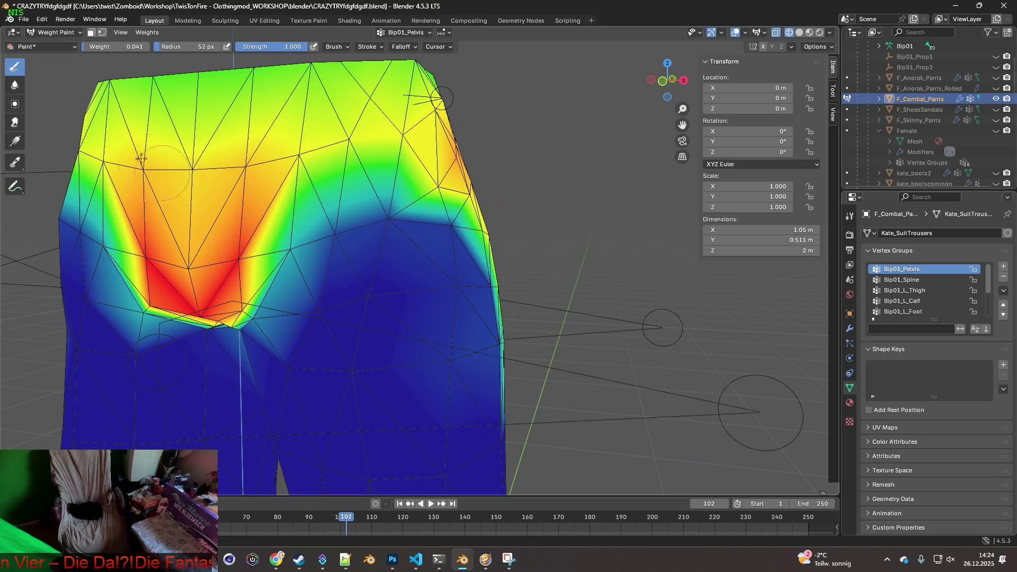
Step: Re-export the pants over F_Combat_Pants.fbx and bring up Project Zomboid
{"action": "left_click", "coordinate": [24, 20]}
{"action": "mouse_move", "coordinate": [49, 180]}
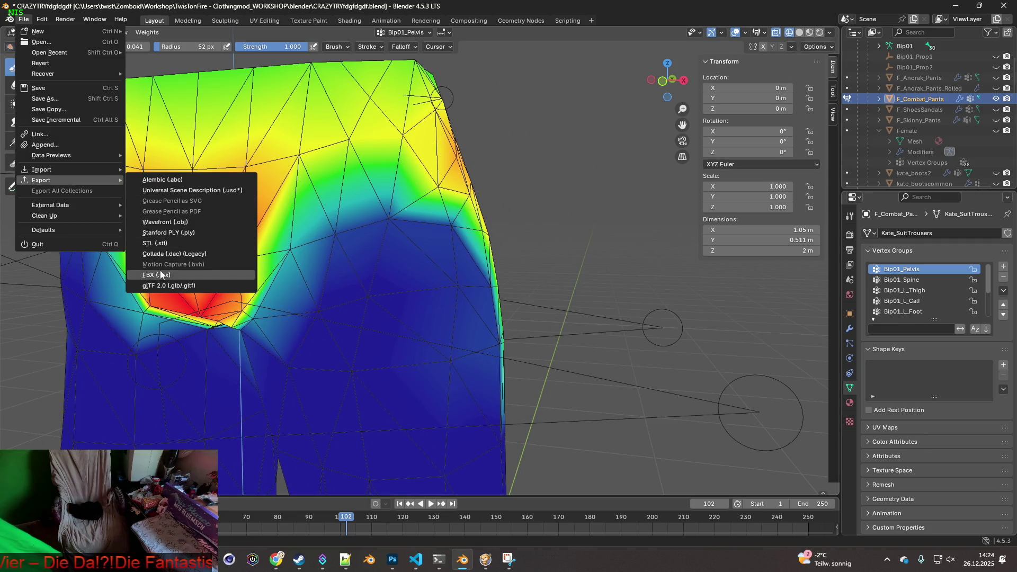
{"action": "left_click", "coordinate": [159, 275]}
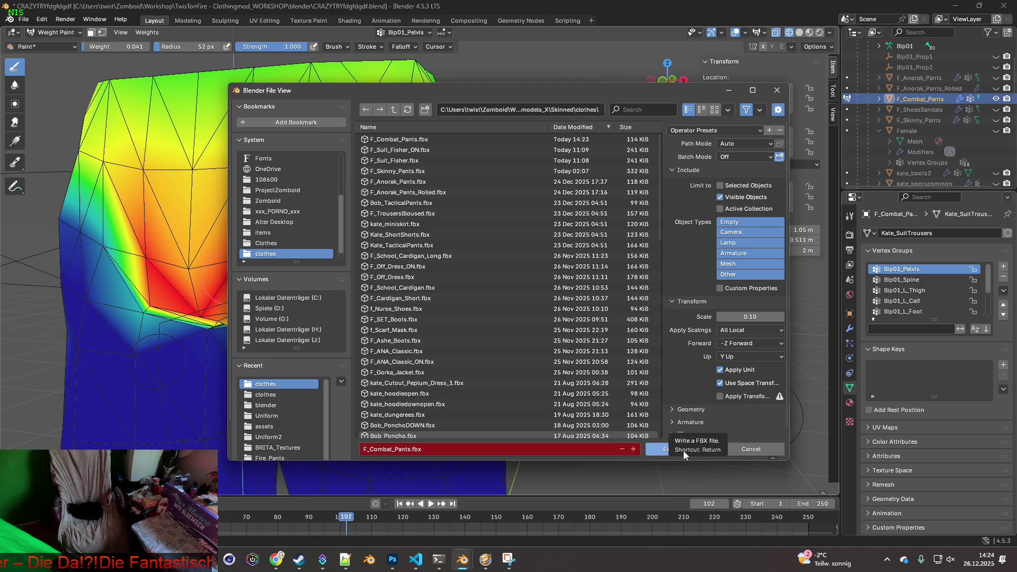
{"action": "left_click", "coordinate": [683, 453]}
{"action": "left_click", "coordinate": [485, 559]}
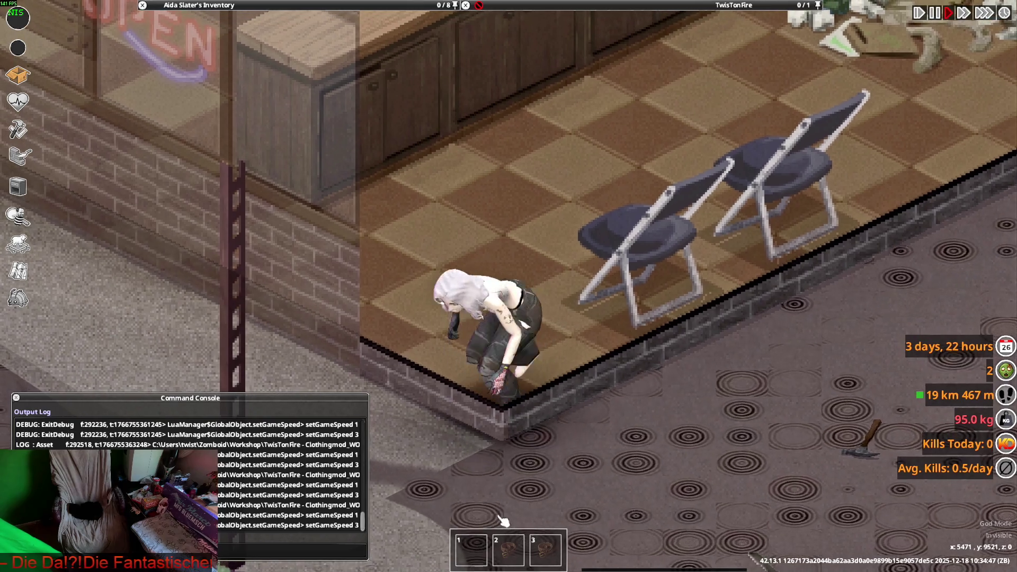
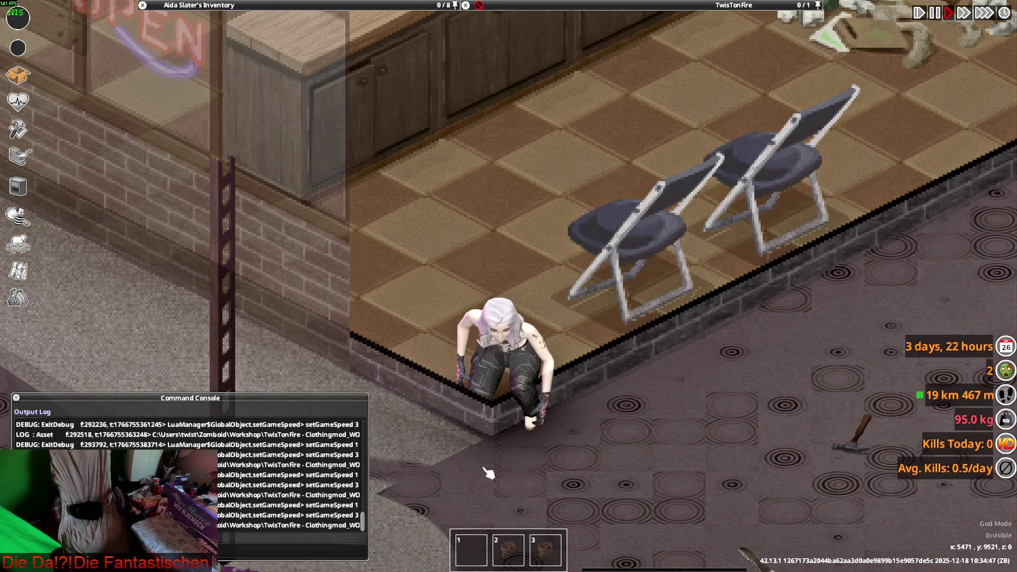
Step: Pause the game and walk the character around to inspect the combat pants, then return to Blender's pelvis weight view
{"action": "key", "text": "space"}
{"action": "key", "text": "space"}
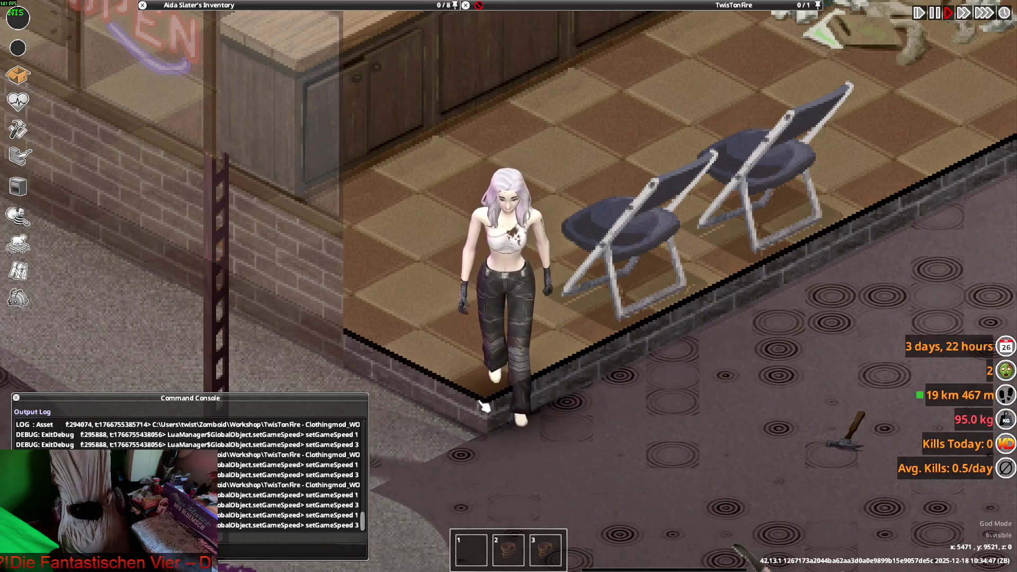
{"action": "key", "text": "w"}
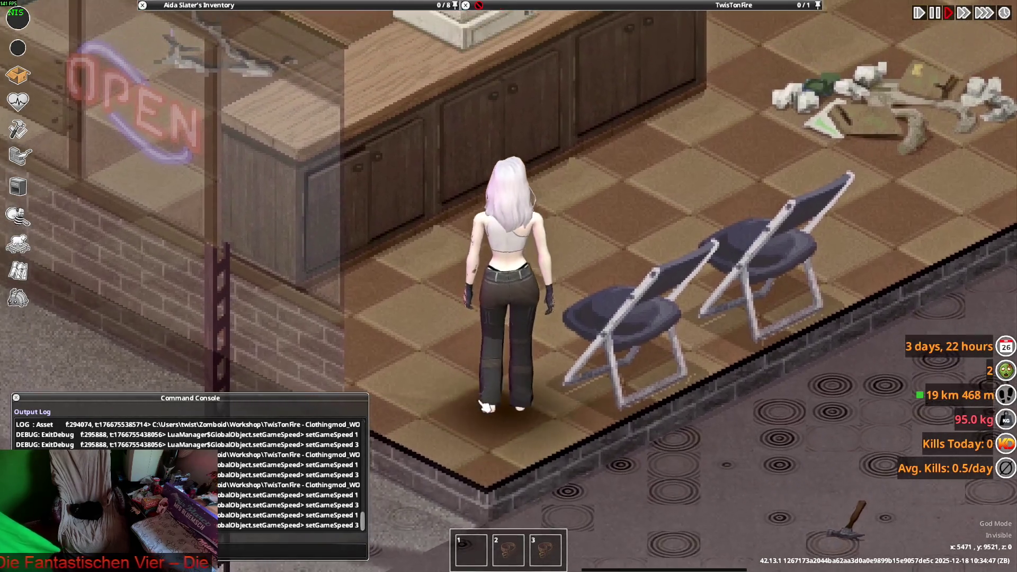
{"action": "key", "text": "s"}
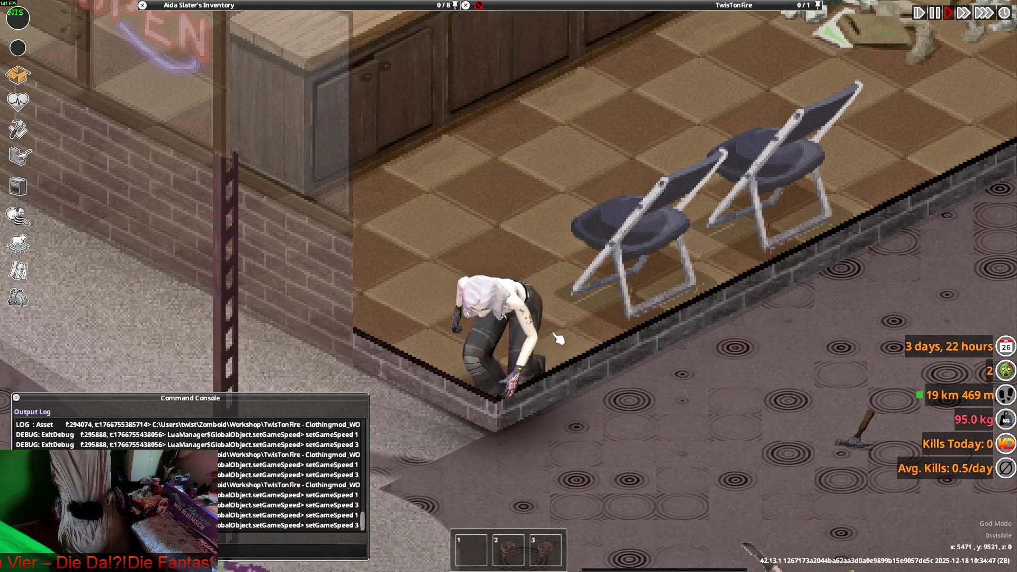
{"action": "key", "text": "alt+Tab"}
{"action": "middle_click_drag", "start_coordinate": [517, 320], "coordinate": [506, 315]}
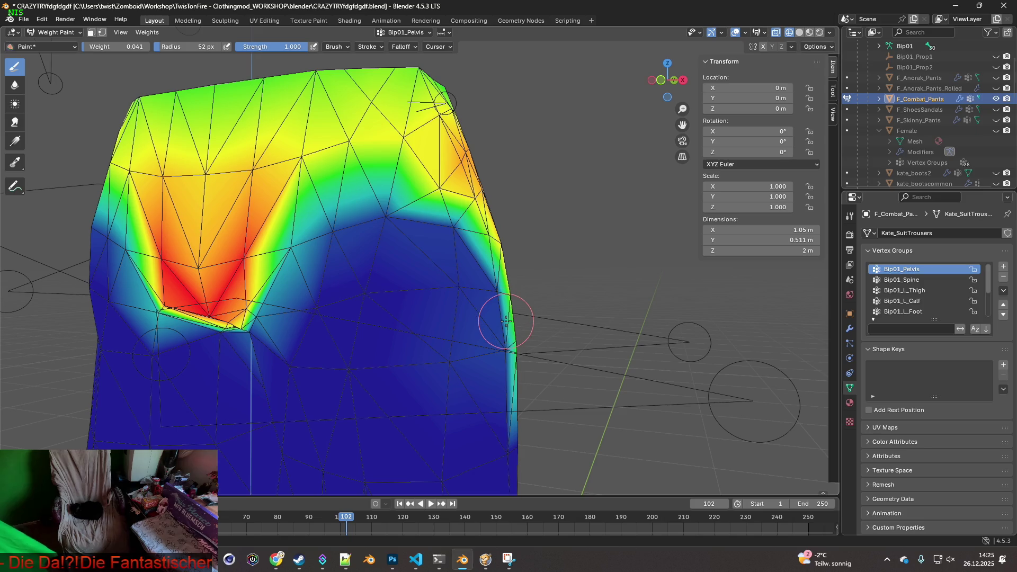
Step: Paint low Bip01_Pelvis weight onto the hip and down its side
{"action": "left_click", "coordinate": [439, 189]}
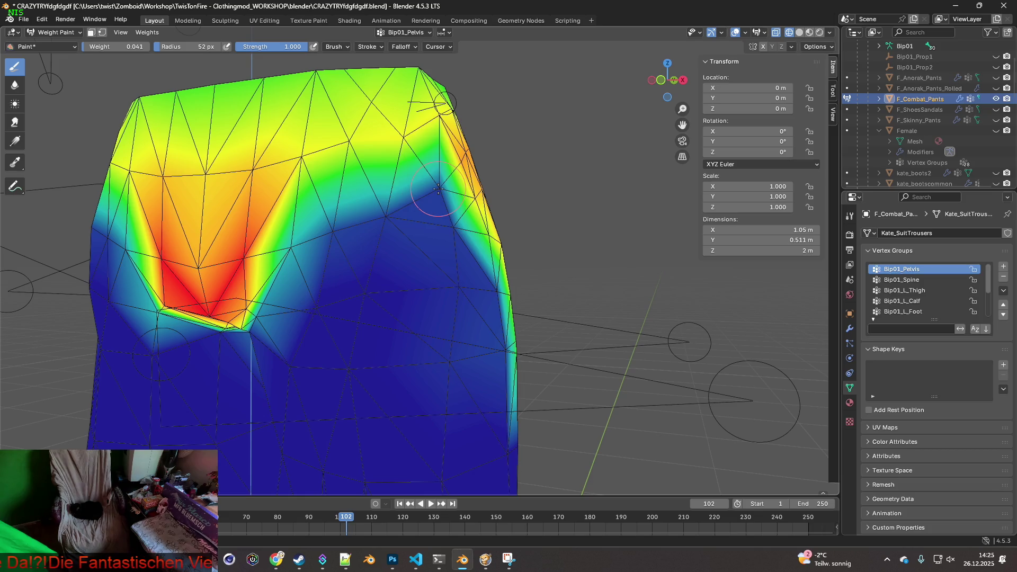
{"action": "left_click_drag", "start_coordinate": [405, 145], "coordinate": [372, 177]}
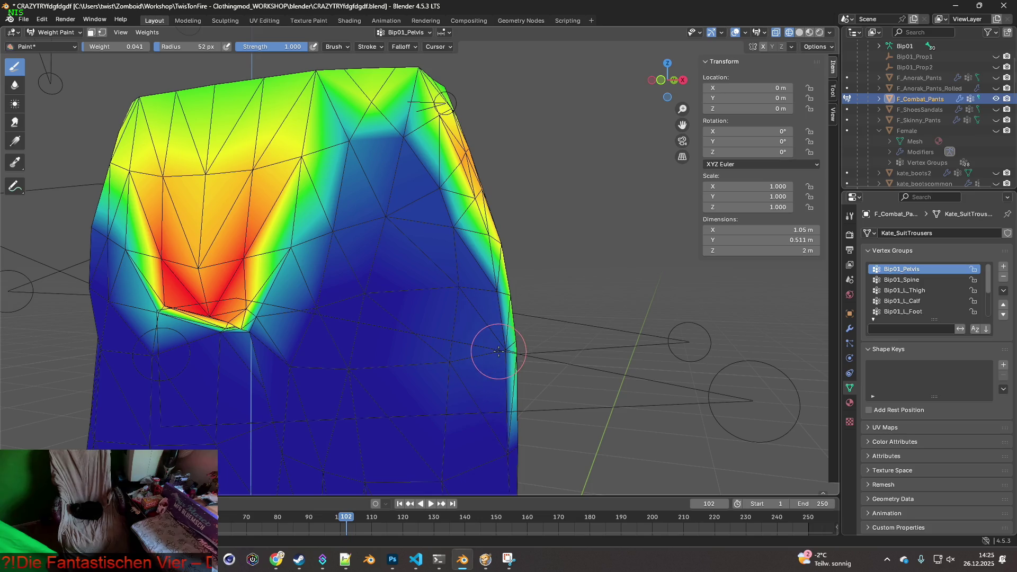
{"action": "middle_click_drag", "start_coordinate": [268, 208], "coordinate": [322, 213]}
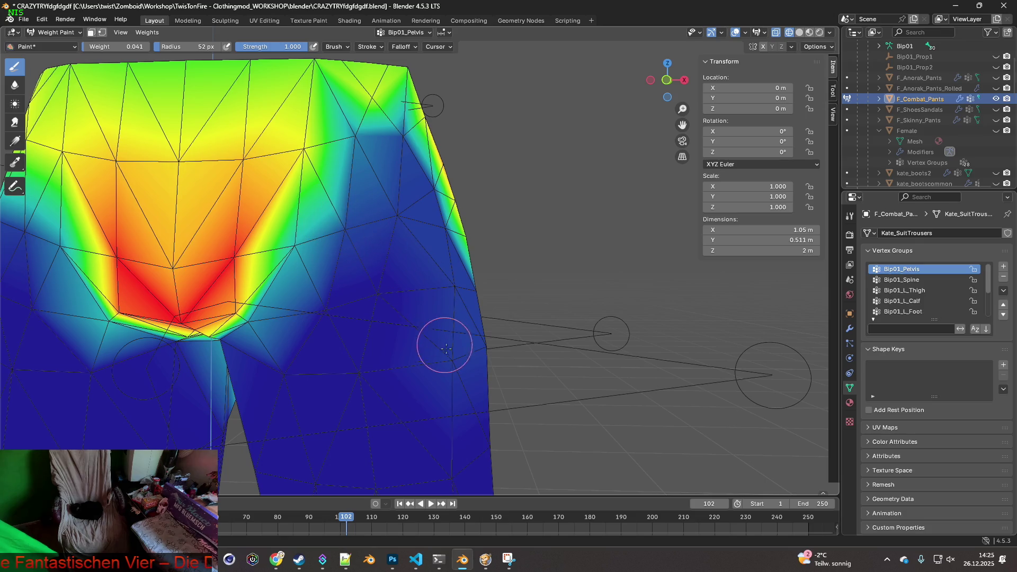
Step: Export the pants as F_Combat_Pants.fbx and check them in Project Zomboid
{"action": "left_click", "coordinate": [24, 19]}
{"action": "mouse_move", "coordinate": [47, 184]}
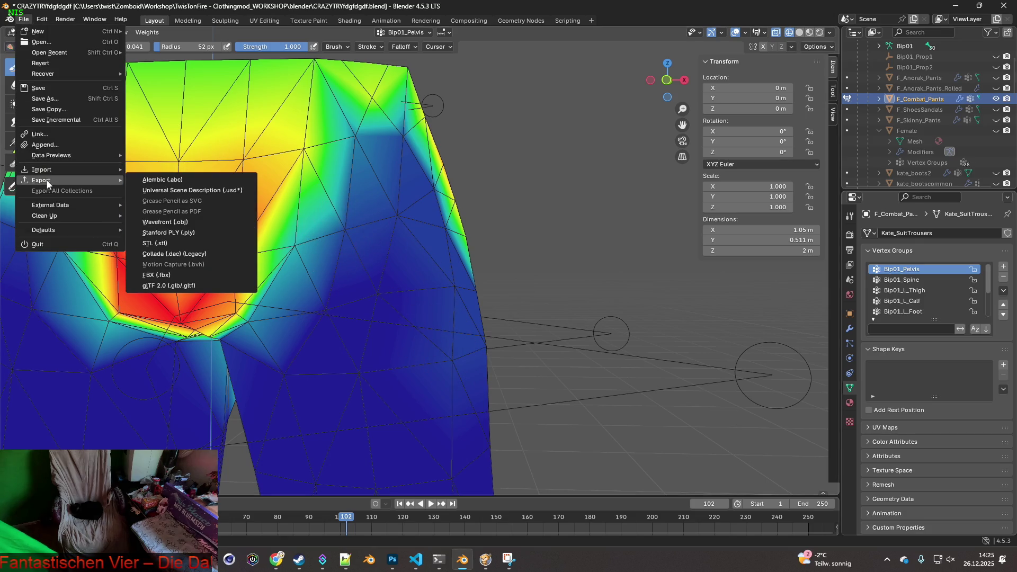
{"action": "left_click", "coordinate": [180, 275]}
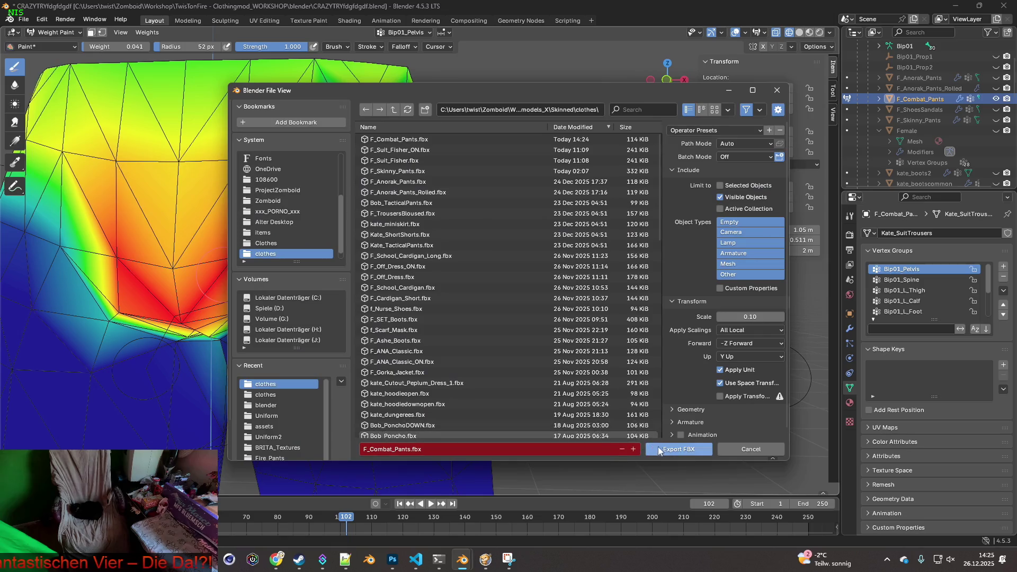
{"action": "left_click", "coordinate": [657, 450]}
{"action": "left_click", "coordinate": [487, 560]}
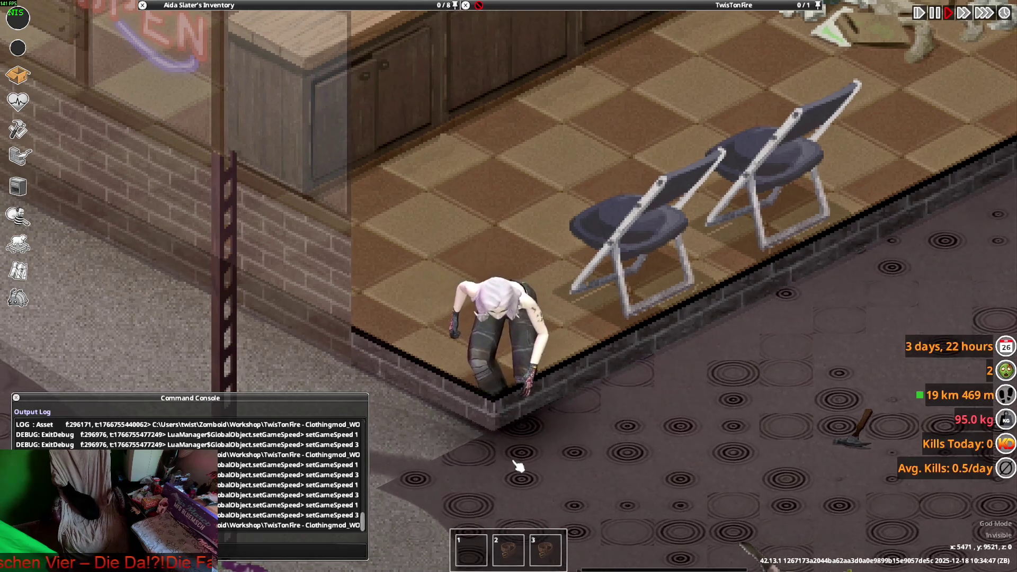
{"action": "key", "text": "alt+Tab"}
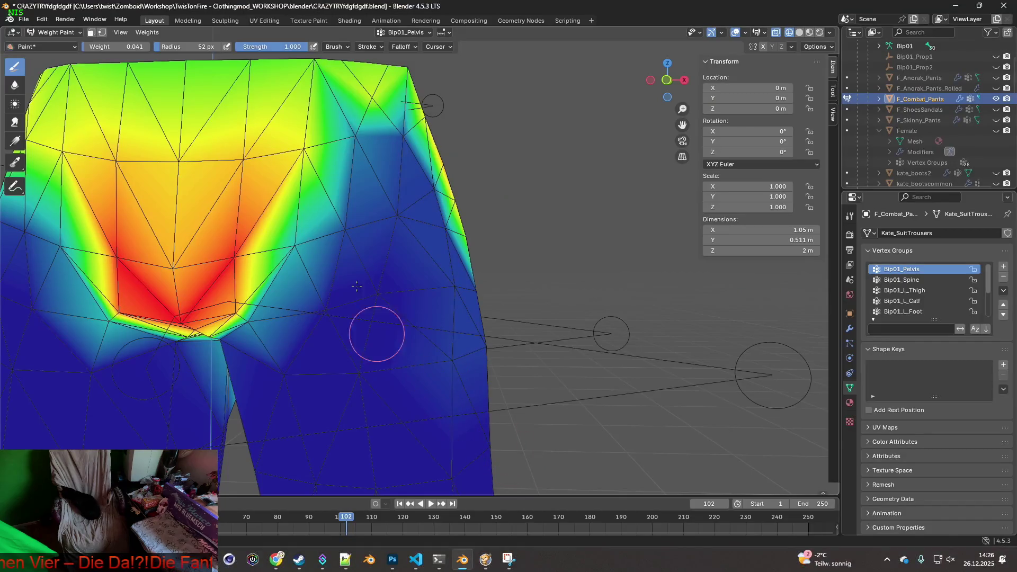
Step: Revert the weights through Undo History and repaint lower weight from waistband down the right hip
{"action": "left_click", "coordinate": [43, 19]}
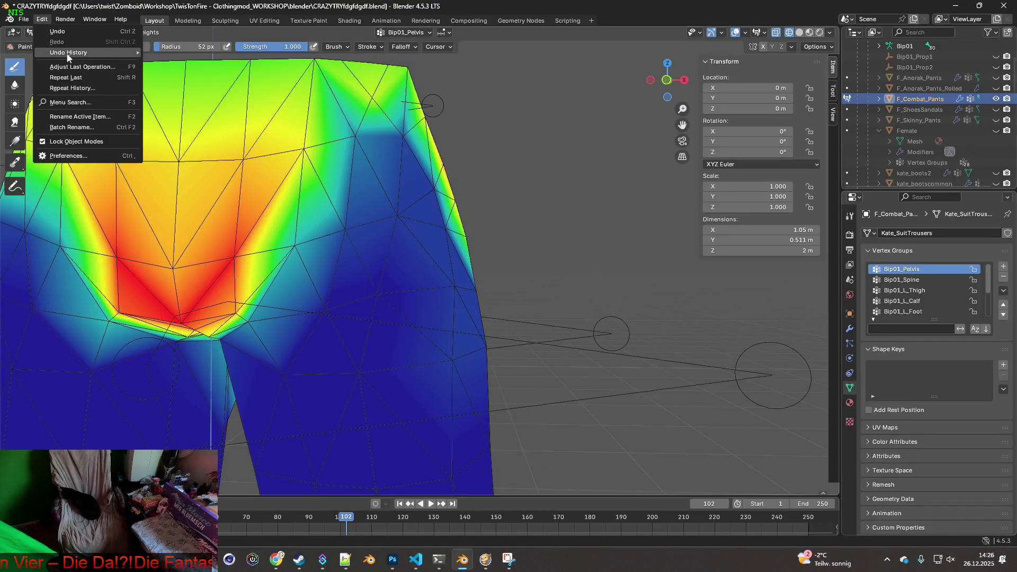
{"action": "mouse_move", "coordinate": [68, 55]}
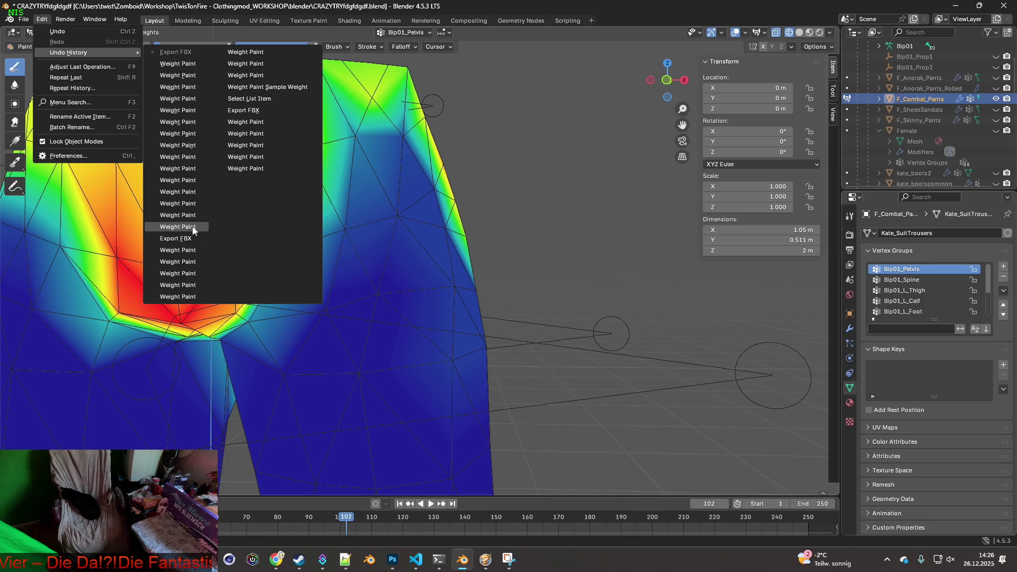
{"action": "left_click", "coordinate": [186, 239]}
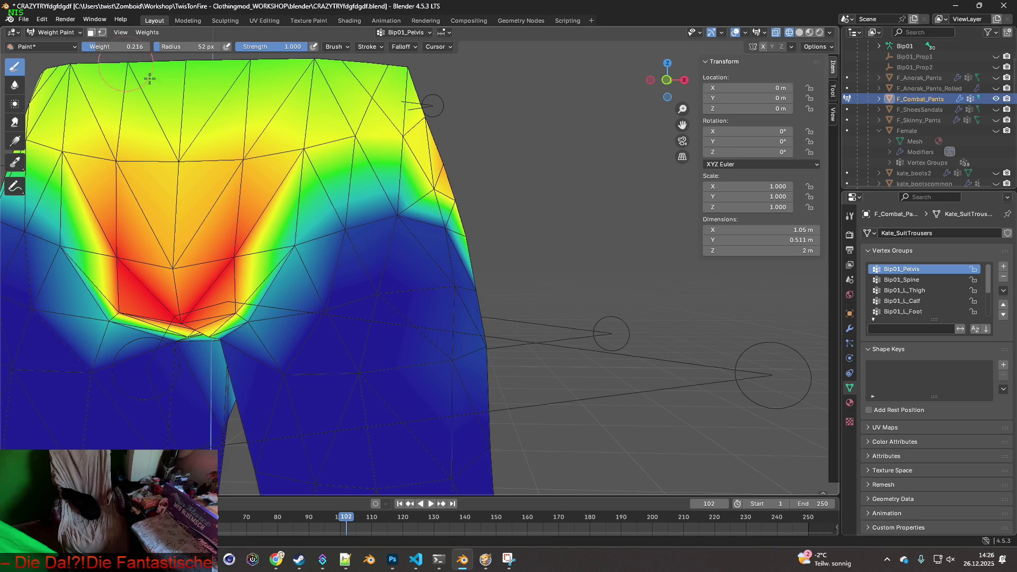
{"action": "left_click_drag", "start_coordinate": [398, 218], "coordinate": [455, 269]}
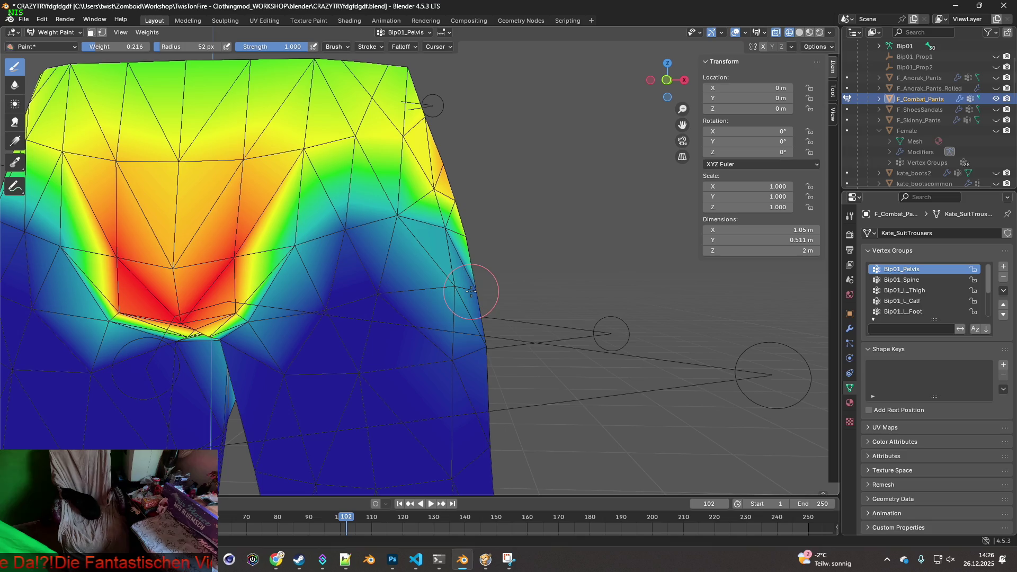
Step: Overwrite F_Combat_Pants.fbx with the repainted pants and switch to the game
{"action": "left_click", "coordinate": [24, 19]}
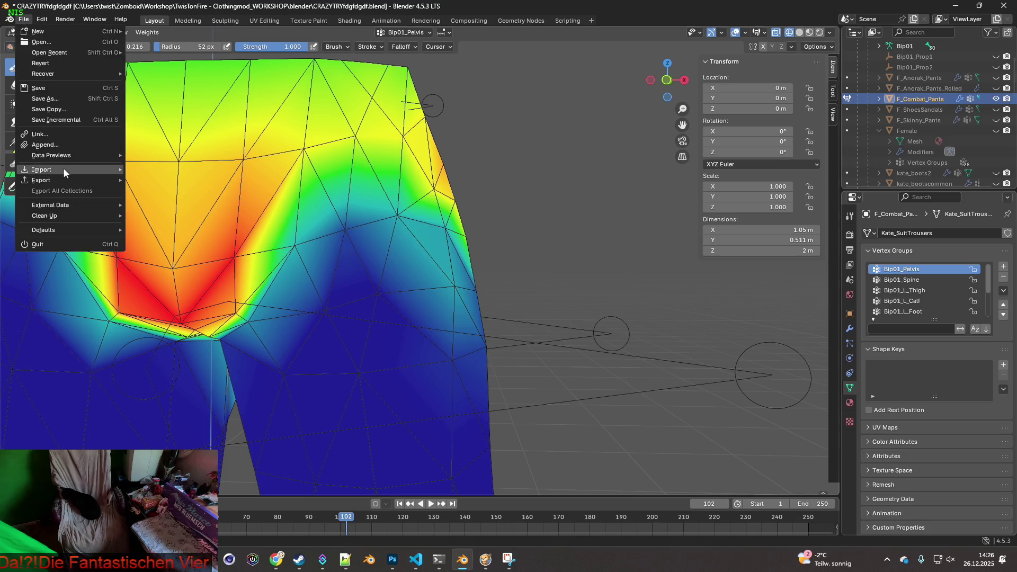
{"action": "mouse_move", "coordinate": [69, 180]}
{"action": "left_click", "coordinate": [179, 271]}
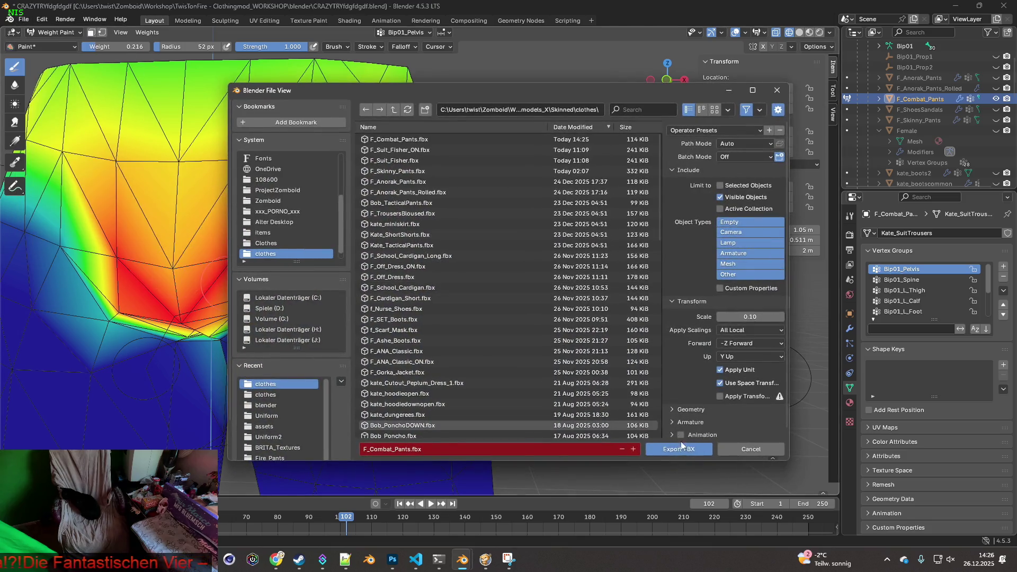
{"action": "left_click", "coordinate": [680, 441]}
{"action": "left_click", "coordinate": [485, 559]}
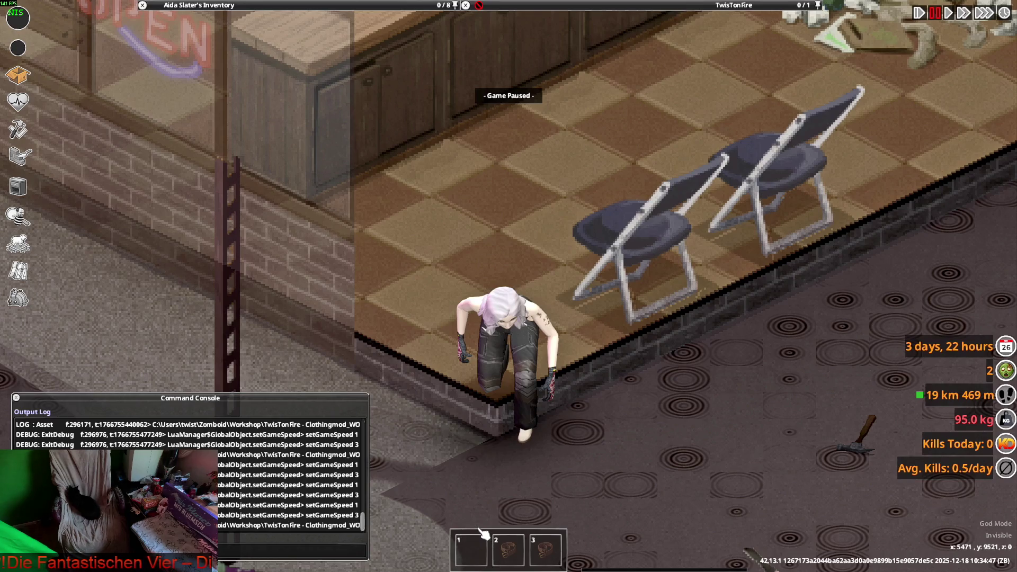
Step: Resume the game to watch the character crouch and stand in the updated pants, then return to Blender
{"action": "key", "text": "space"}
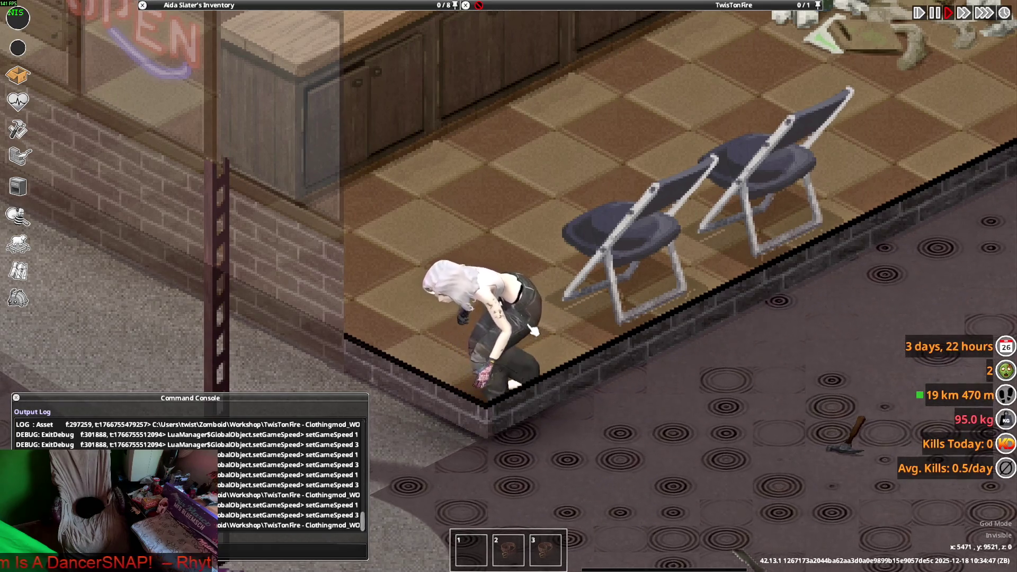
{"action": "key", "text": "alt+Tab"}
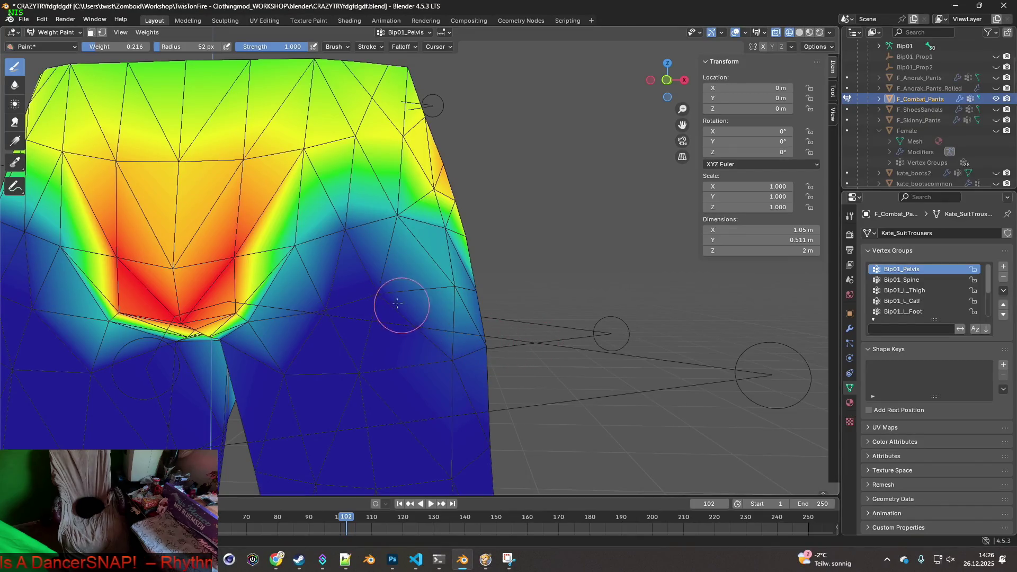
Step: Raise the pelvis weight along the lower hip, export F_Combat_Pants.fbx and test it in-game
{"action": "left_click_drag", "start_coordinate": [397, 303], "coordinate": [422, 349]}
{"action": "left_click", "coordinate": [23, 19]}
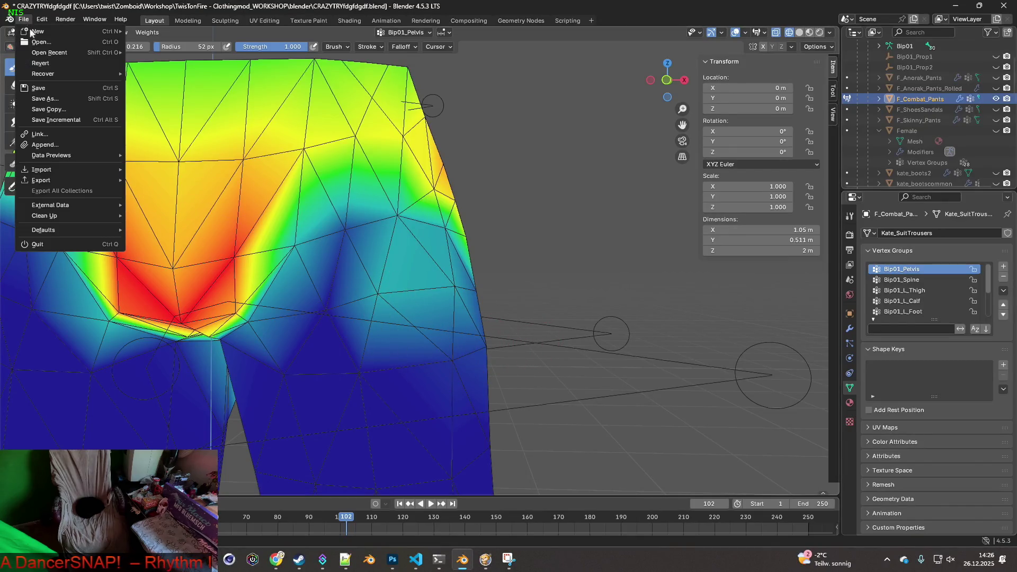
{"action": "mouse_move", "coordinate": [35, 182]}
{"action": "left_click", "coordinate": [164, 275]}
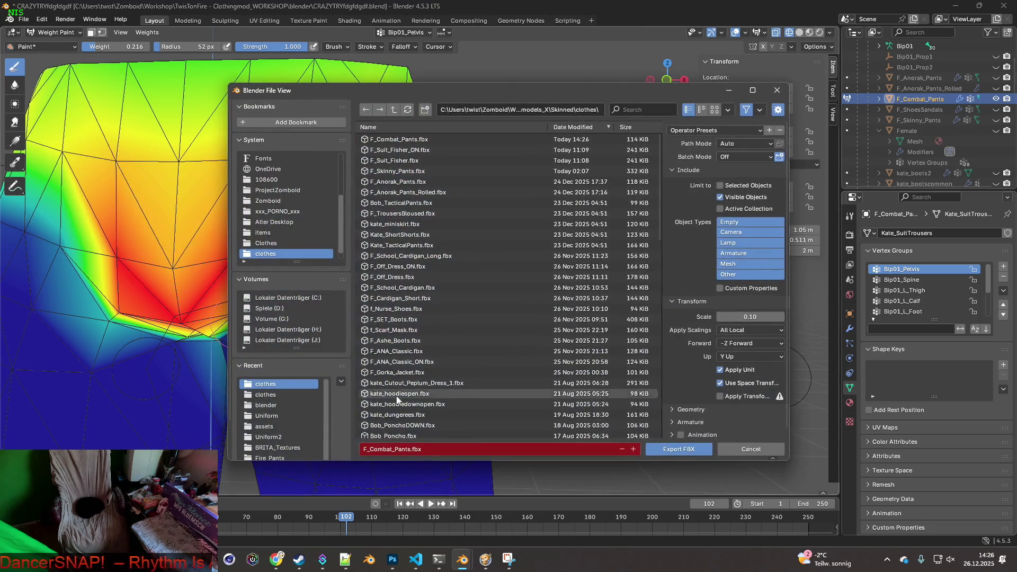
{"action": "left_click", "coordinate": [665, 451]}
{"action": "key", "text": "alt+Tab"}
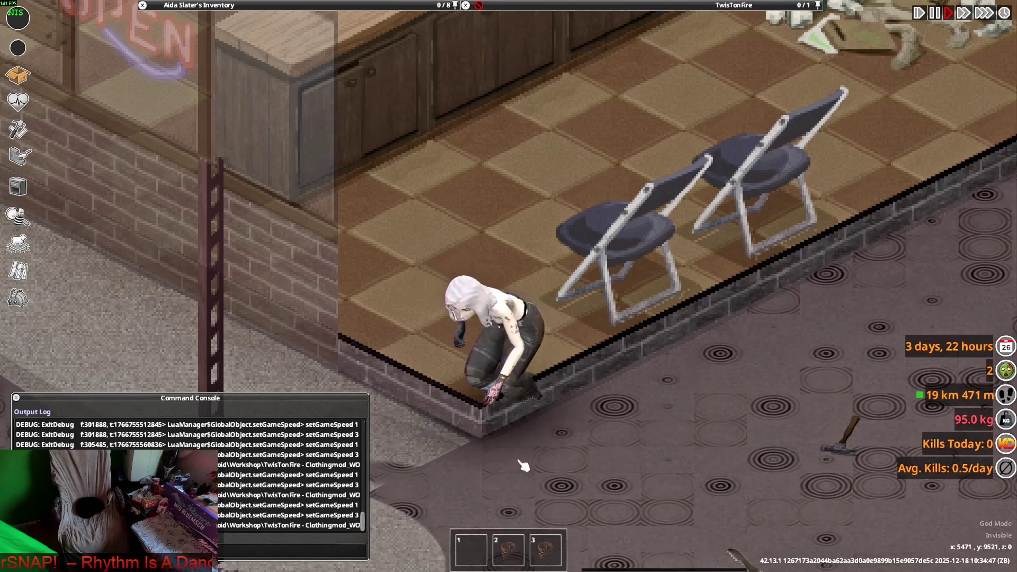
{"action": "key", "text": "alt+Tab"}
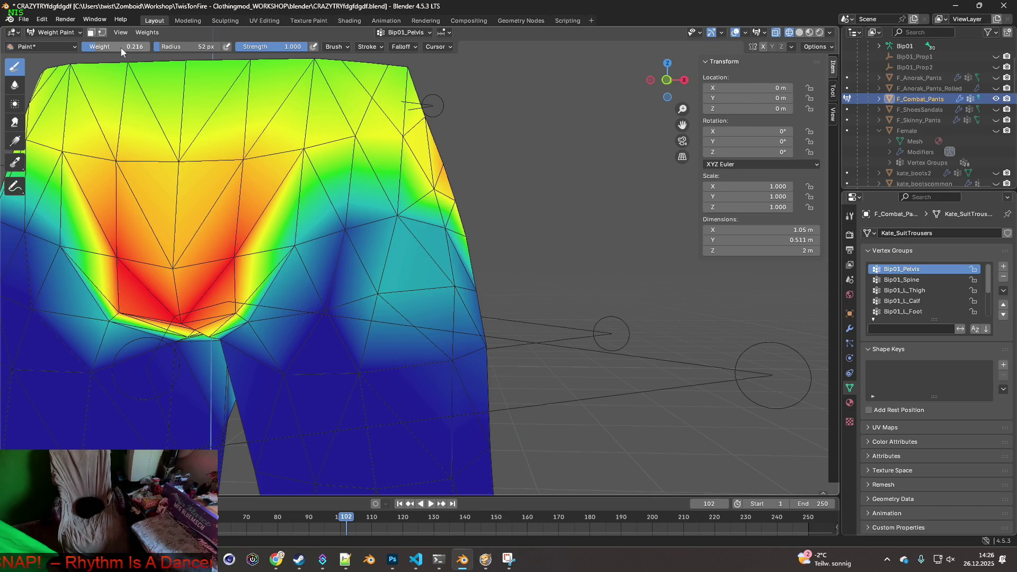
Step: Paint 0.063 pelvis weight onto the hip, re-export the FBX, then display Bip01_L_Thigh weights
{"action": "left_click_drag", "start_coordinate": [383, 297], "coordinate": [381, 293]}
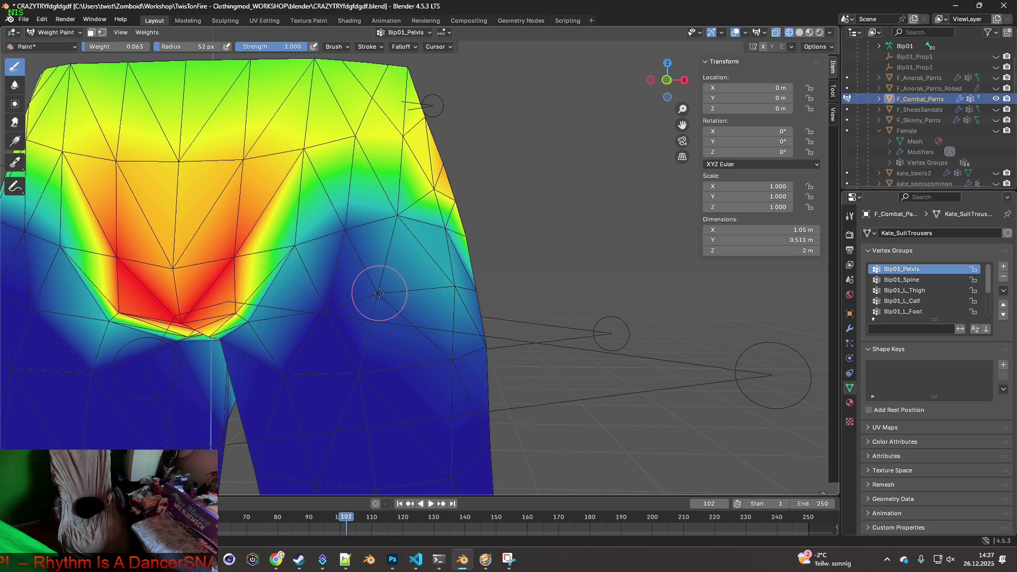
{"action": "left_click", "coordinate": [26, 21]}
{"action": "mouse_move", "coordinate": [71, 179]}
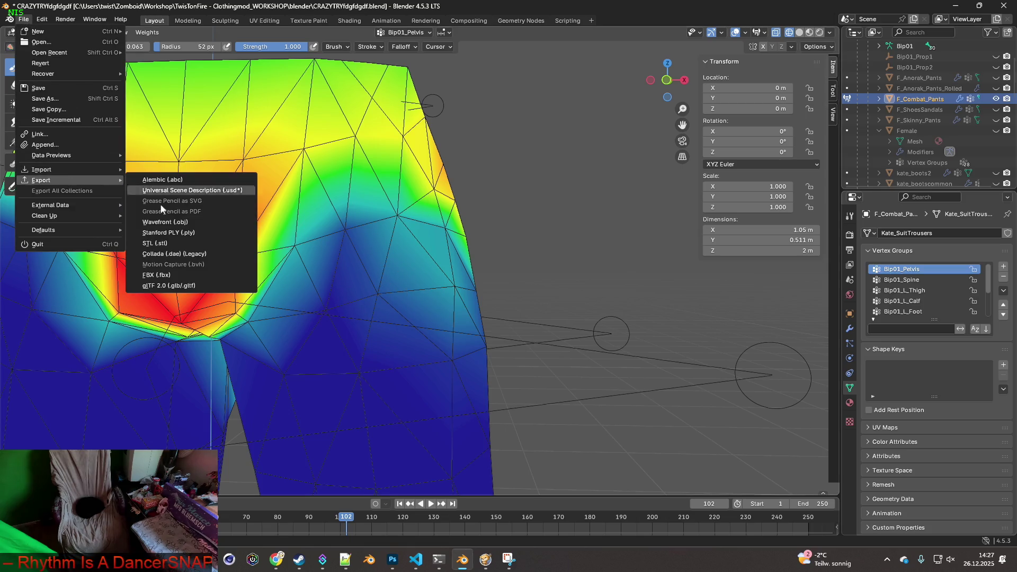
{"action": "left_click", "coordinate": [171, 276]}
{"action": "left_click", "coordinate": [680, 447]}
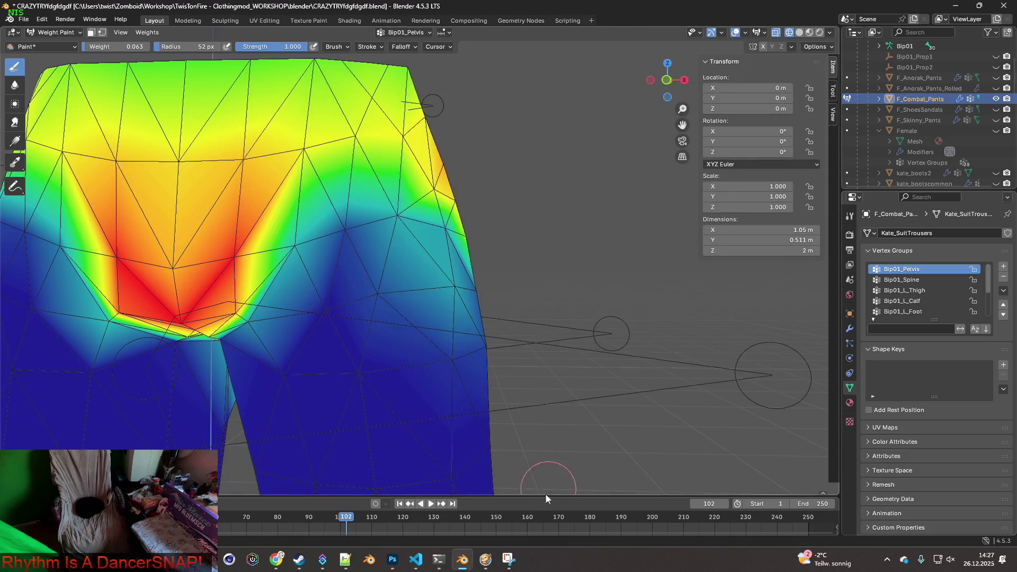
{"action": "left_click", "coordinate": [486, 559]}
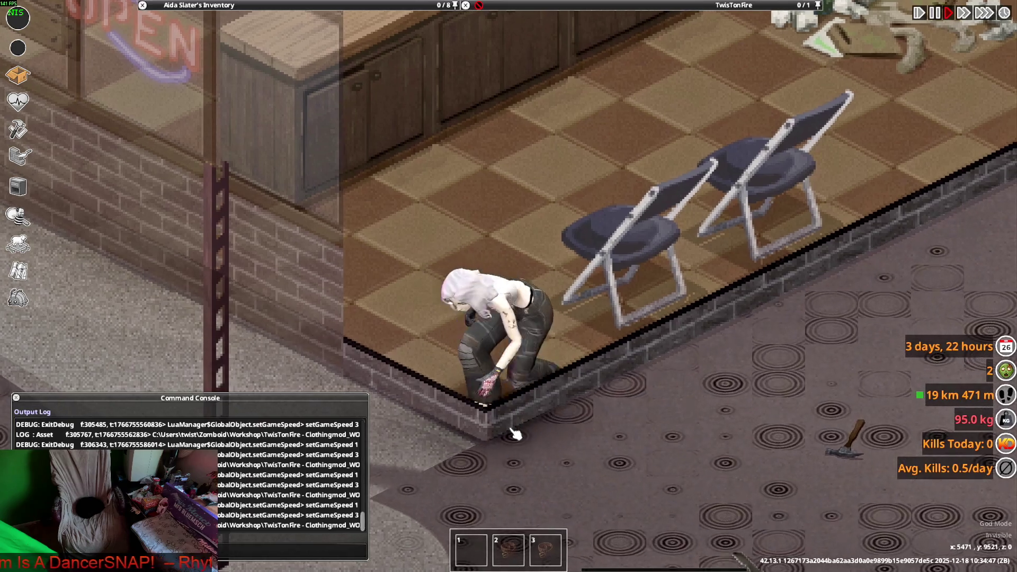
{"action": "key", "text": "alt+Tab"}
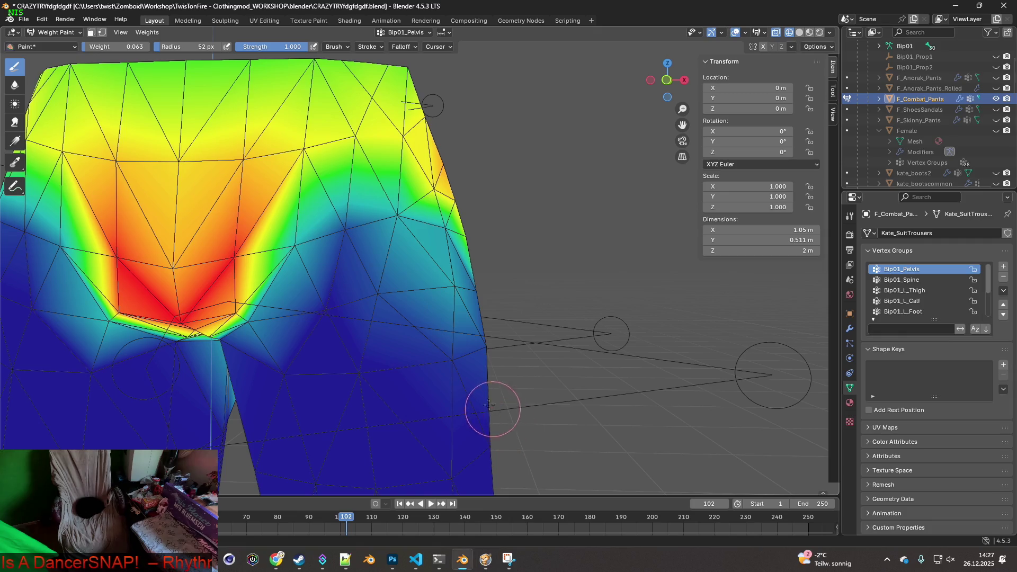
{"action": "left_click", "coordinate": [912, 292]}
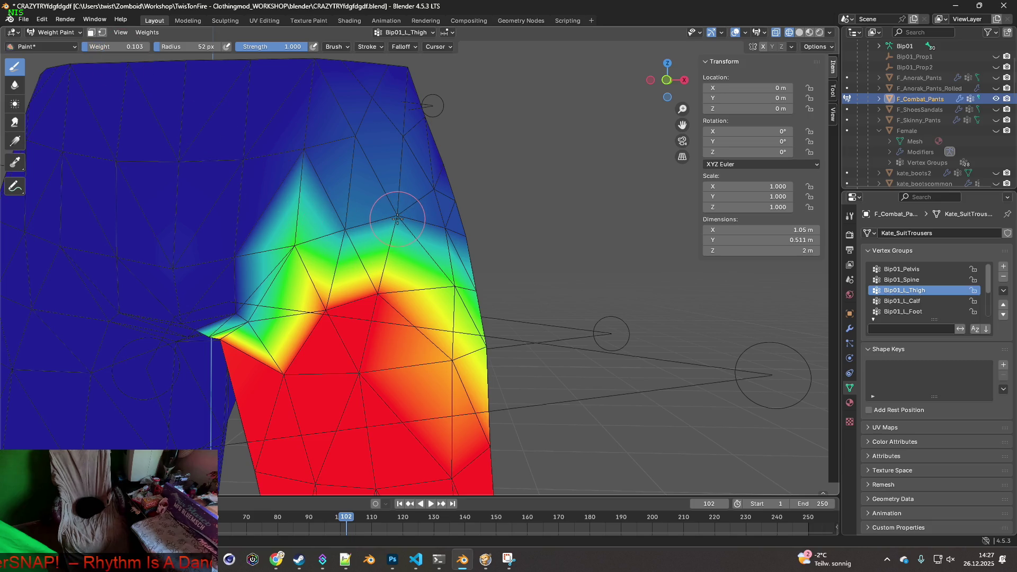
Step: Lower the Bip01_L_Thigh weights around the upper leg, export F_Combat_Pants.fbx and check it in-game
{"action": "left_click_drag", "start_coordinate": [377, 289], "coordinate": [390, 289]}
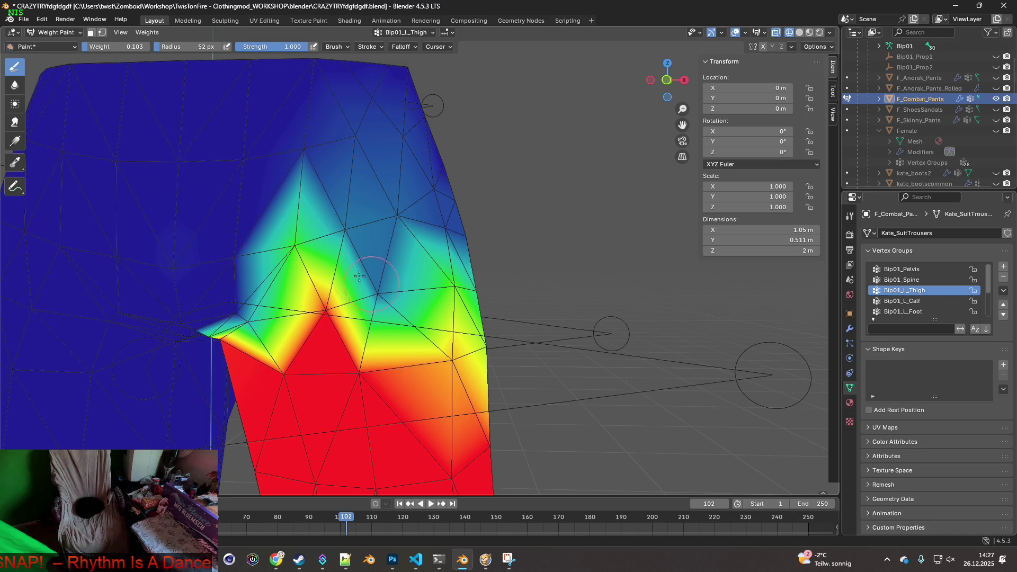
{"action": "left_click", "coordinate": [24, 19]}
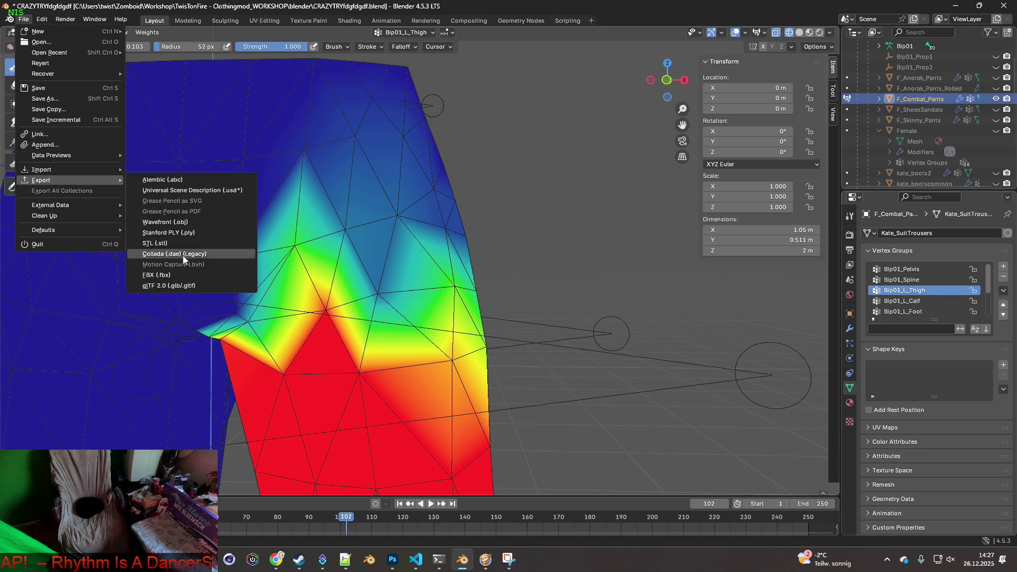
{"action": "left_click", "coordinate": [174, 275]}
{"action": "left_click", "coordinate": [694, 443]}
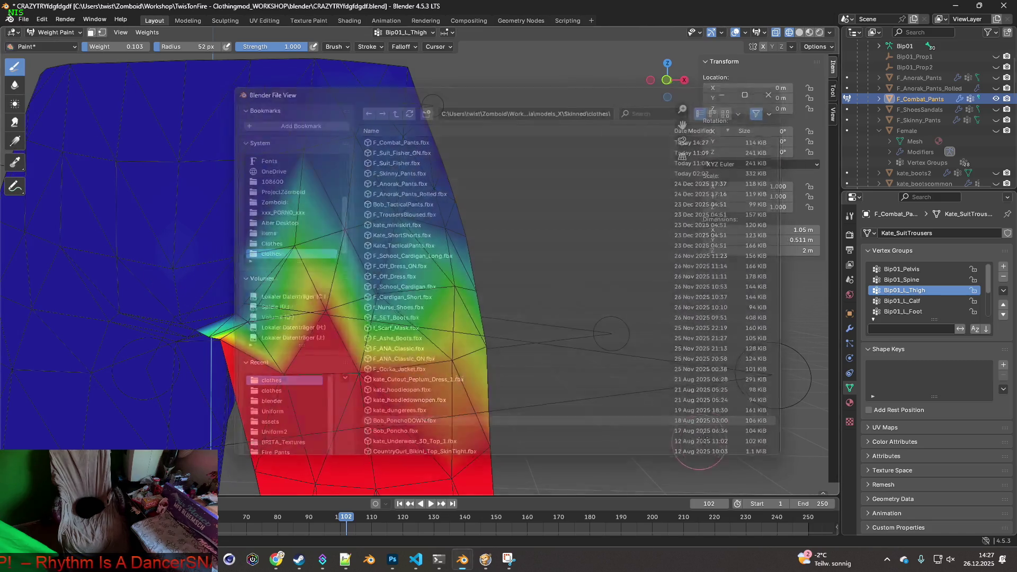
{"action": "left_click", "coordinate": [487, 558]}
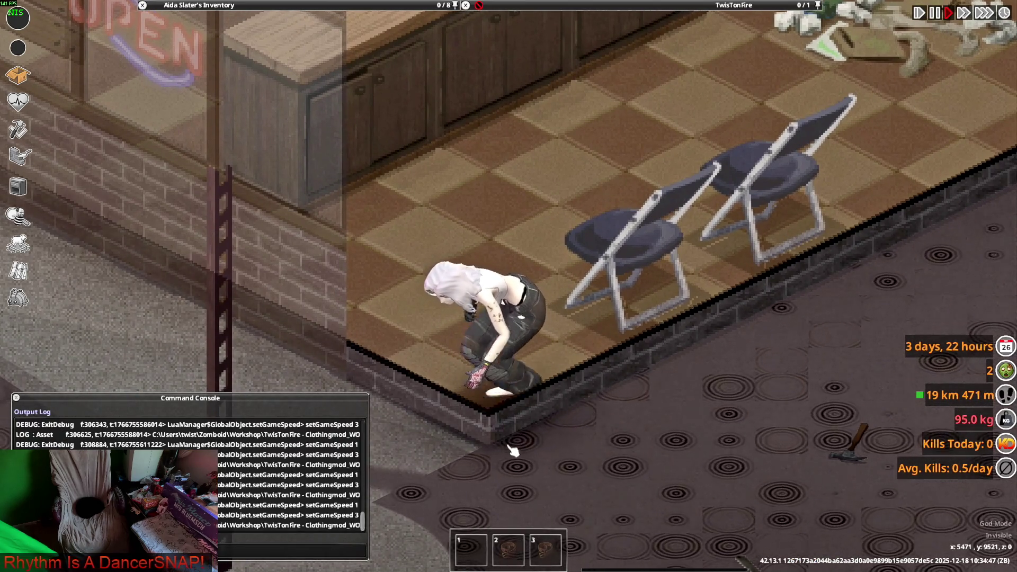
{"action": "key", "text": "alt+Tab"}
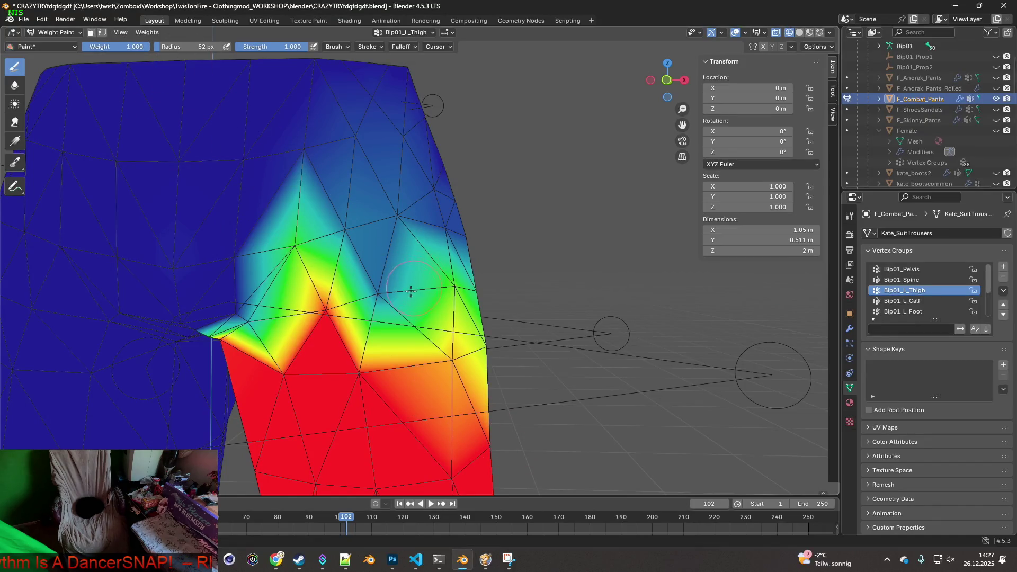
Step: Paint full 1.000 thigh weight higher up the hip and along the thigh edge, then begin FBX export
{"action": "left_click_drag", "start_coordinate": [411, 291], "coordinate": [383, 292]}
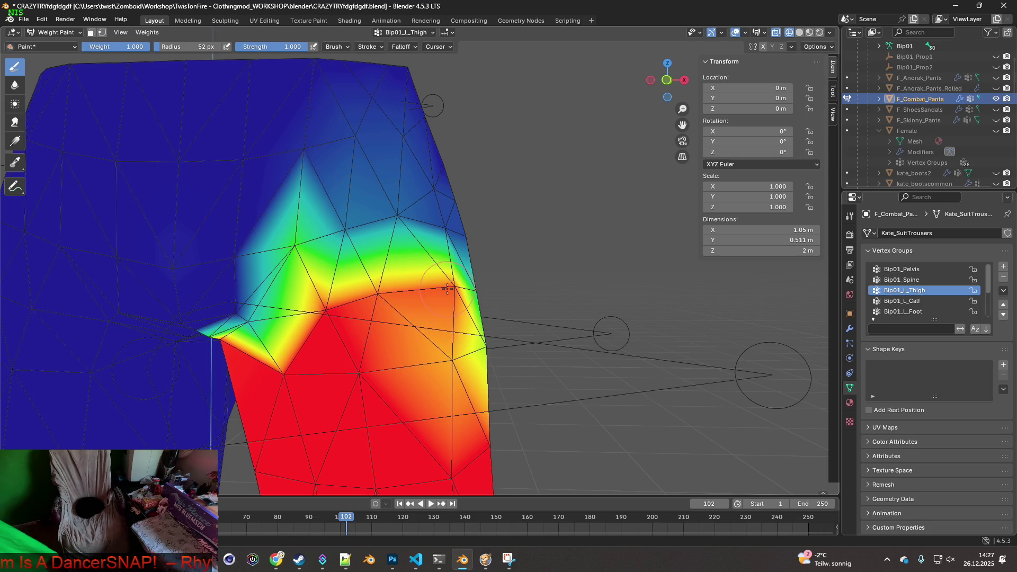
{"action": "left_click_drag", "start_coordinate": [453, 348], "coordinate": [451, 348]}
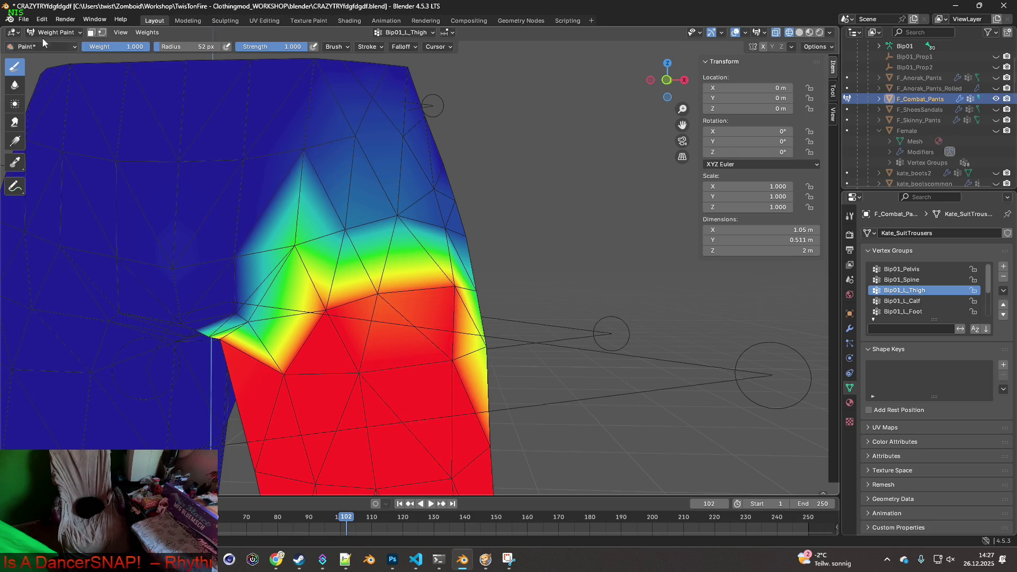
{"action": "left_click", "coordinate": [23, 20]}
{"action": "mouse_move", "coordinate": [56, 181]}
{"action": "left_click", "coordinate": [173, 276]}
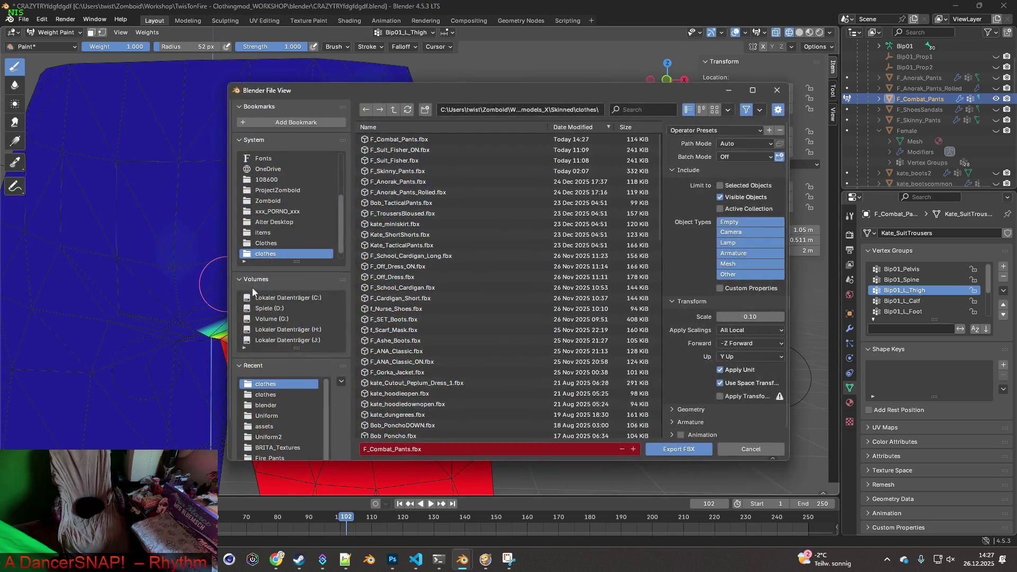
Step: Export F_Combat_Pants.fbx and test it in Project Zomboid
{"action": "left_click", "coordinate": [656, 448]}
{"action": "left_click", "coordinate": [509, 559]}
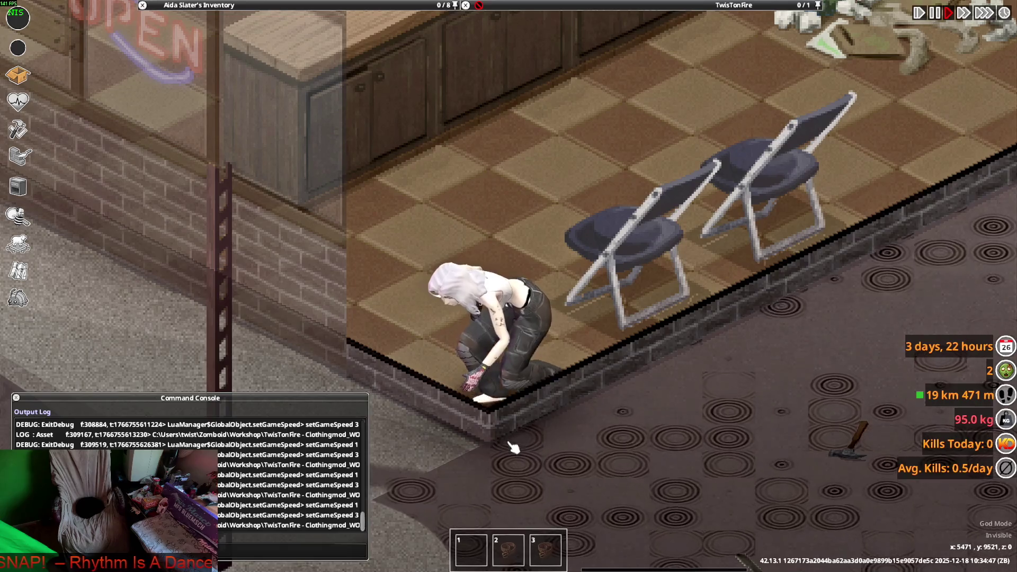
{"action": "key", "text": "alt+Tab"}
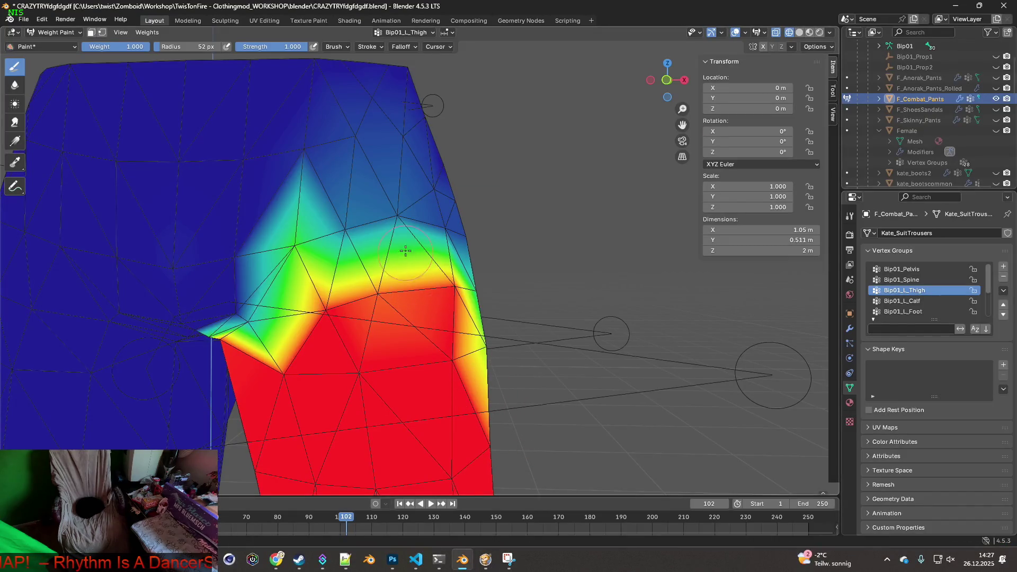
Step: Extend the thigh weight above the red area, overwrite F_Combat_Pants.fbx and recheck it in-game
{"action": "left_click_drag", "start_coordinate": [405, 251], "coordinate": [405, 318]}
{"action": "left_click", "coordinate": [24, 20]}
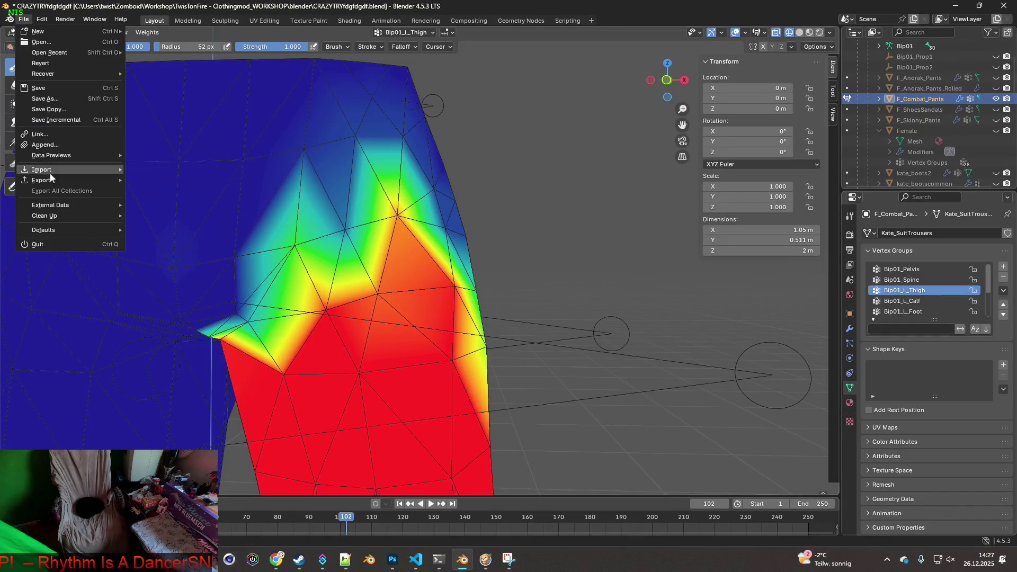
{"action": "mouse_move", "coordinate": [50, 179]}
{"action": "left_click", "coordinate": [156, 275]}
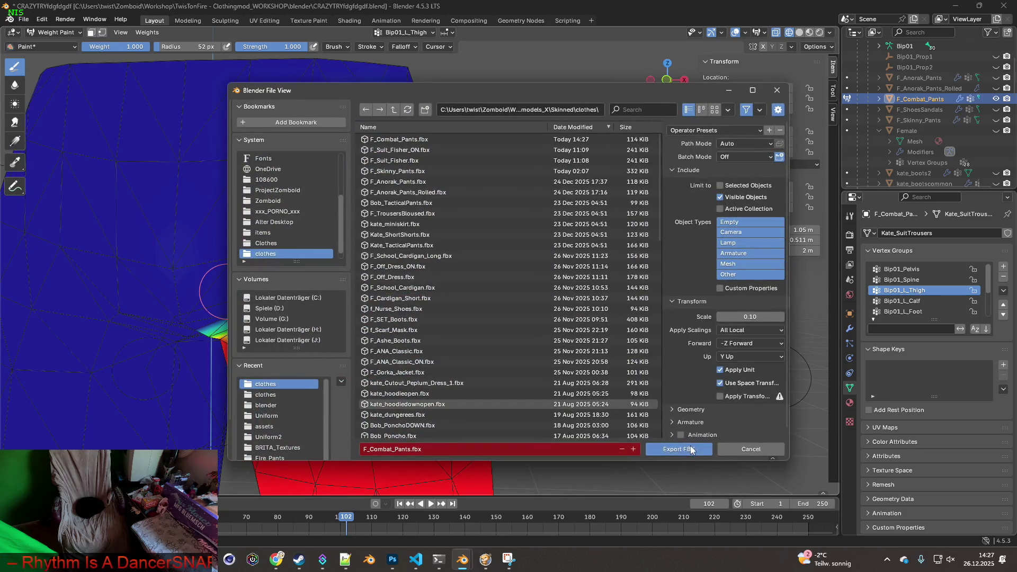
{"action": "left_click", "coordinate": [692, 450]}
{"action": "left_click", "coordinate": [494, 558]}
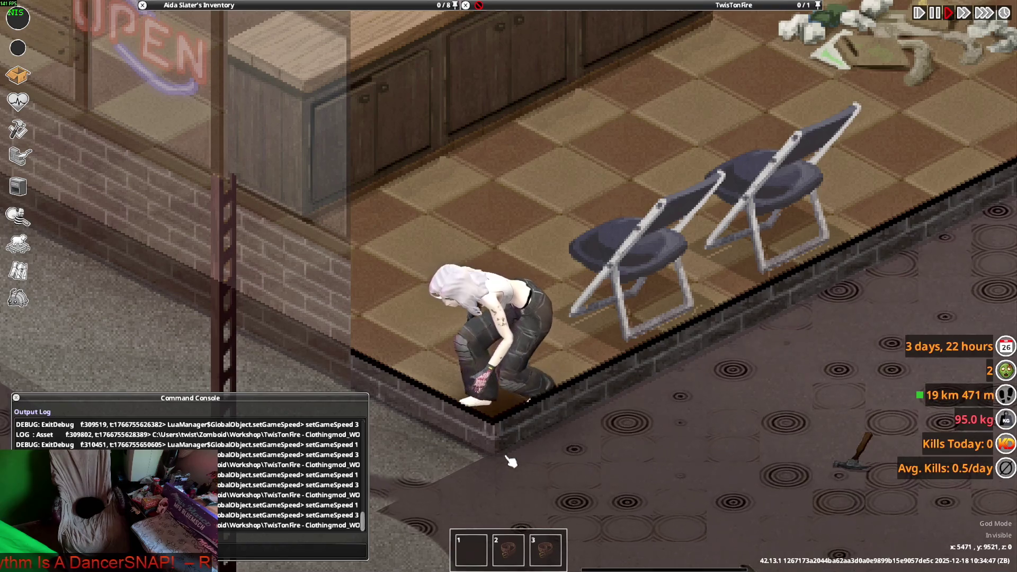
{"action": "key", "text": "alt+Tab"}
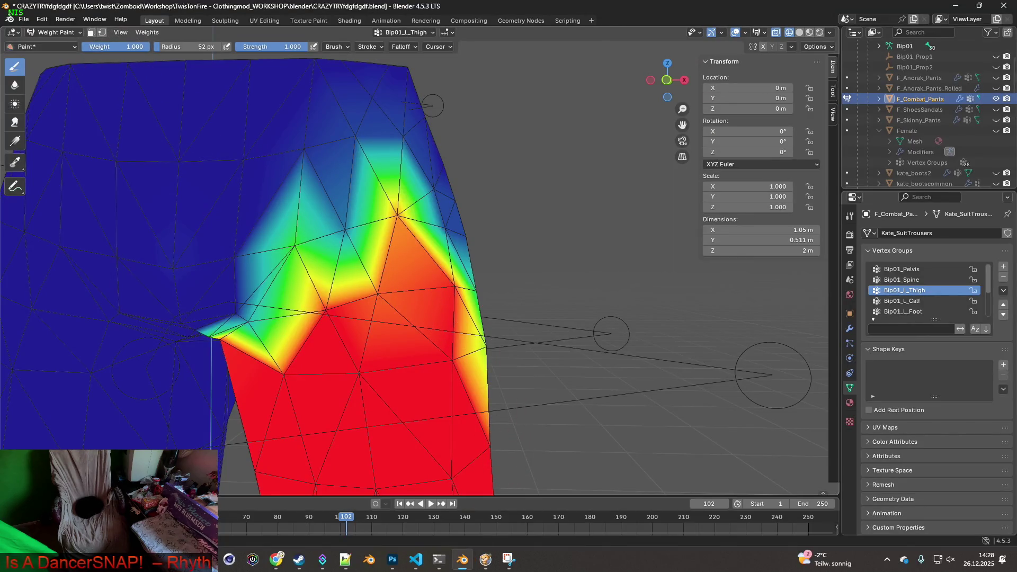
Step: Soften the upper thigh with 0.557 Bip01_L_Thigh weight and re-export F_Combat_Pants.fbx for testing
{"action": "left_click_drag", "start_coordinate": [436, 209], "coordinate": [401, 222]}
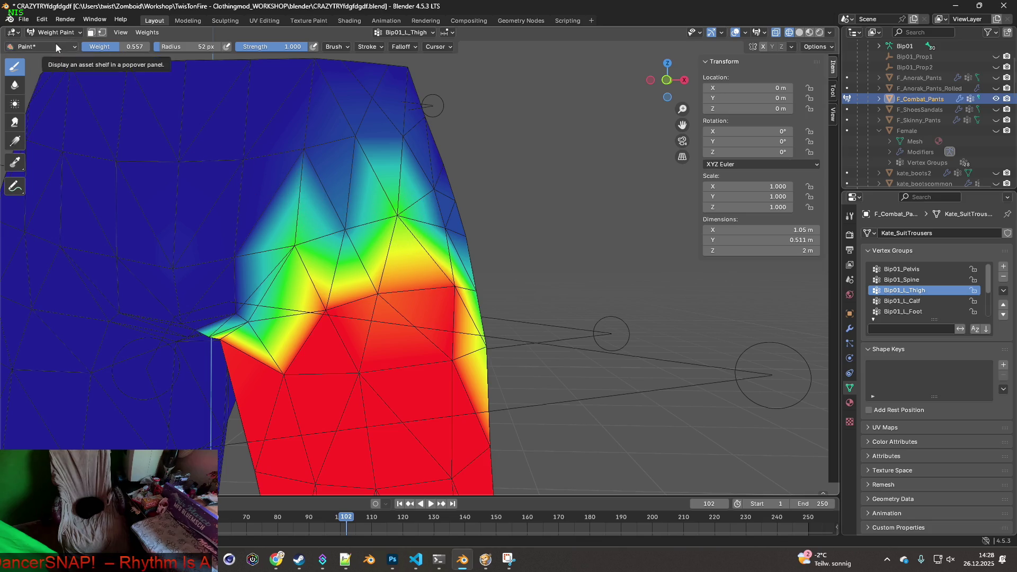
{"action": "left_click", "coordinate": [23, 19]}
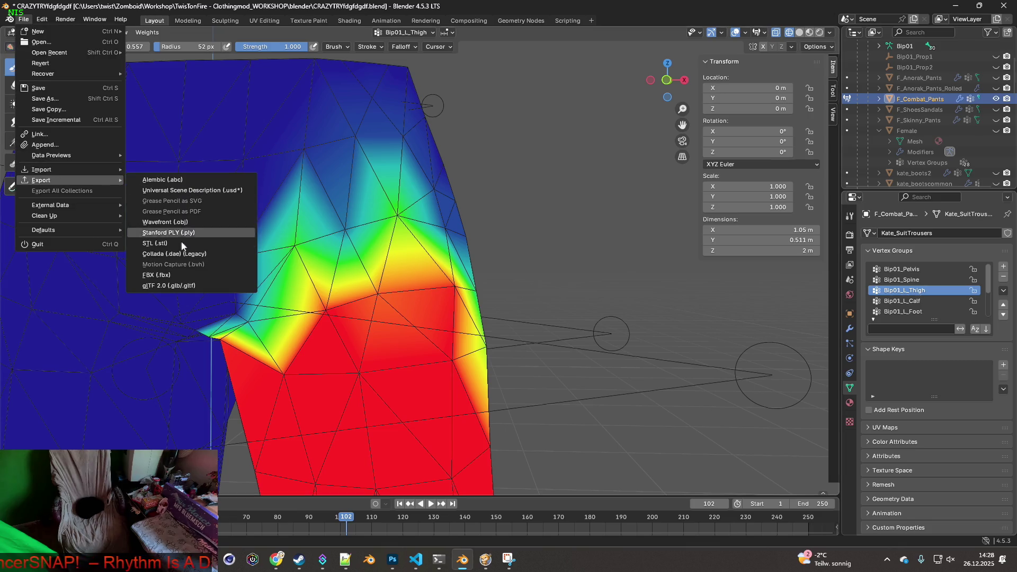
{"action": "left_click", "coordinate": [159, 275]}
{"action": "left_click", "coordinate": [694, 445]}
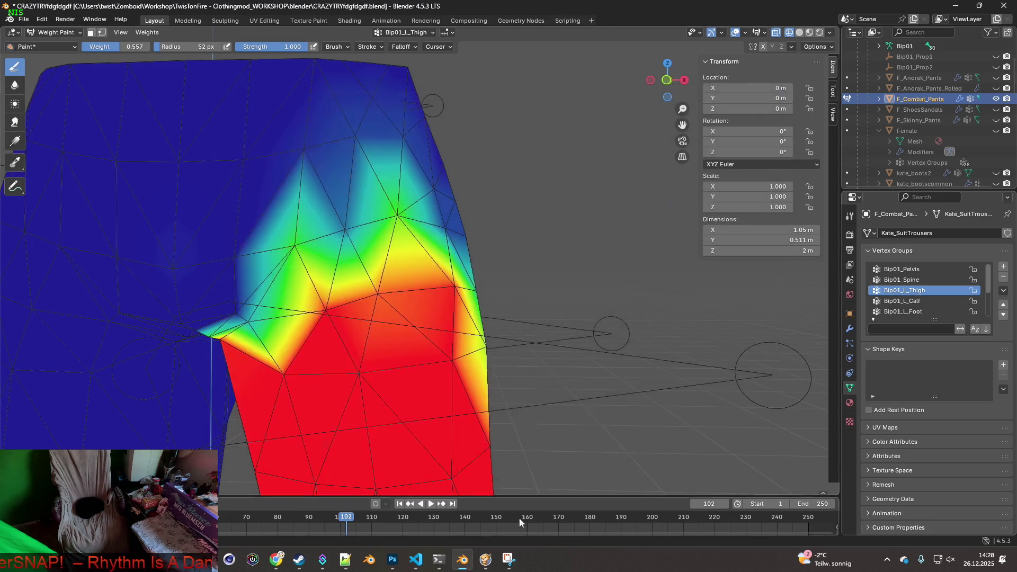
{"action": "key", "text": "alt+Tab"}
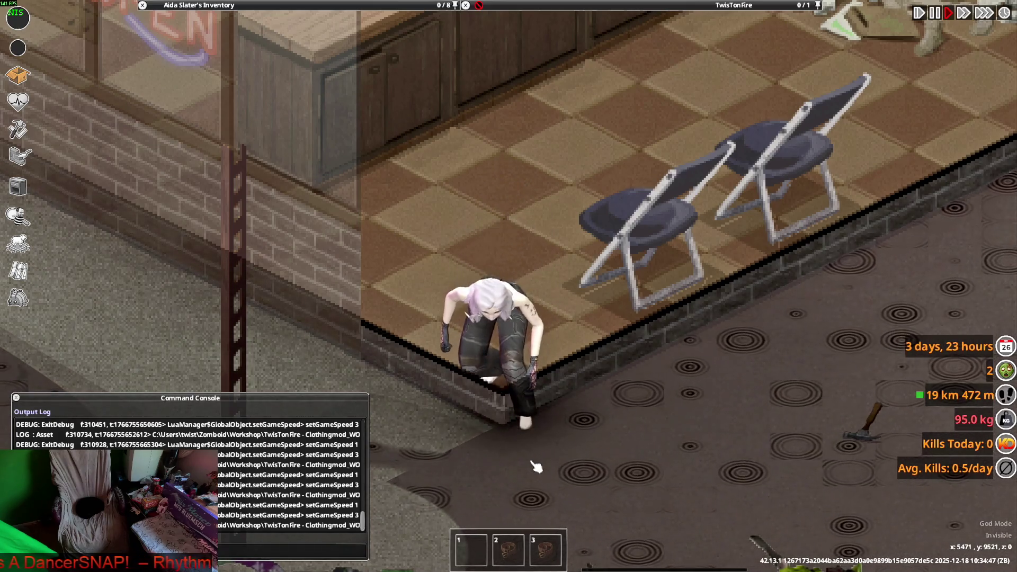
Step: Lower the upper-leg thigh weights, re-export F_Combat_Pants.fbx and check it on the crouching character
{"action": "key", "text": "alt+Tab"}
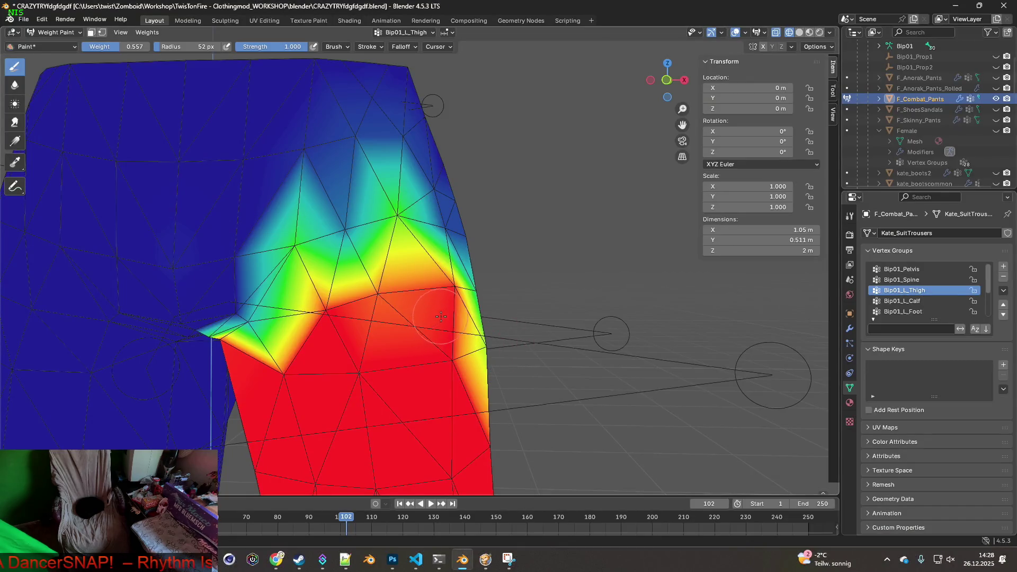
{"action": "middle_click_drag", "start_coordinate": [441, 316], "coordinate": [449, 315]}
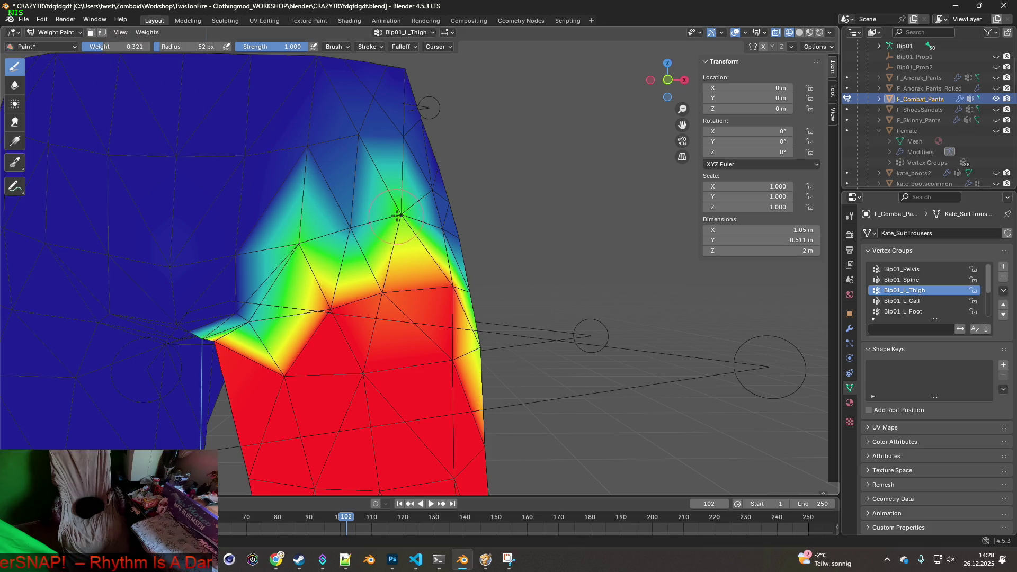
{"action": "left_click_drag", "start_coordinate": [397, 216], "coordinate": [399, 214]}
{"action": "left_click", "coordinate": [24, 19]}
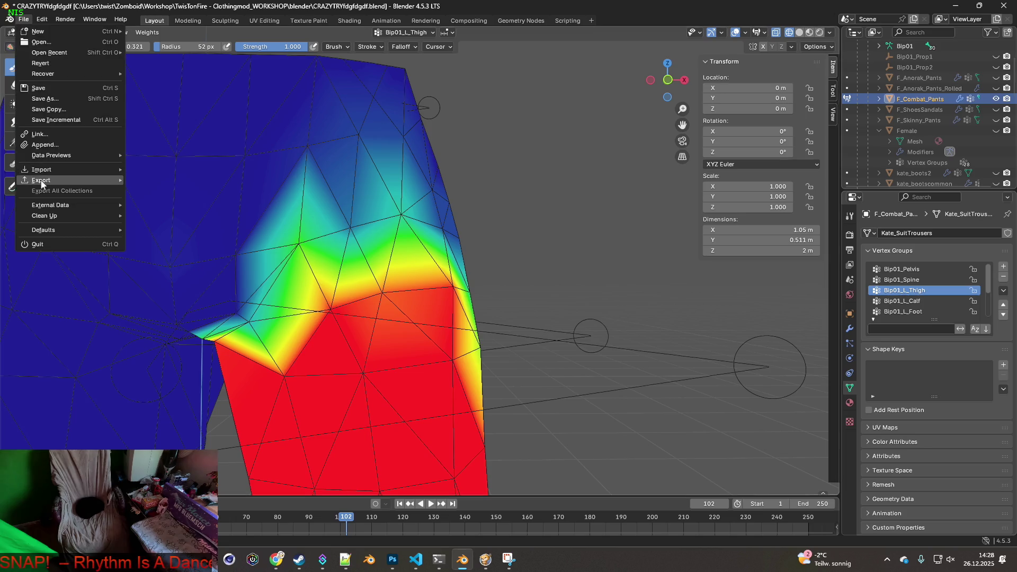
{"action": "left_click", "coordinate": [172, 275]}
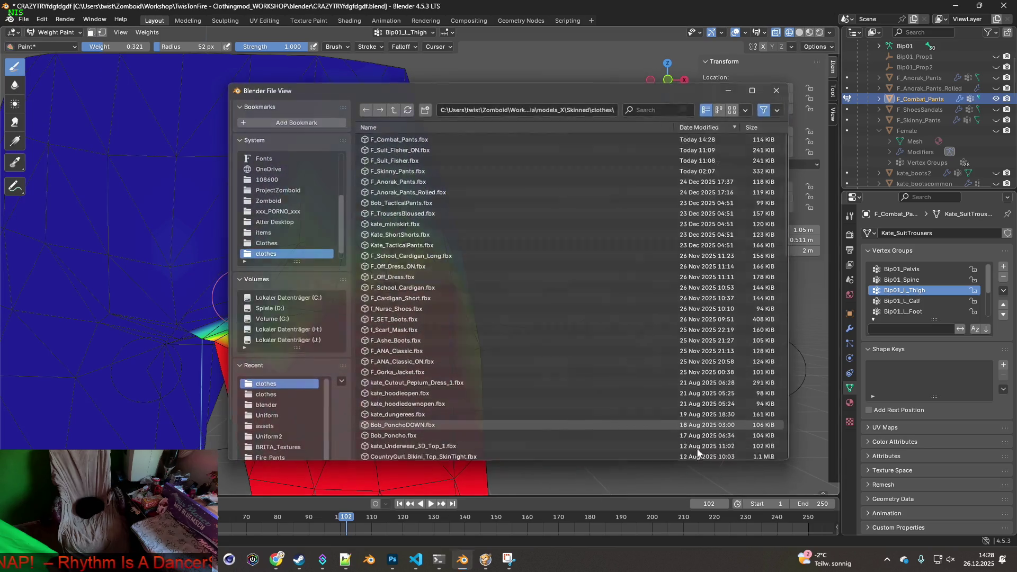
{"action": "left_click", "coordinate": [674, 447]}
{"action": "left_click", "coordinate": [485, 559]}
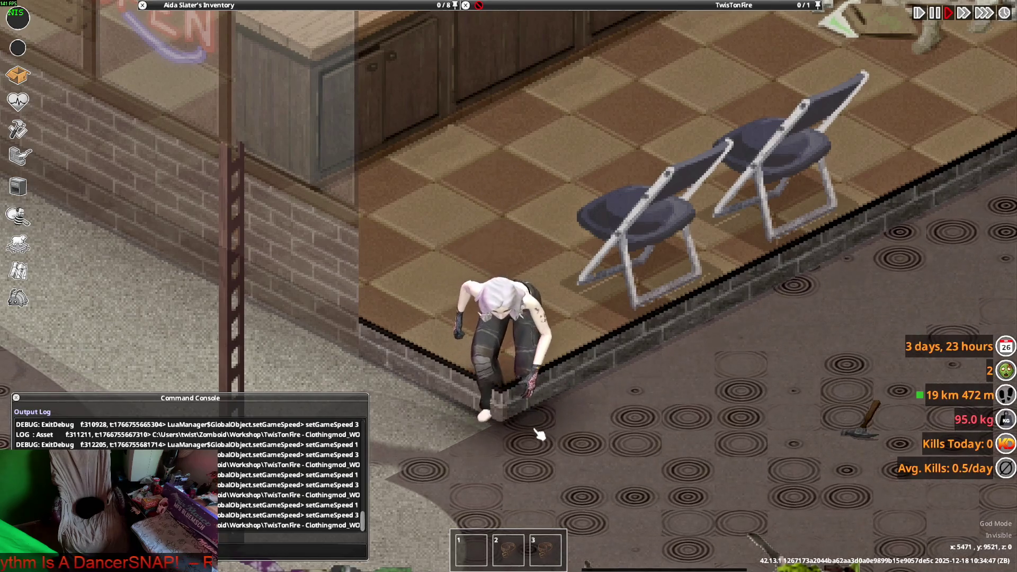
{"action": "key", "text": "alt+Tab"}
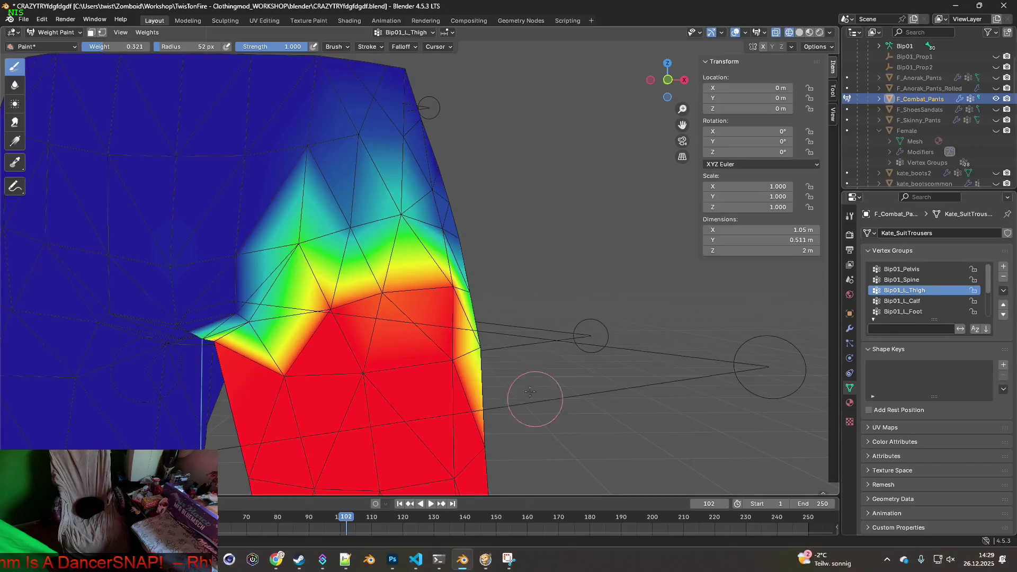
Step: Enter Edit Mode with face select and select two adjoining triangles on the hip
{"action": "left_click", "coordinate": [53, 32]}
{"action": "left_click", "coordinate": [49, 46]}
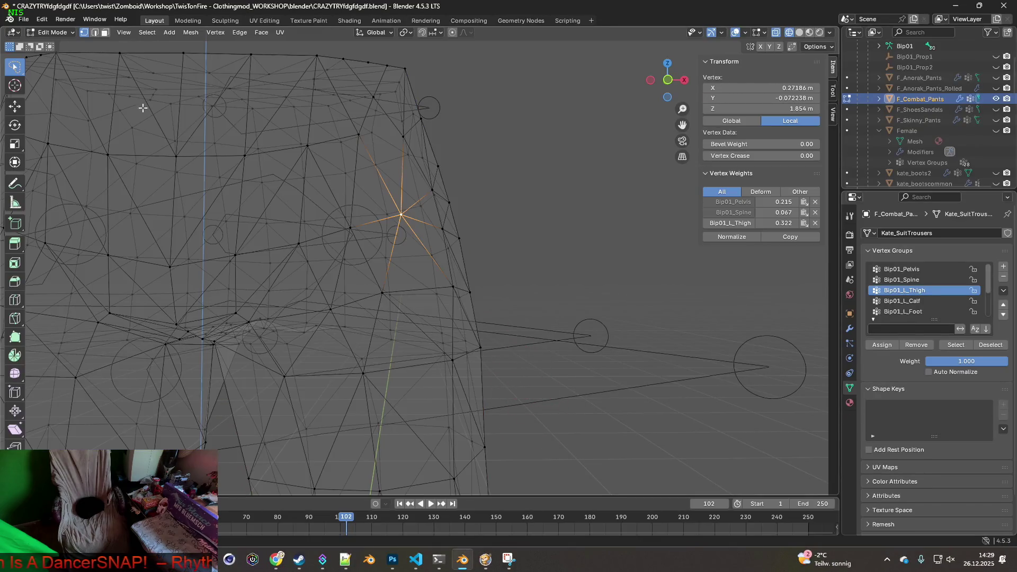
{"action": "middle_click_drag", "start_coordinate": [393, 247], "coordinate": [374, 252]}
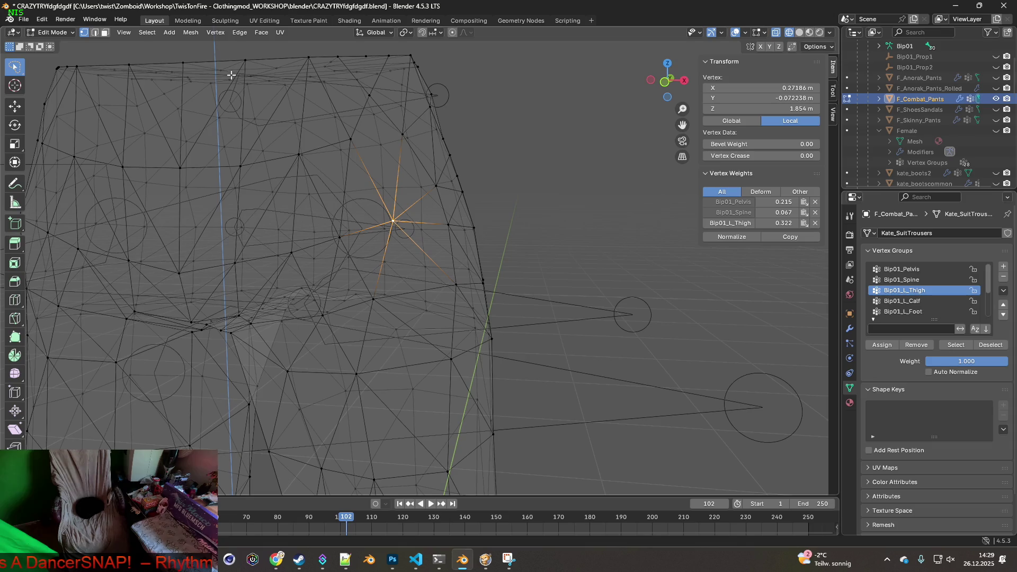
{"action": "left_click", "coordinate": [104, 33]}
{"action": "middle_click_drag", "start_coordinate": [405, 246], "coordinate": [415, 261]}
{"action": "left_click", "coordinate": [408, 264]}
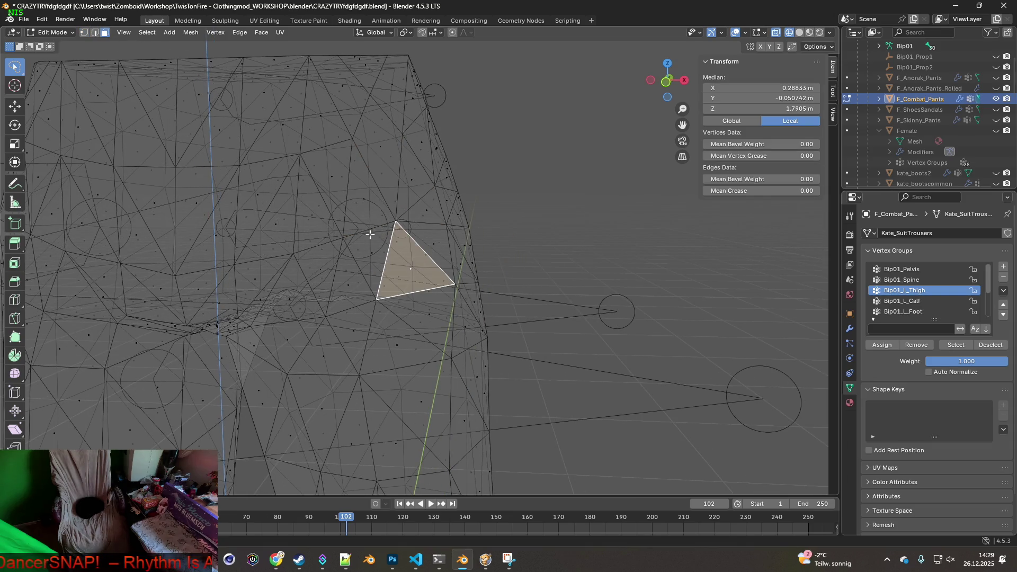
{"action": "left_click", "coordinate": [371, 255], "text": "shift"}
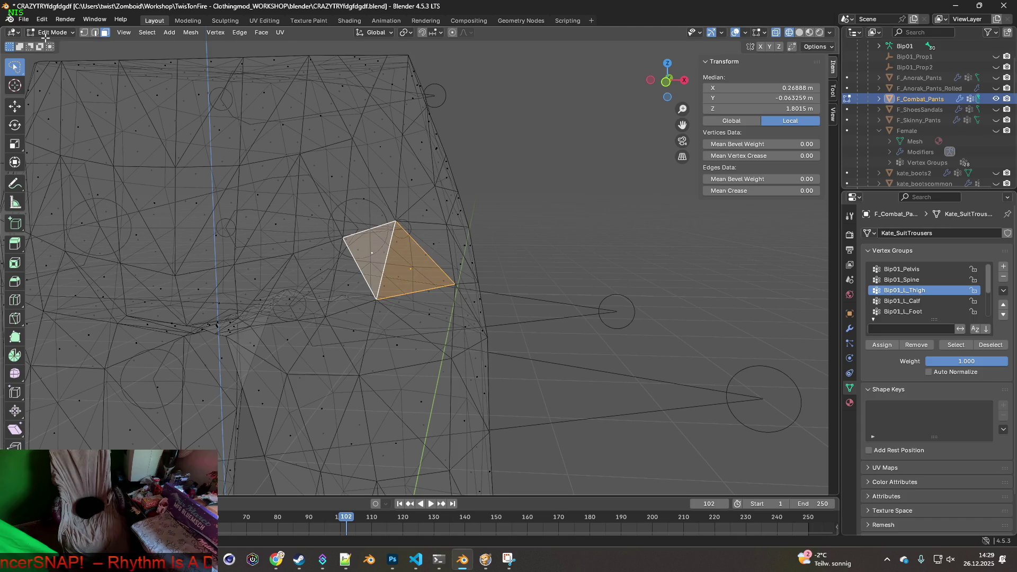
Step: Save the scene as CRAZYTRYfdgfdgdf222.blend
{"action": "left_click", "coordinate": [25, 20]}
{"action": "left_click", "coordinate": [53, 101]}
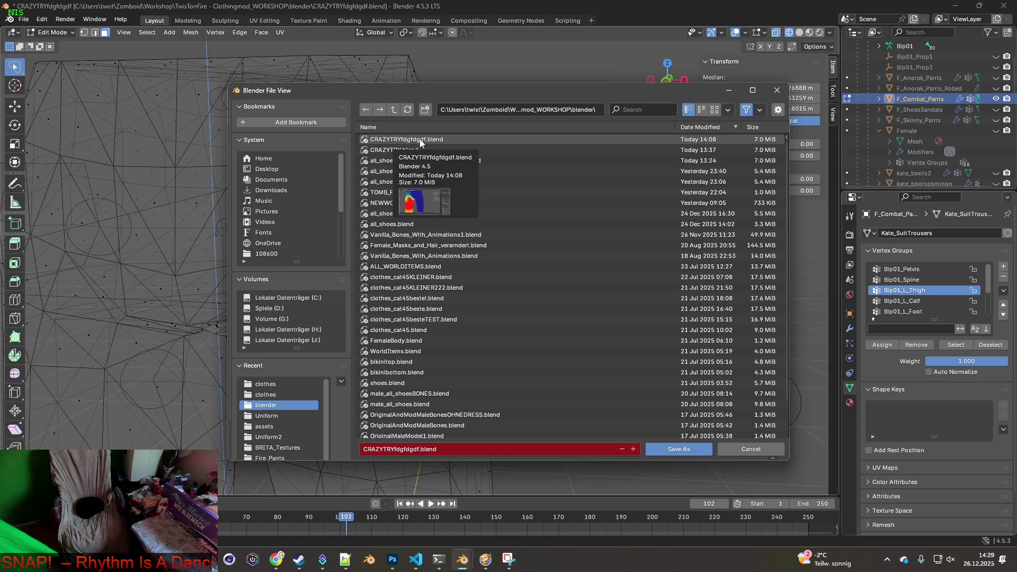
{"action": "left_click", "coordinate": [405, 139]}
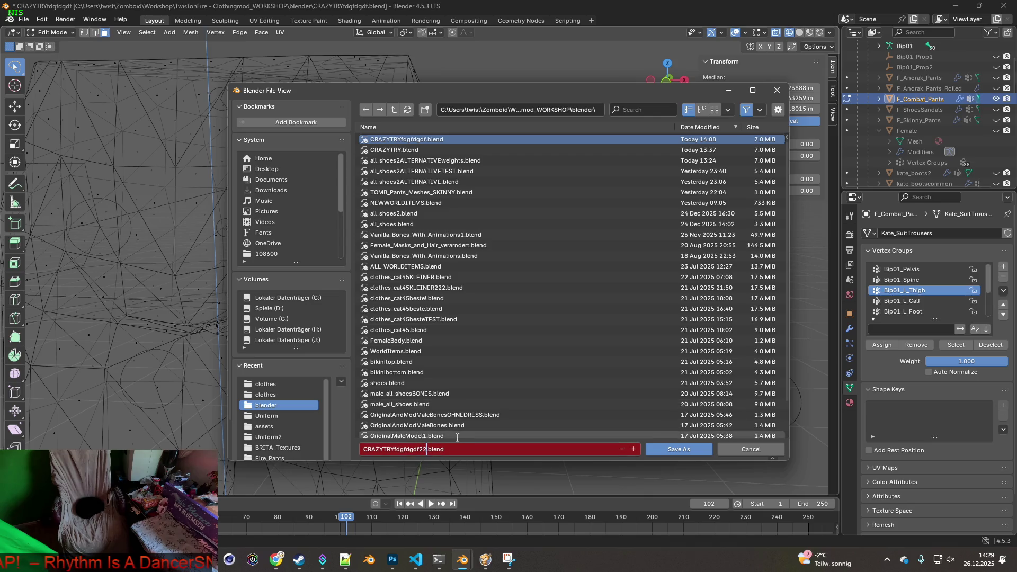
{"action": "left_click", "coordinate": [689, 449]}
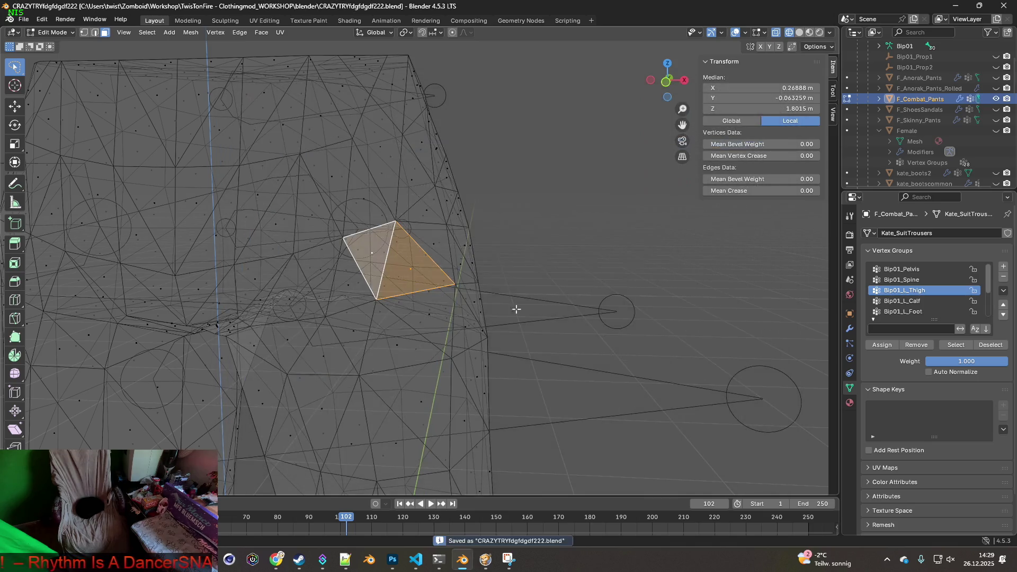
Step: Add five more neighbouring upper-thigh faces to the face selection
{"action": "left_click", "coordinate": [366, 201], "text": "shift"}
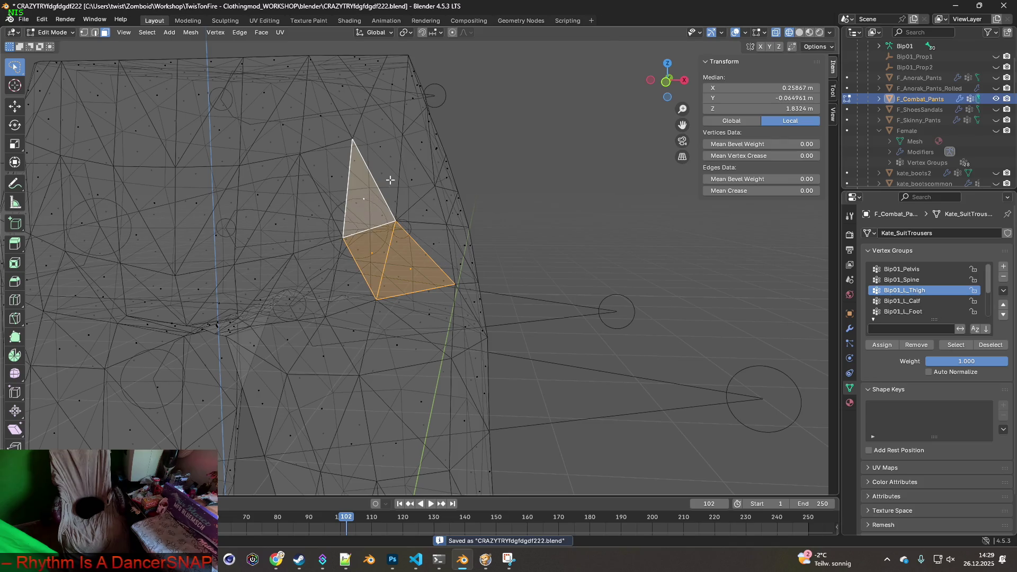
{"action": "left_click", "coordinate": [384, 148], "text": "shift"}
{"action": "left_click", "coordinate": [410, 181], "text": "shift"}
{"action": "left_click", "coordinate": [437, 251], "text": "shift"}
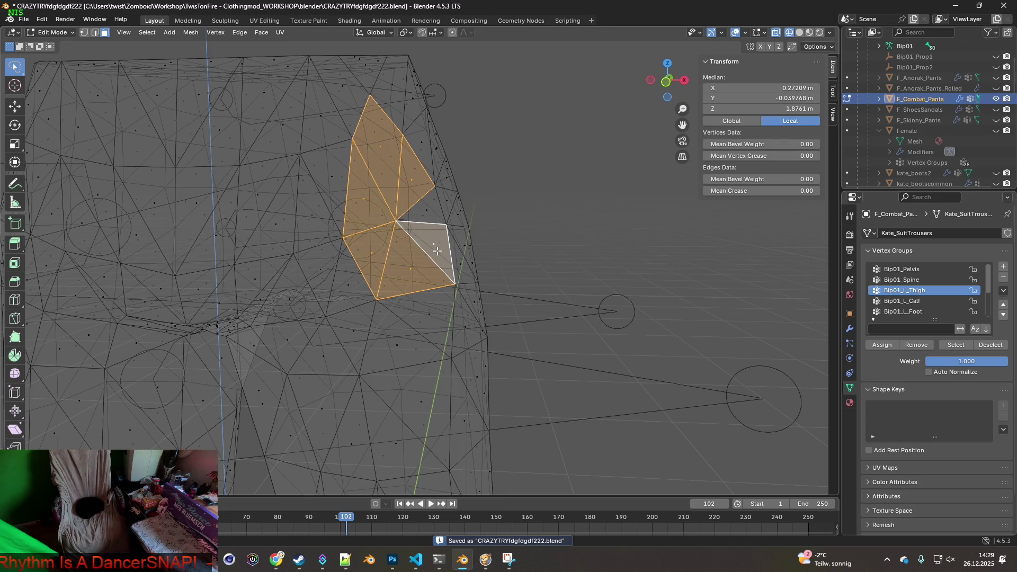
{"action": "left_click", "coordinate": [426, 220], "text": "shift"}
{"action": "mouse_move", "coordinate": [427, 220]}
{"action": "middle_mouse_down"}
{"action": "mouse_move", "coordinate": [470, 255]}
{"action": "mouse_move", "coordinate": [413, 242]}
{"action": "middle_mouse_up"}
{"action": "right_click", "coordinate": [389, 218]}
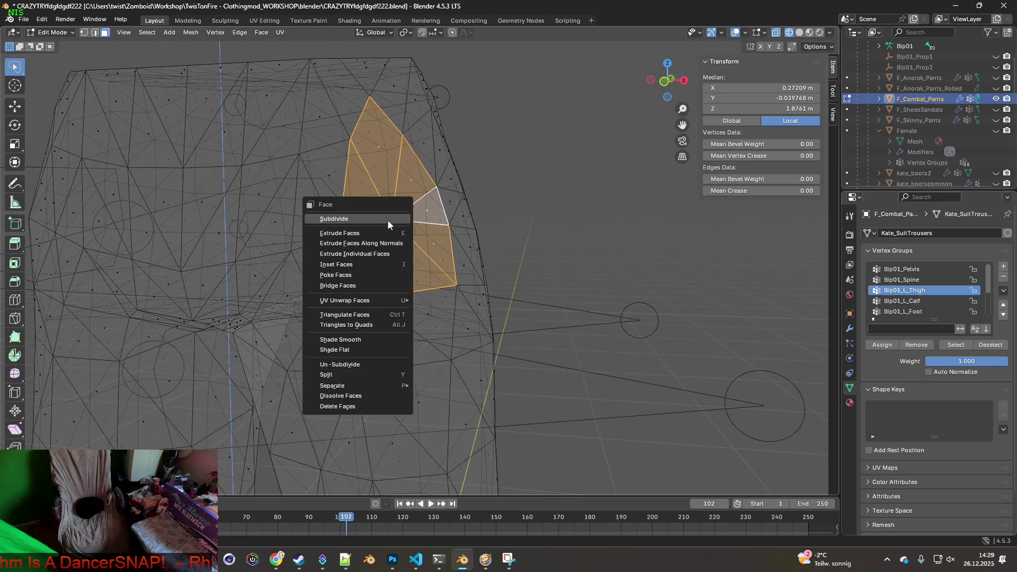
Step: Subdivide the selected thigh faces with 1 cut and return to Weight Paint to view Bip01_L_Thigh weights
{"action": "left_click", "coordinate": [387, 219]}
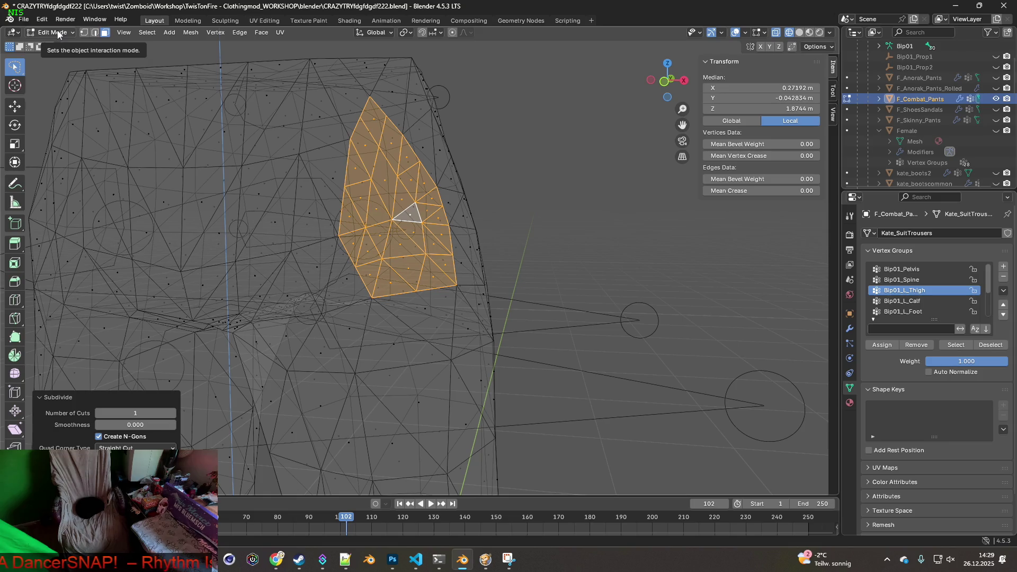
{"action": "left_click", "coordinate": [58, 33]}
{"action": "left_click", "coordinate": [53, 90]}
{"action": "middle_click_drag", "start_coordinate": [293, 188], "coordinate": [327, 187]}
{"action": "mouse_move", "coordinate": [387, 216]}
{"action": "middle_mouse_down"}
{"action": "mouse_move", "coordinate": [267, 224]}
{"action": "mouse_move", "coordinate": [405, 223]}
{"action": "middle_mouse_up"}
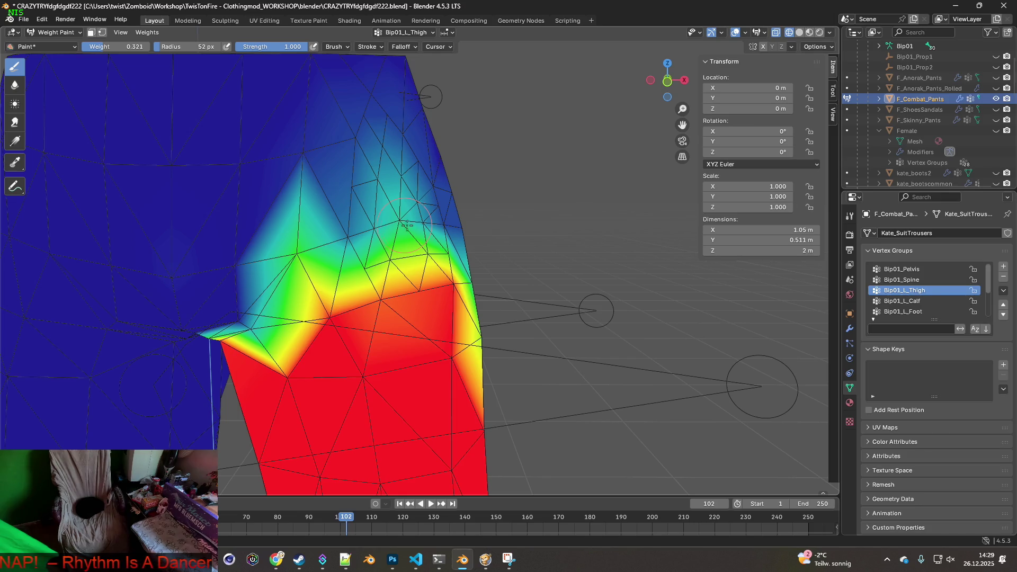
Step: Set the brush weight to 0.527 and paint extra thigh weight over the upper thigh near the crotch
{"action": "middle_click_drag", "start_coordinate": [430, 224], "coordinate": [432, 225]}
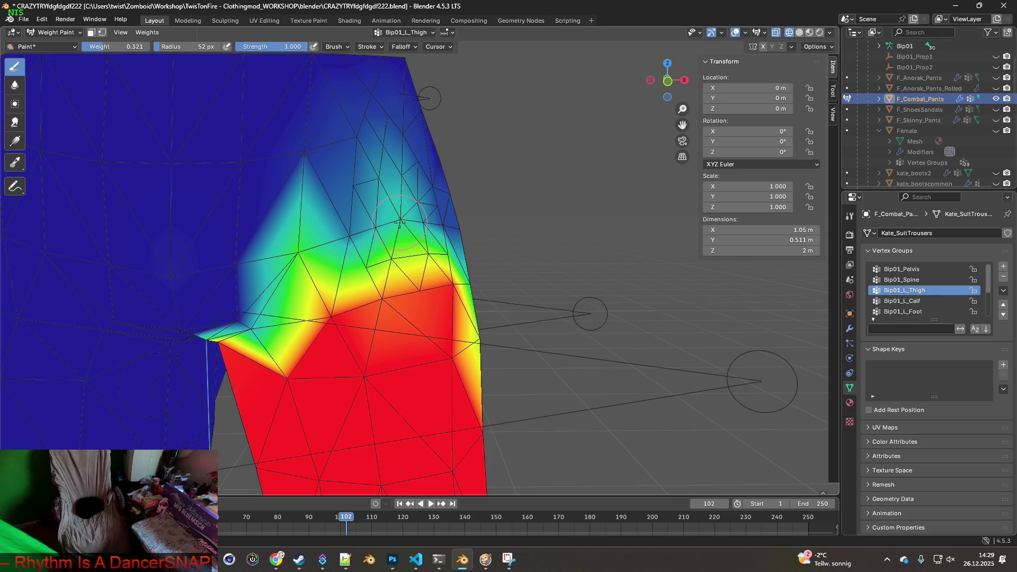
{"action": "left_click_drag", "start_coordinate": [119, 47], "coordinate": [133, 47]}
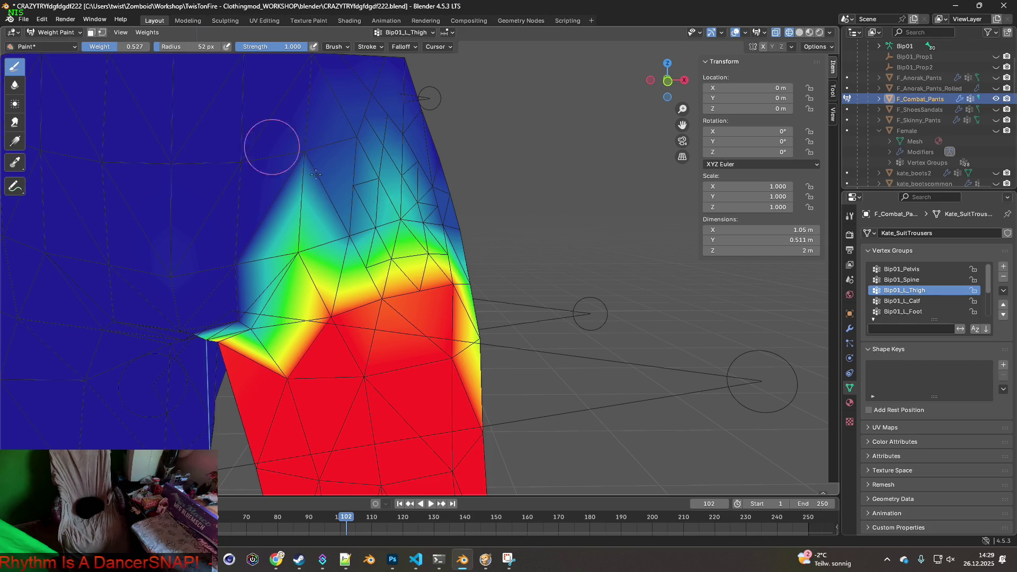
{"action": "mouse_move", "coordinate": [401, 238]}
{"action": "left_mouse_down"}
{"action": "mouse_move", "coordinate": [375, 229]}
{"action": "mouse_move", "coordinate": [378, 241]}
{"action": "mouse_move", "coordinate": [439, 229]}
{"action": "left_mouse_up"}
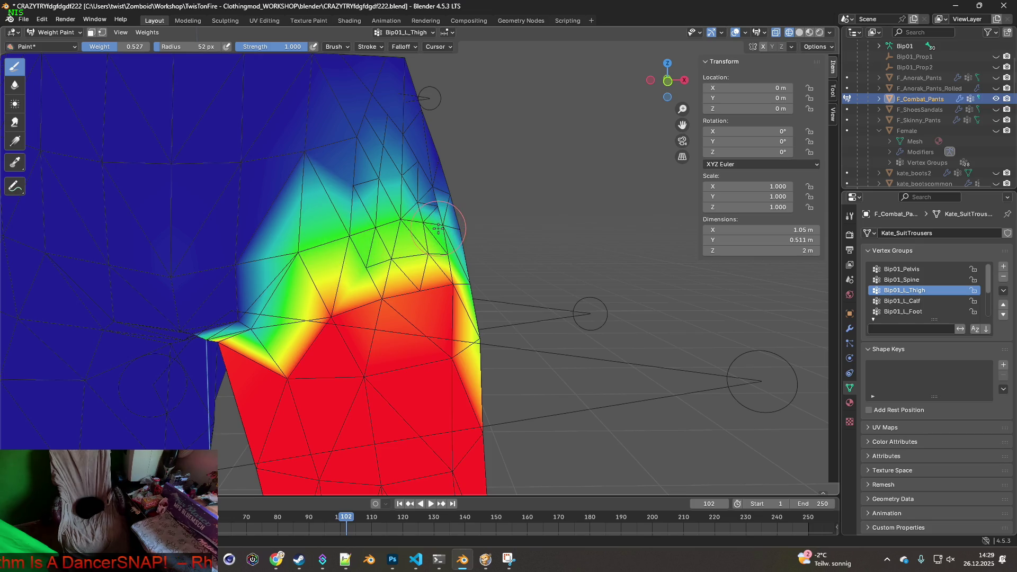
Step: Export the pants as F_Combat_Pants.fbx and switch to Project Zomboid
{"action": "left_click", "coordinate": [23, 19]}
{"action": "mouse_move", "coordinate": [53, 180]}
{"action": "left_click", "coordinate": [172, 277]}
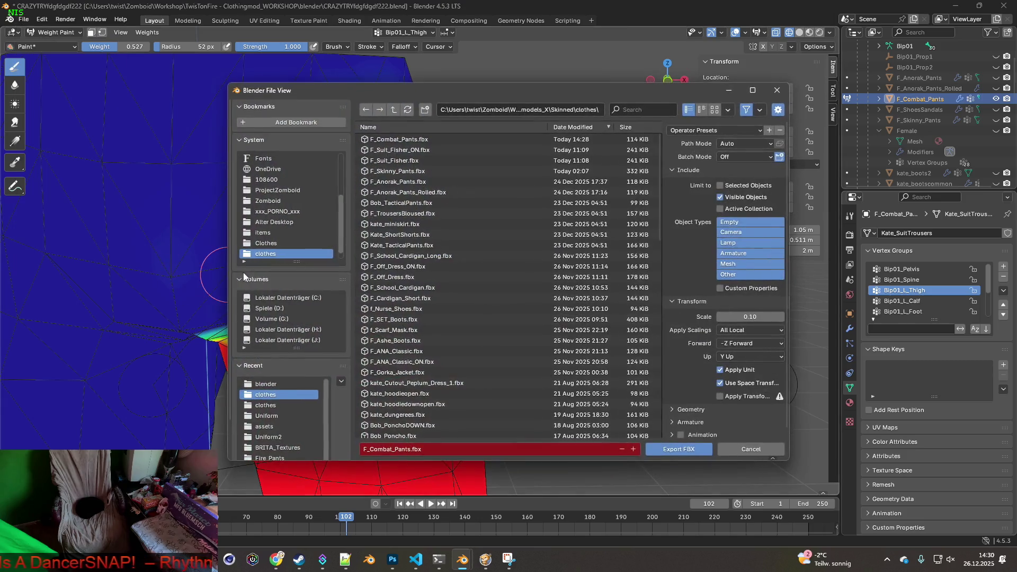
{"action": "left_click", "coordinate": [683, 446]}
{"action": "left_click", "coordinate": [488, 559]}
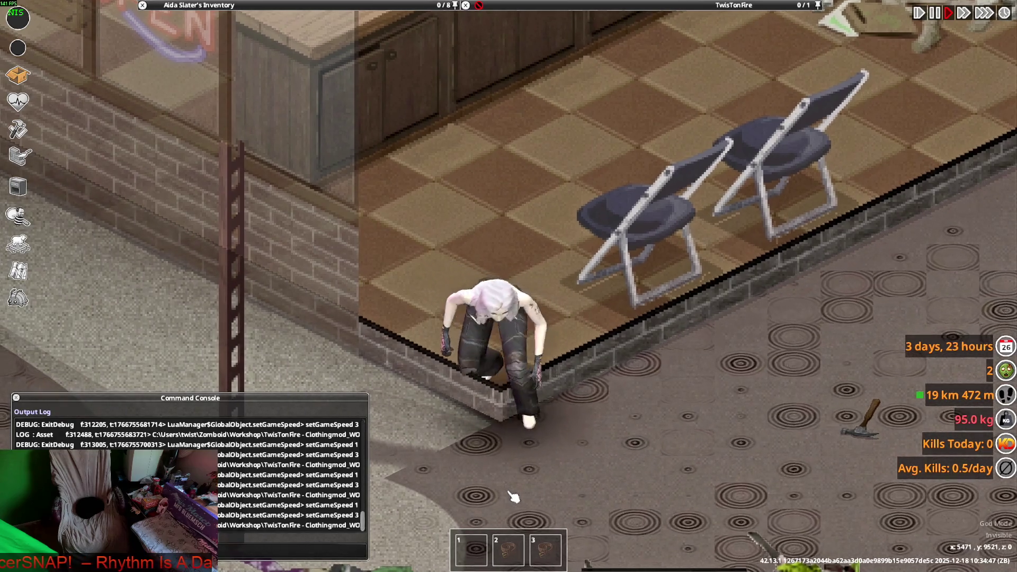
Step: Step the character off the floor edge and walk to test the pants, then return to Blender
{"action": "key", "text": "s"}
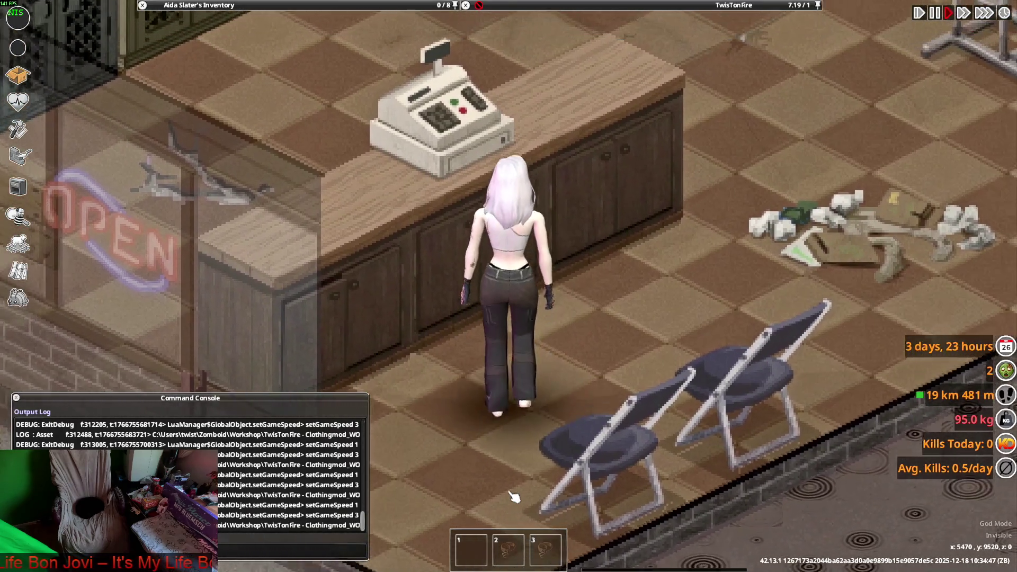
{"action": "key", "text": "s"}
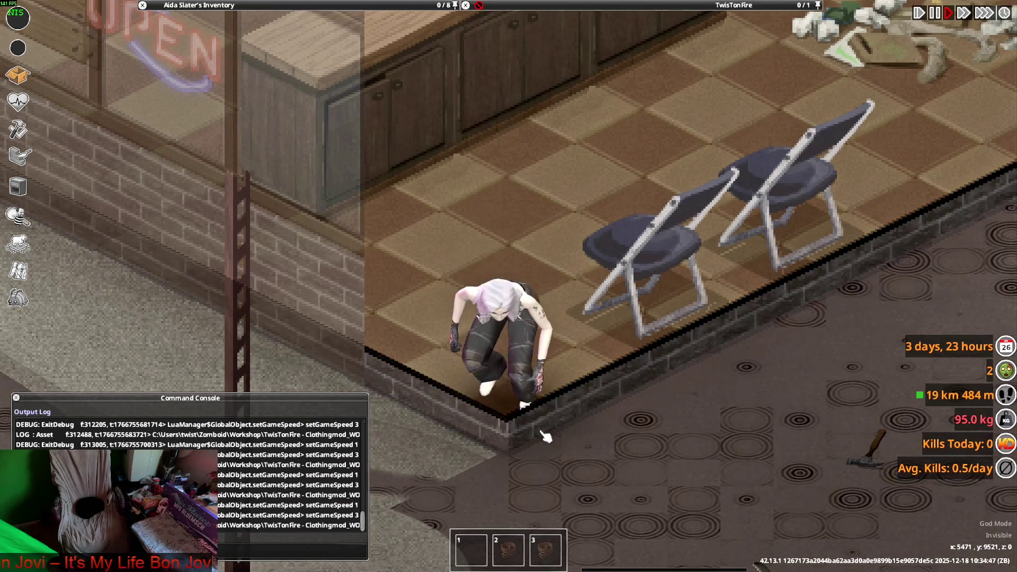
{"action": "key", "text": "alt+Tab"}
{"action": "mouse_move", "coordinate": [286, 361]}
{"action": "middle_mouse_down"}
{"action": "mouse_move", "coordinate": [361, 318]}
{"action": "mouse_move", "coordinate": [381, 325]}
{"action": "middle_mouse_up"}
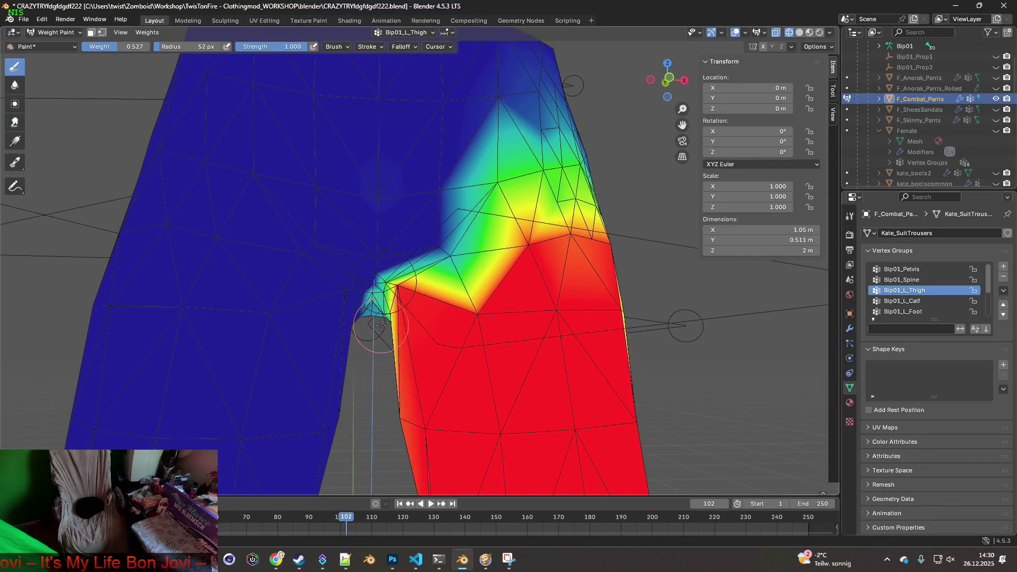
Step: Enter Edit Mode and select faces on the inner thigh beside the crotch
{"action": "left_click", "coordinate": [66, 36]}
{"action": "left_click", "coordinate": [60, 56]}
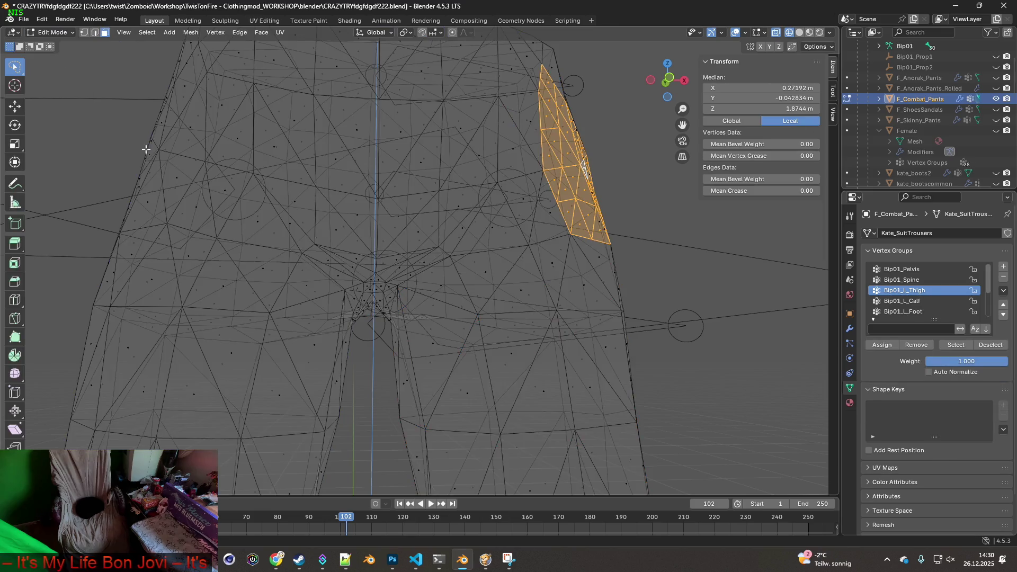
{"action": "left_click", "coordinate": [317, 345]}
{"action": "left_click", "coordinate": [307, 281], "text": "shift"}
{"action": "mouse_move", "coordinate": [307, 281]}
{"action": "middle_mouse_down"}
{"action": "mouse_move", "coordinate": [324, 300]}
{"action": "mouse_move", "coordinate": [344, 296]}
{"action": "mouse_move", "coordinate": [338, 310]}
{"action": "mouse_move", "coordinate": [300, 304]}
{"action": "middle_mouse_up"}
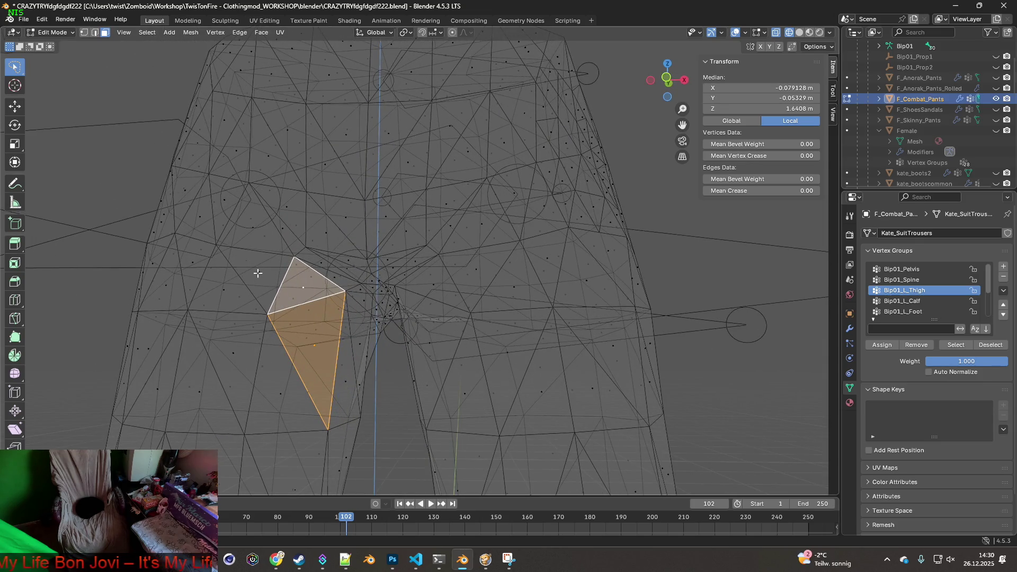
{"action": "left_click", "coordinate": [258, 273], "text": "shift"}
{"action": "mouse_move", "coordinate": [300, 306]}
{"action": "middle_mouse_down"}
{"action": "mouse_move", "coordinate": [324, 329]}
{"action": "mouse_move", "coordinate": [409, 286]}
{"action": "middle_mouse_up"}
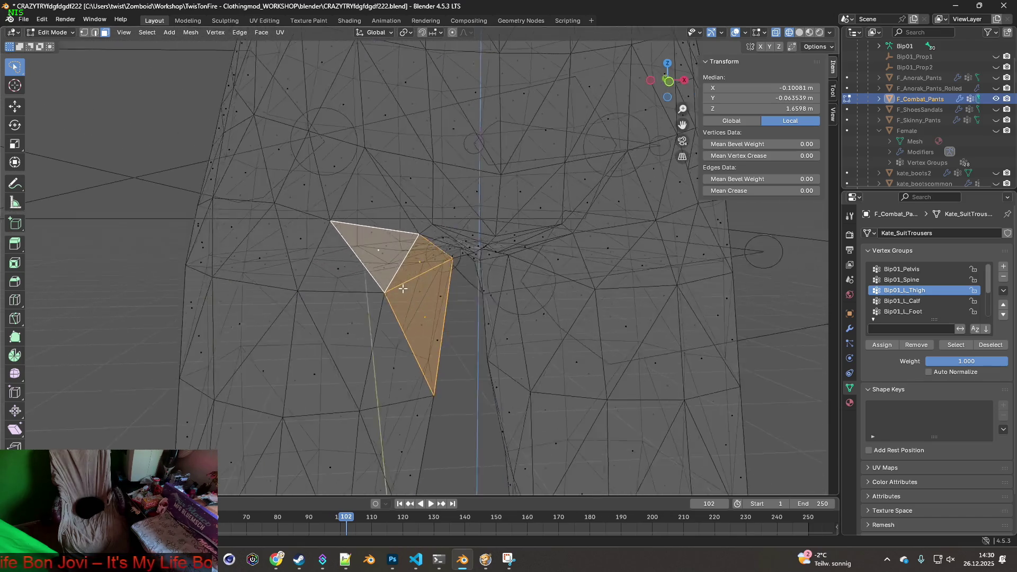
Step: After a quick in-game check, return to Object Mode with Material Preview shading
{"action": "key", "text": "alt+Tab"}
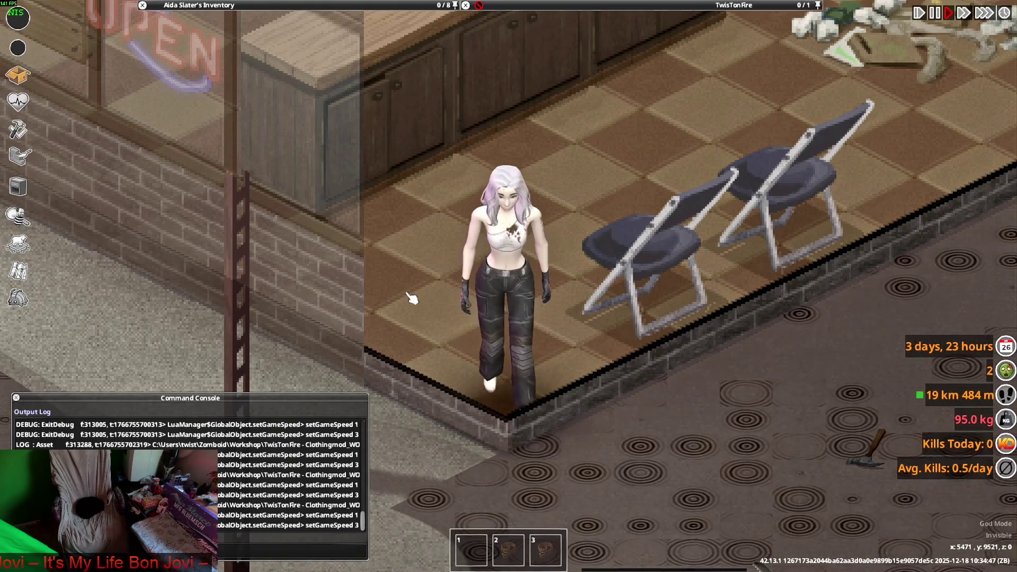
{"action": "key", "text": "alt+Tab"}
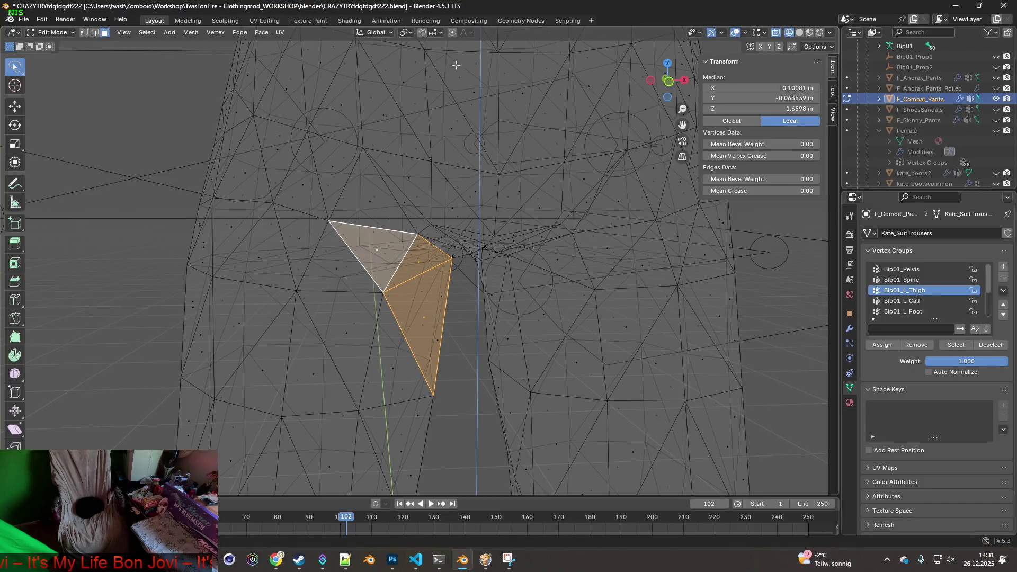
{"action": "left_click", "coordinate": [65, 34]}
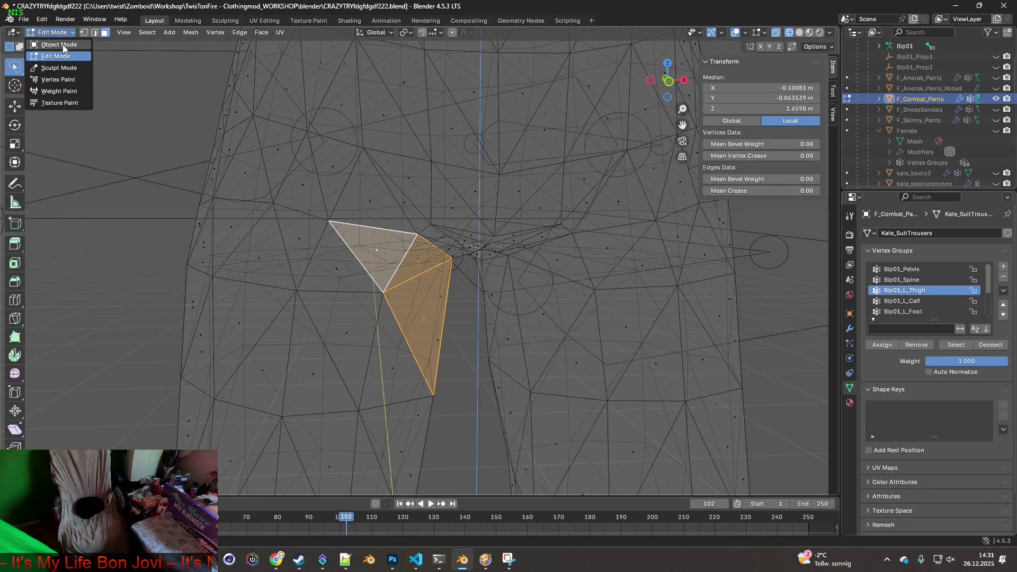
{"action": "left_click", "coordinate": [59, 45]}
{"action": "left_click", "coordinate": [809, 32]}
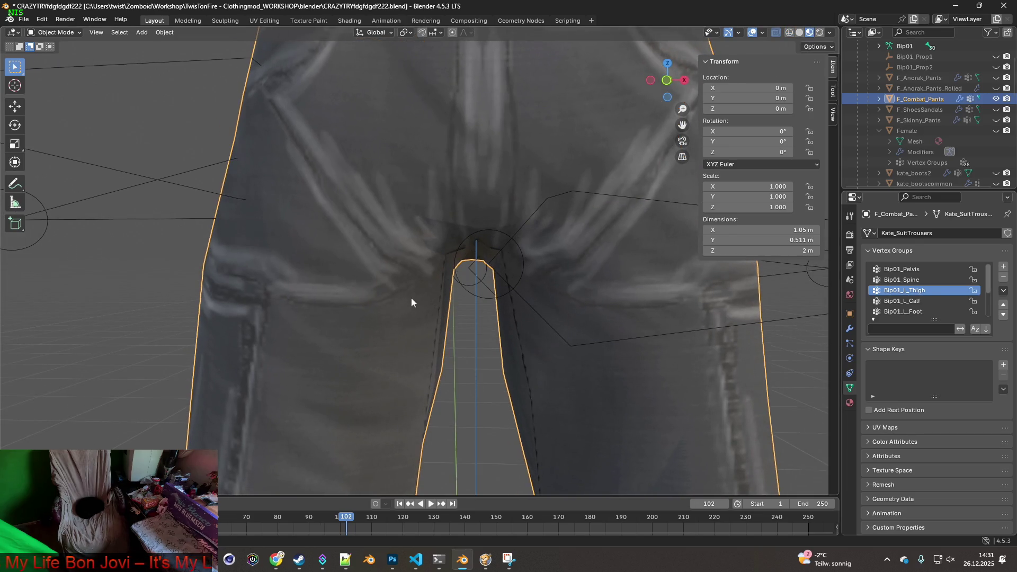
Step: Enter Edit Mode and add three more adjacent crotch faces to the selection
{"action": "left_click", "coordinate": [53, 32]}
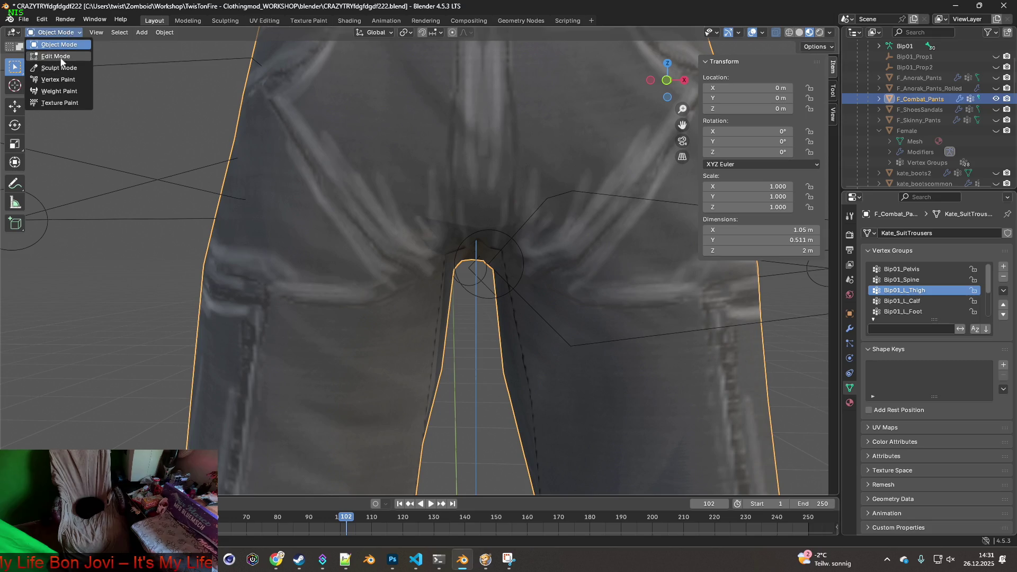
{"action": "left_click", "coordinate": [59, 56]}
{"action": "mouse_move", "coordinate": [458, 258]}
{"action": "middle_mouse_down"}
{"action": "mouse_move", "coordinate": [438, 230]}
{"action": "mouse_move", "coordinate": [431, 240]}
{"action": "mouse_move", "coordinate": [506, 261]}
{"action": "mouse_move", "coordinate": [448, 256]}
{"action": "middle_mouse_up"}
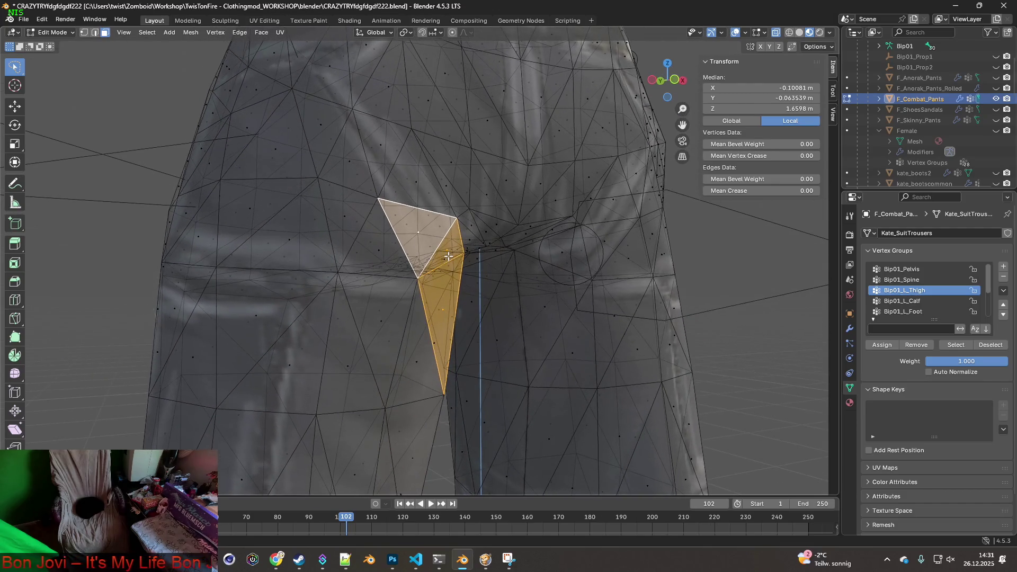
{"action": "left_click", "coordinate": [413, 350], "text": "shift"}
{"action": "left_click", "coordinate": [383, 323], "text": "shift"}
{"action": "left_click", "coordinate": [381, 254], "text": "shift"}
{"action": "mouse_move", "coordinate": [438, 329]}
{"action": "middle_mouse_down"}
{"action": "mouse_move", "coordinate": [349, 330]}
{"action": "mouse_move", "coordinate": [377, 331]}
{"action": "middle_mouse_up"}
Step: Subdivide the selected inner-thigh faces and switch back to Weight Paint mode
{"action": "right_click", "coordinate": [385, 301]}
{"action": "left_click", "coordinate": [386, 302]}
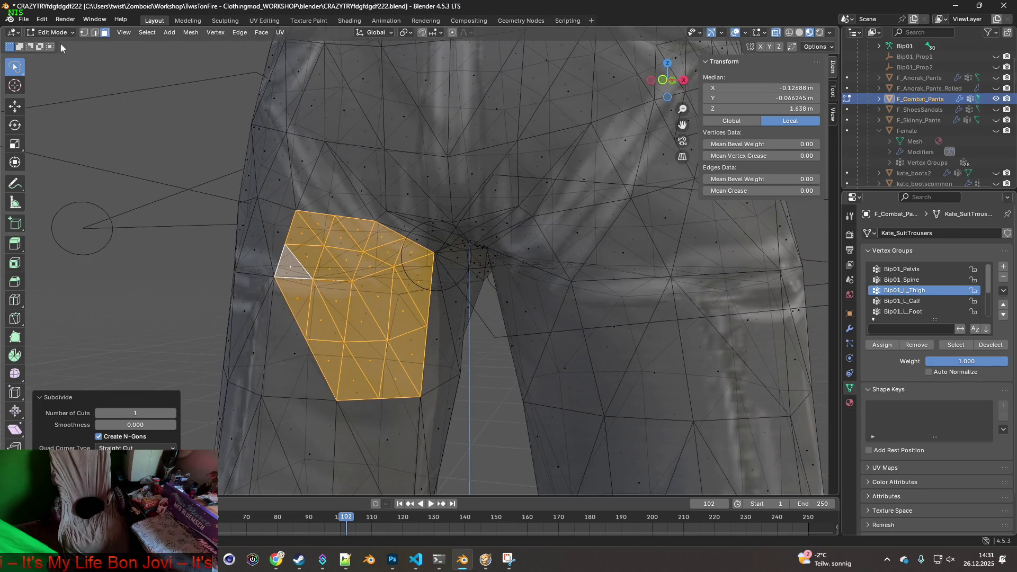
{"action": "left_click", "coordinate": [52, 32]}
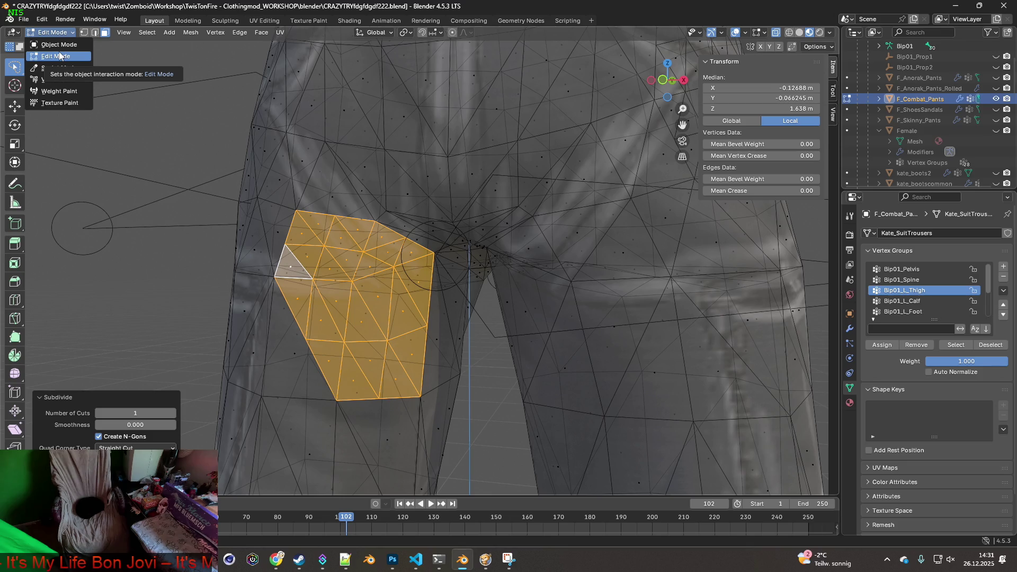
{"action": "left_click", "coordinate": [58, 91]}
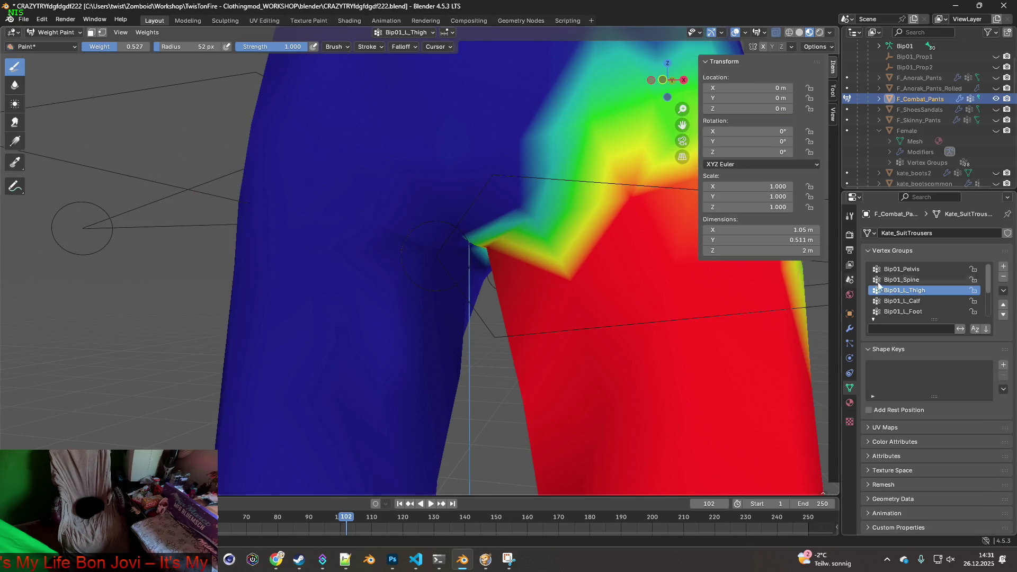
Step: Compare the Bip01_R_Thigh and Bip01_Pelvis weight groups around the crotch
{"action": "scroll", "coordinate": [935, 294], "scroll_direction": "down", "scroll_amount": 1}
{"action": "left_click", "coordinate": [923, 313]}
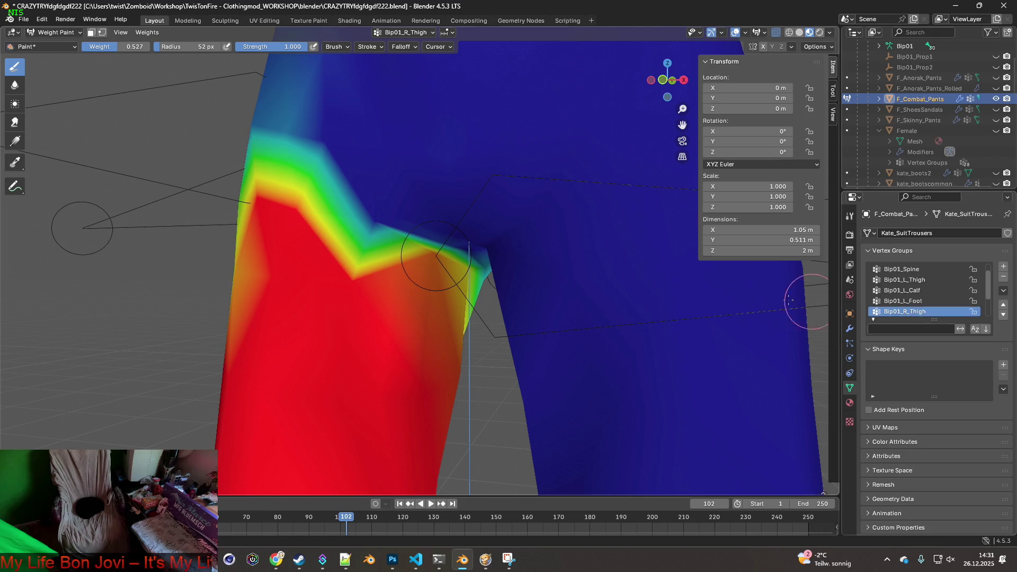
{"action": "middle_click_drag", "start_coordinate": [527, 279], "coordinate": [559, 279]}
{"action": "scroll", "coordinate": [919, 300], "scroll_direction": "up", "scroll_amount": 1}
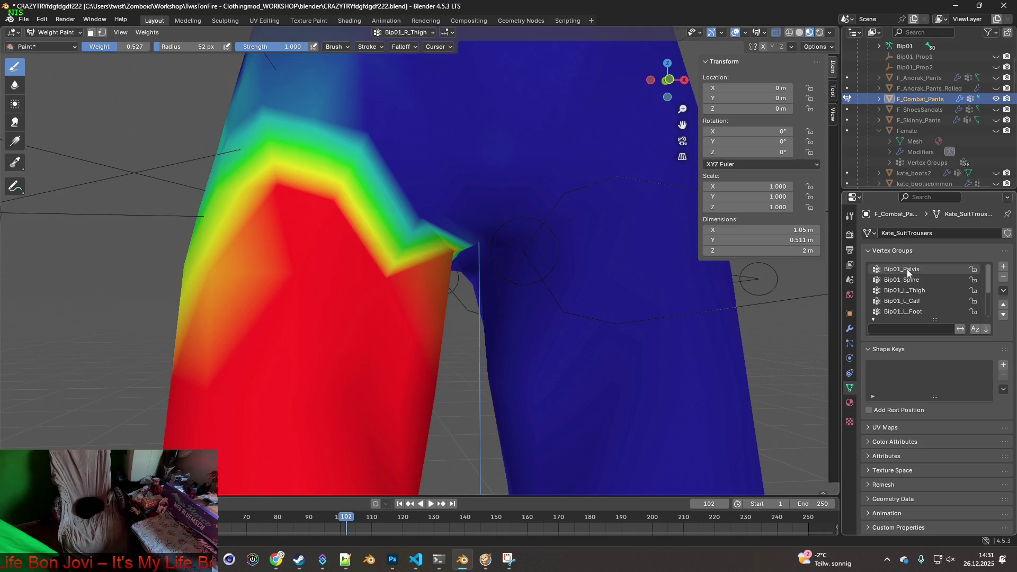
{"action": "left_click", "coordinate": [906, 269]}
Step: Return to Bip01_R_Thigh and paint weight 0.267 along the inner thigh edge
{"action": "mouse_move", "coordinate": [768, 286]}
{"action": "middle_mouse_down"}
{"action": "mouse_move", "coordinate": [579, 291]}
{"action": "mouse_move", "coordinate": [615, 292]}
{"action": "mouse_move", "coordinate": [549, 281]}
{"action": "middle_mouse_up"}
{"action": "scroll", "coordinate": [928, 306], "scroll_direction": "down", "scroll_amount": 2}
{"action": "left_click", "coordinate": [922, 301]}
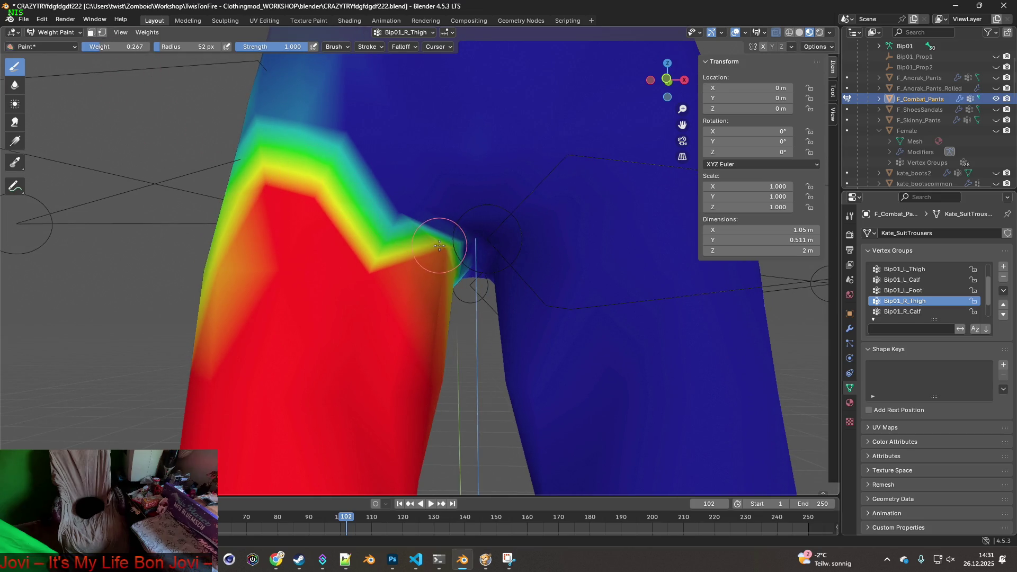
{"action": "left_click_drag", "start_coordinate": [439, 246], "coordinate": [442, 244]}
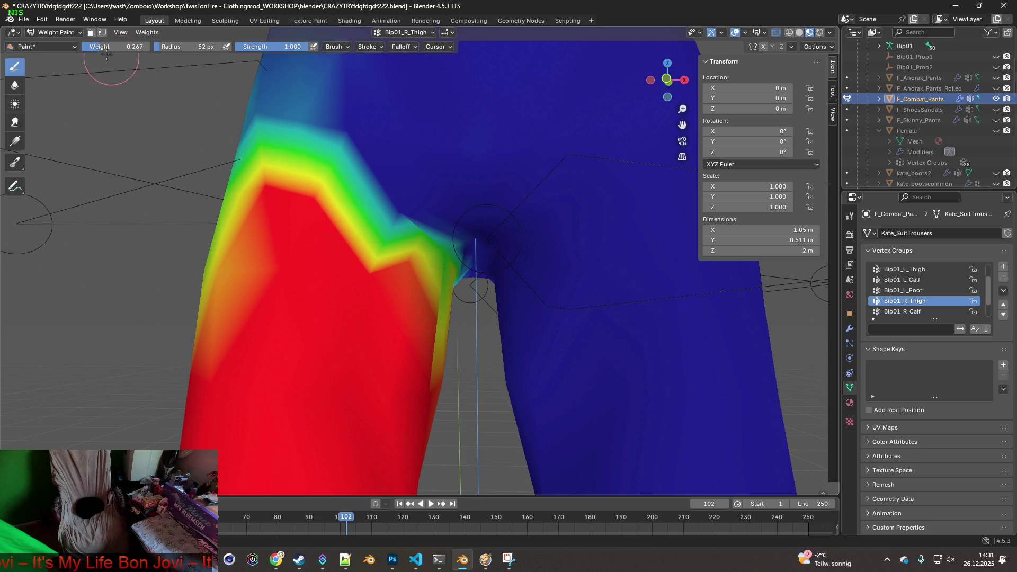
{"action": "left_click", "coordinate": [24, 19]}
Step: Re-export the updated combat pants as FBX
{"action": "mouse_move", "coordinate": [50, 175]}
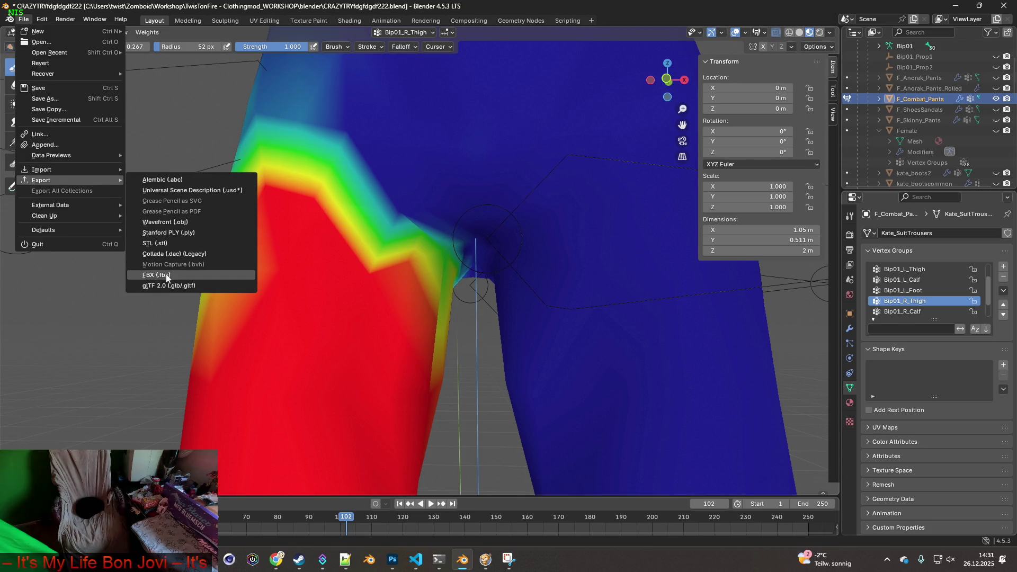
{"action": "left_click", "coordinate": [139, 275]}
{"action": "left_click", "coordinate": [678, 448]}
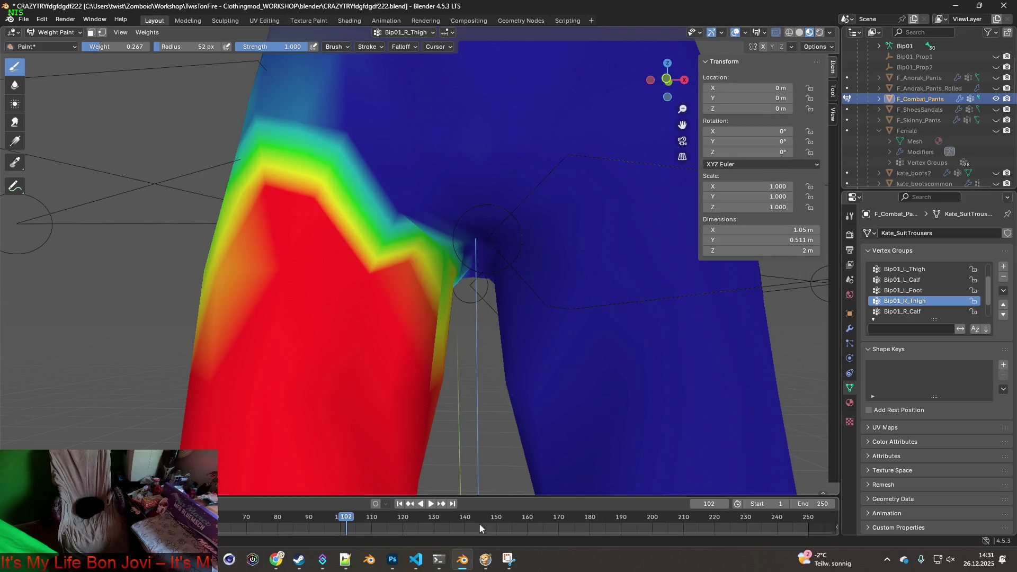
Step: In Project Zomboid, crouch and walk the character to test the trousers
{"action": "left_click", "coordinate": [485, 559]}
{"action": "key", "text": "c"}
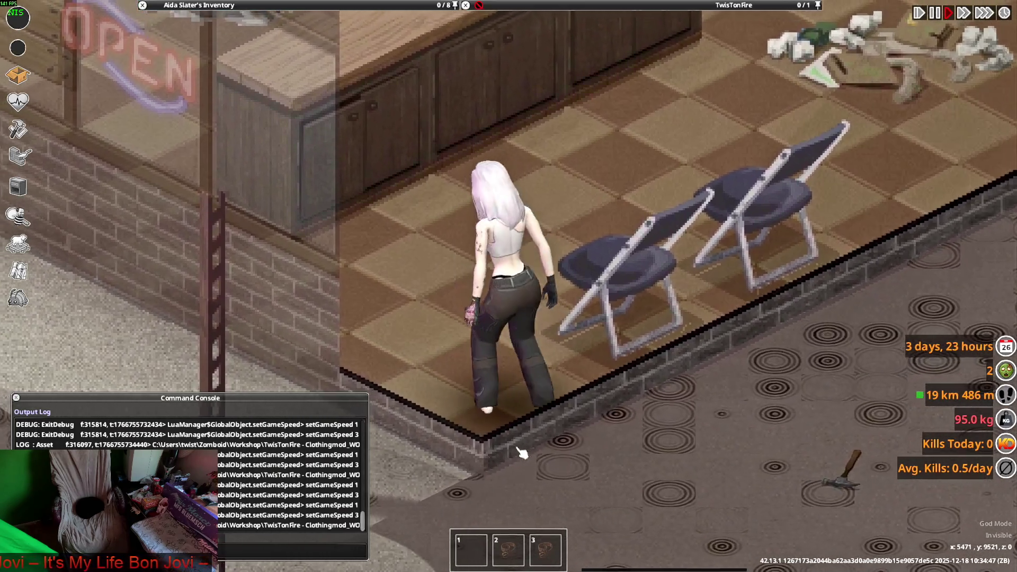
{"action": "key", "text": "a"}
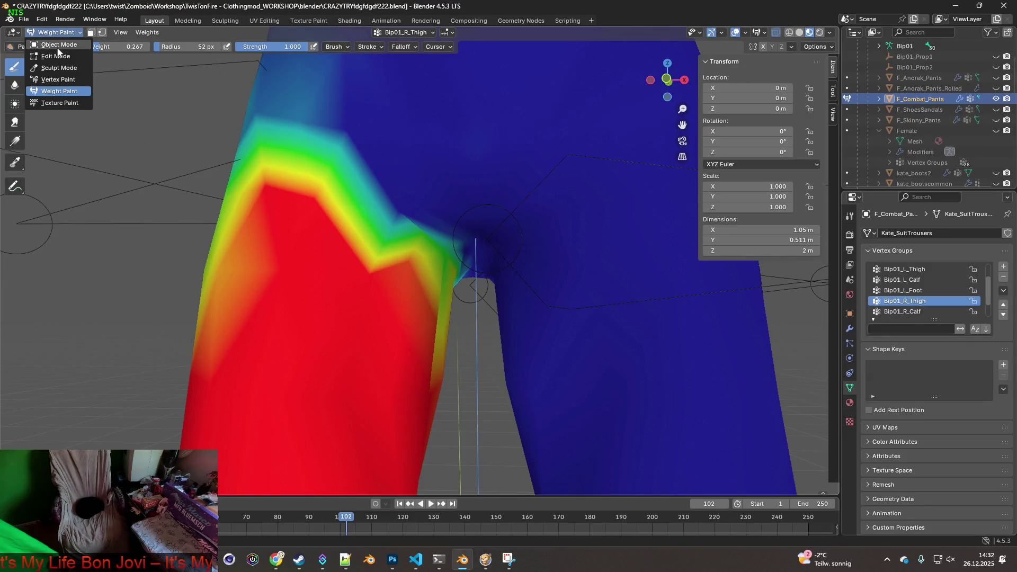
Step: In Edit Mode, select two triangles near the crotch and subdivide them
{"action": "left_click", "coordinate": [56, 56]}
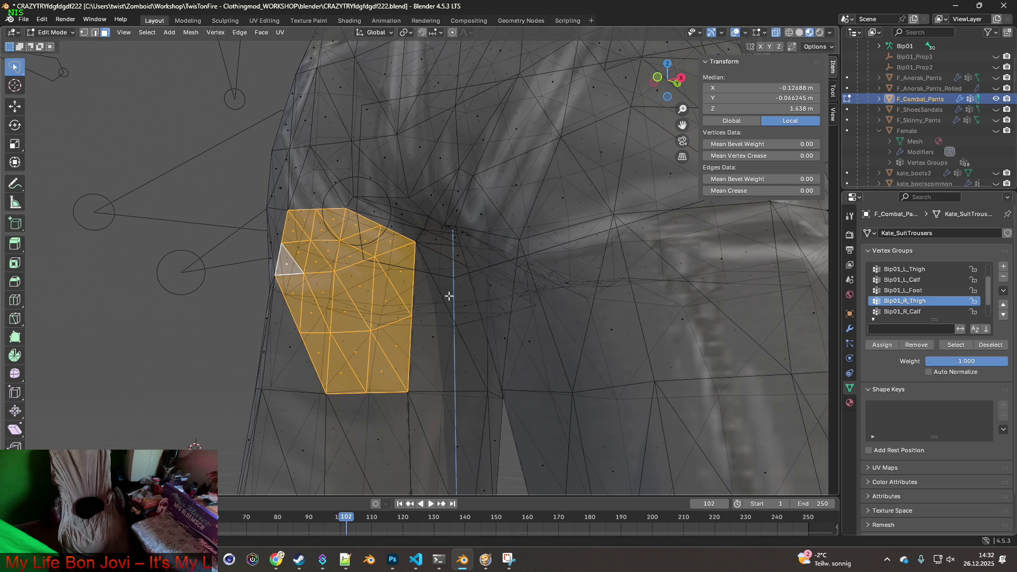
{"action": "left_click", "coordinate": [458, 312]}
{"action": "mouse_move", "coordinate": [466, 320]}
{"action": "middle_mouse_down"}
{"action": "mouse_move", "coordinate": [500, 305]}
{"action": "mouse_move", "coordinate": [488, 355]}
{"action": "mouse_move", "coordinate": [397, 361]}
{"action": "mouse_move", "coordinate": [454, 315]}
{"action": "middle_mouse_up"}
{"action": "left_click", "coordinate": [474, 310], "text": "shift"}
{"action": "left_click", "coordinate": [422, 314]}
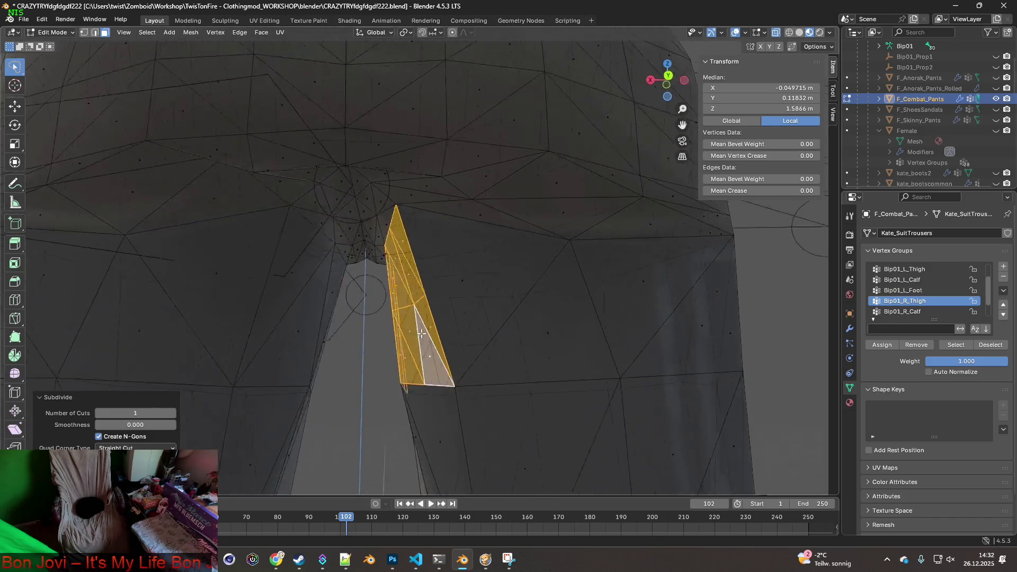
Step: Select three adjacent inner-thigh faces and subdivide them with one cut
{"action": "middle_click_drag", "start_coordinate": [422, 315], "coordinate": [334, 347]}
{"action": "left_click", "coordinate": [330, 323]}
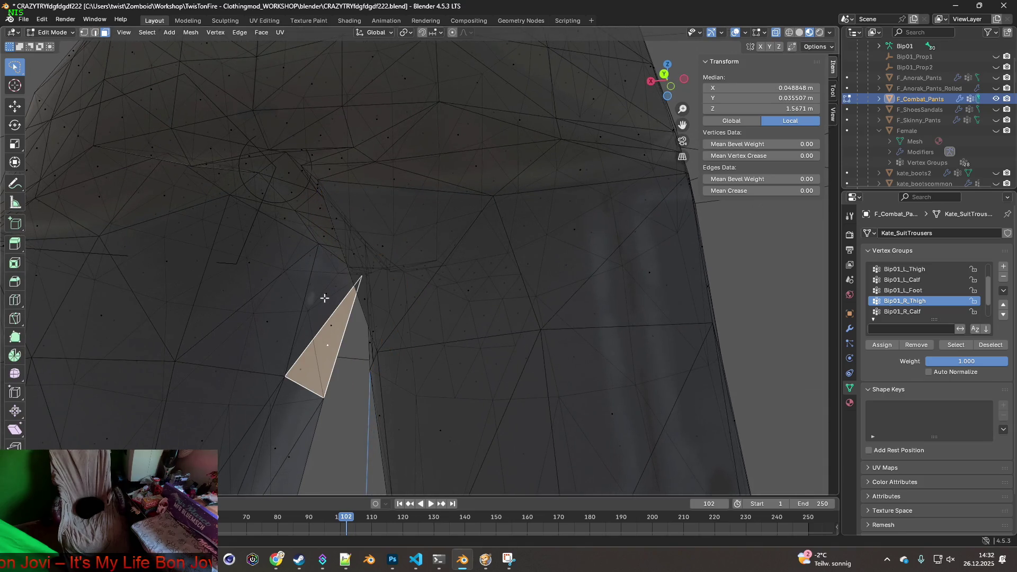
{"action": "left_click", "coordinate": [268, 306], "text": "shift"}
{"action": "left_click", "coordinate": [242, 282], "text": "shift"}
{"action": "mouse_move", "coordinate": [168, 265]}
{"action": "middle_mouse_down"}
{"action": "mouse_move", "coordinate": [236, 297]}
{"action": "mouse_move", "coordinate": [288, 302]}
{"action": "mouse_move", "coordinate": [261, 295]}
{"action": "mouse_move", "coordinate": [313, 323]}
{"action": "mouse_move", "coordinate": [264, 320]}
{"action": "middle_mouse_up"}
{"action": "right_click", "coordinate": [262, 296]}
{"action": "left_click", "coordinate": [267, 298]}
Step: Select a single triangle, undo it, and reframe the view around the crotch
{"action": "left_click", "coordinate": [273, 322]}
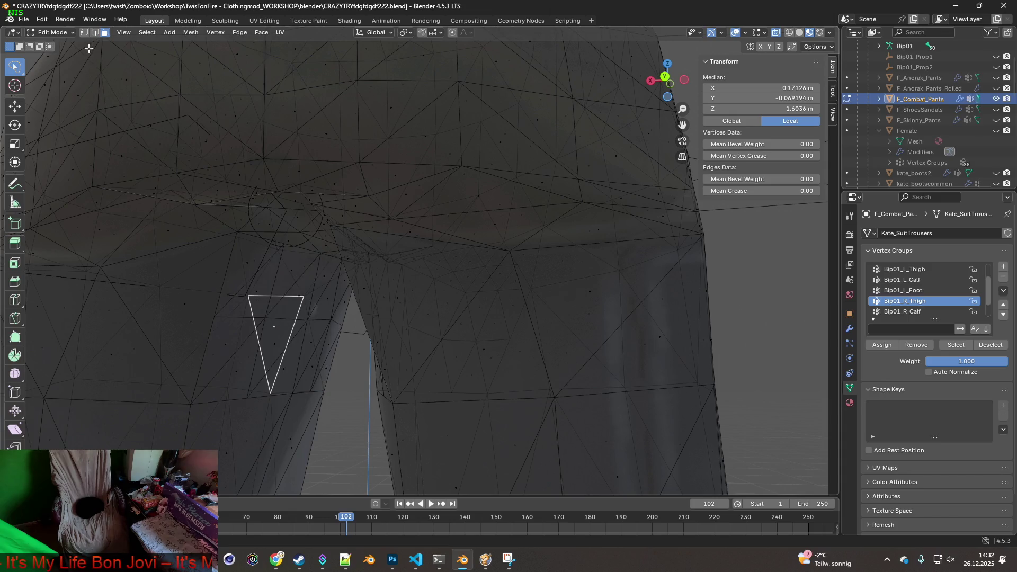
{"action": "key", "text": "ctrl+z"}
{"action": "middle_click_drag", "start_coordinate": [88, 48], "coordinate": [143, 105]}
{"action": "mouse_move", "coordinate": [272, 294]}
{"action": "middle_mouse_down"}
{"action": "mouse_move", "coordinate": [261, 289]}
{"action": "mouse_move", "coordinate": [291, 289]}
{"action": "mouse_move", "coordinate": [331, 320]}
{"action": "mouse_move", "coordinate": [317, 332]}
{"action": "middle_mouse_up"}
Step: Shift one crotch-edge vertex sideways along the X axis
{"action": "left_click", "coordinate": [334, 318]}
{"action": "scroll", "coordinate": [313, 315], "scroll_direction": "up", "scroll_amount": 3}
{"action": "scroll", "coordinate": [313, 316], "scroll_direction": "down", "scroll_amount": 3}
{"action": "left_click", "coordinate": [336, 328]}
{"action": "key", "text": "g"}
{"action": "key", "text": "y"}
{"action": "key", "text": "x"}
{"action": "left_click", "coordinate": [347, 328]}
Step: Move two more crotch vertices along X, the second by 0.009 m
{"action": "mouse_move", "coordinate": [412, 341]}
{"action": "middle_mouse_down"}
{"action": "mouse_move", "coordinate": [427, 335]}
{"action": "mouse_move", "coordinate": [427, 311]}
{"action": "middle_mouse_up"}
{"action": "left_click", "coordinate": [435, 284]}
{"action": "key", "text": "g"}
{"action": "key", "text": "x"}
{"action": "left_click", "coordinate": [417, 284]}
{"action": "middle_click_drag", "start_coordinate": [417, 283], "coordinate": [431, 295]}
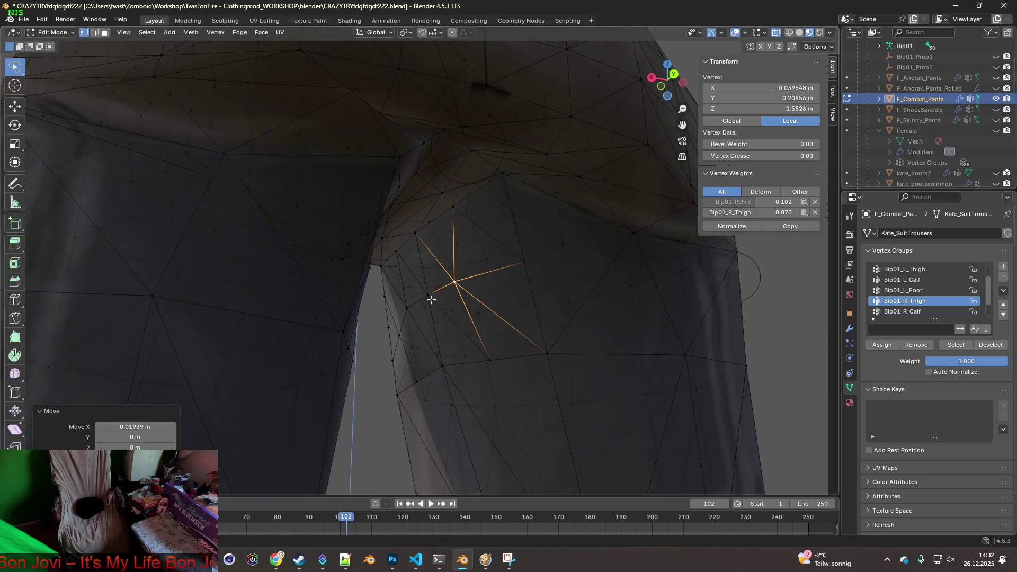
{"action": "left_click", "coordinate": [409, 297]}
{"action": "key", "text": "g"}
{"action": "key", "text": "x"}
{"action": "left_click", "coordinate": [410, 316]}
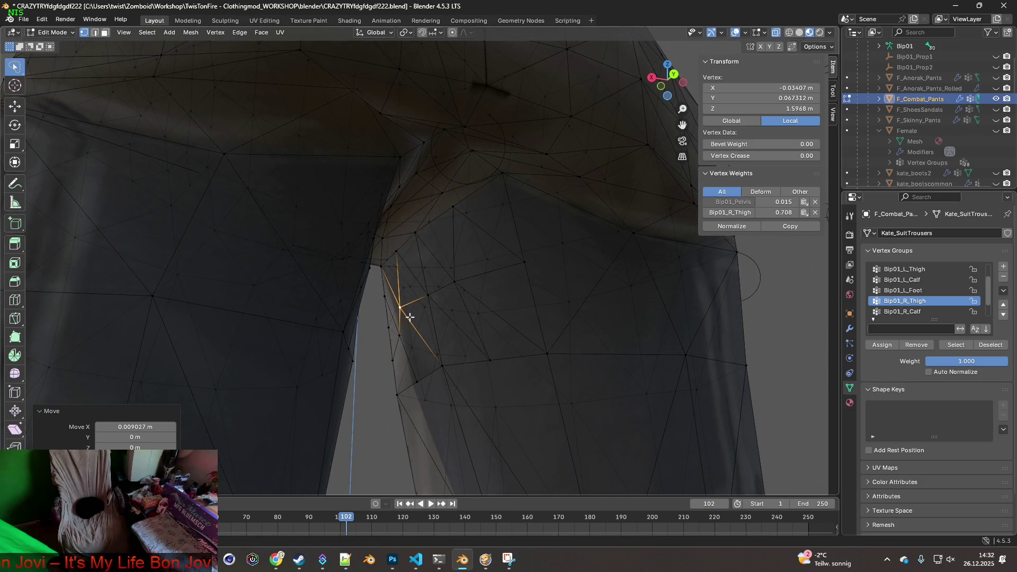
Step: Shift the next inner-edge vertex along X by about 0.011 m
{"action": "middle_click_drag", "start_coordinate": [405, 337], "coordinate": [411, 334]}
{"action": "left_click", "coordinate": [411, 334]}
{"action": "key", "text": "g"}
{"action": "key", "text": "x"}
{"action": "left_click", "coordinate": [409, 336]}
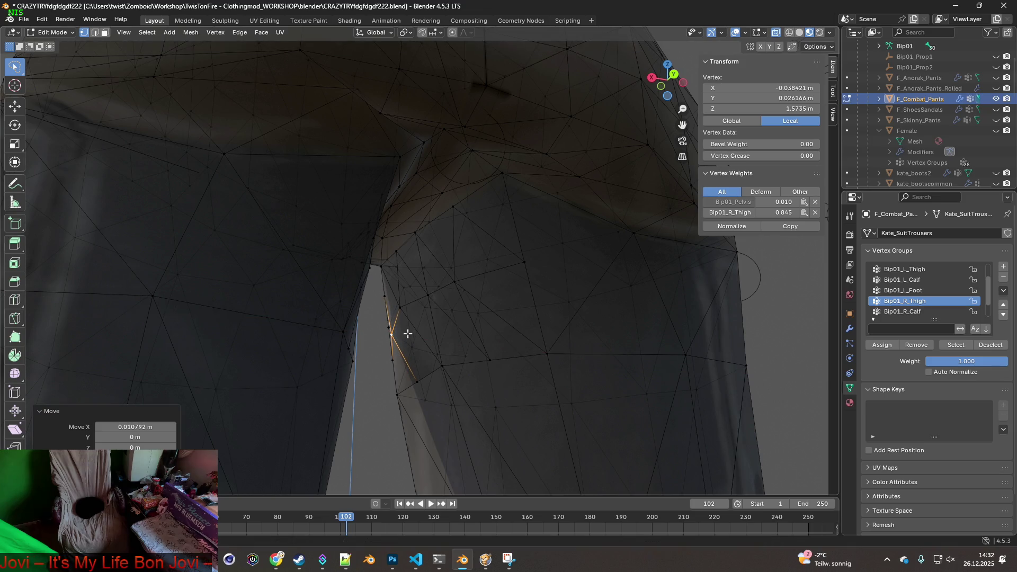
Step: Select two crotch vertices and scale them together to 0.851
{"action": "mouse_move", "coordinate": [319, 329]}
{"action": "middle_mouse_down"}
{"action": "mouse_move", "coordinate": [572, 336]}
{"action": "mouse_move", "coordinate": [505, 346]}
{"action": "mouse_move", "coordinate": [532, 352]}
{"action": "mouse_move", "coordinate": [443, 341]}
{"action": "mouse_move", "coordinate": [523, 338]}
{"action": "mouse_move", "coordinate": [477, 332]}
{"action": "mouse_move", "coordinate": [536, 338]}
{"action": "mouse_move", "coordinate": [456, 328]}
{"action": "mouse_move", "coordinate": [493, 336]}
{"action": "mouse_move", "coordinate": [494, 347]}
{"action": "middle_mouse_up"}
{"action": "left_click", "coordinate": [352, 336]}
{"action": "left_click", "coordinate": [442, 340]}
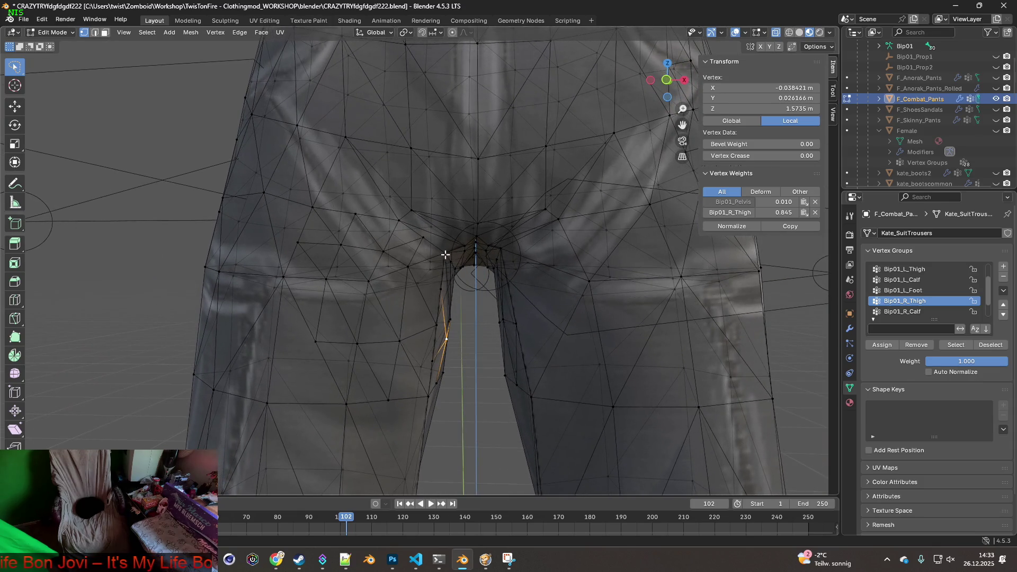
{"action": "left_click", "coordinate": [498, 254], "text": "shift"}
{"action": "mouse_move", "coordinate": [500, 265]}
{"action": "middle_mouse_down"}
{"action": "mouse_move", "coordinate": [513, 298]}
{"action": "mouse_move", "coordinate": [528, 273]}
{"action": "middle_mouse_up"}
{"action": "key", "text": "s"}
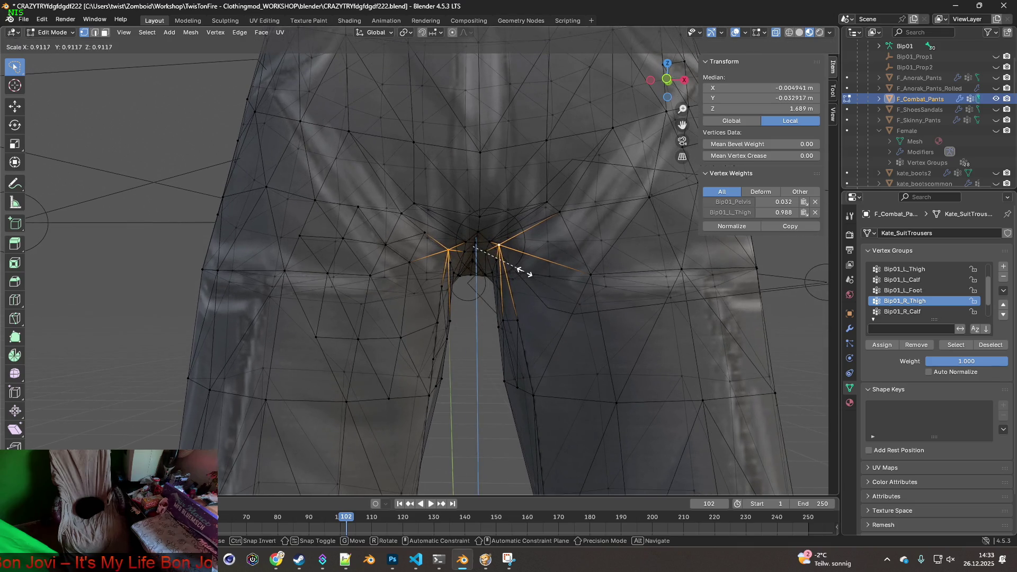
{"action": "left_click", "coordinate": [522, 273]}
Step: Return the pants to Object Mode
{"action": "scroll", "coordinate": [518, 286], "scroll_direction": "down", "scroll_amount": 4}
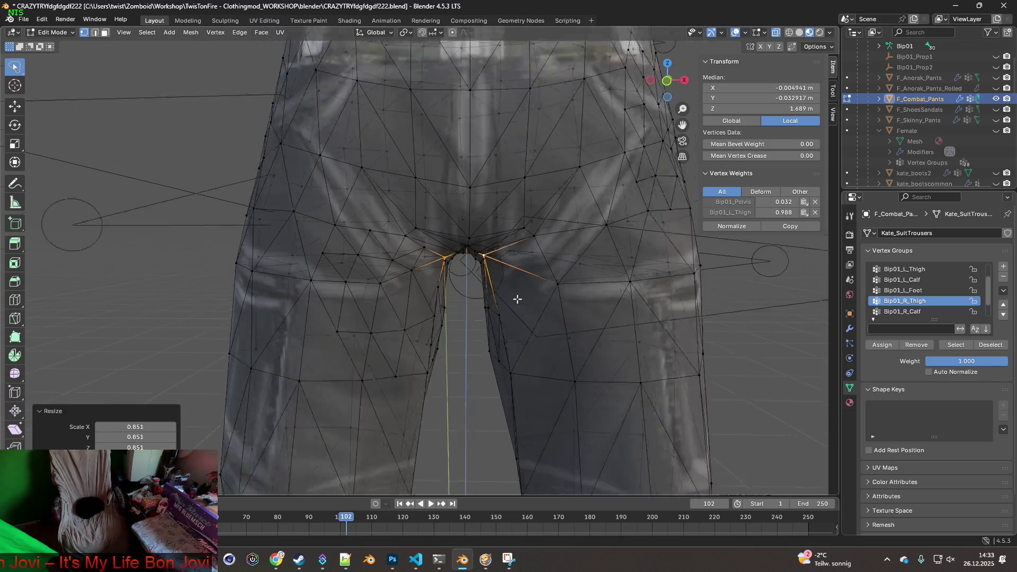
{"action": "left_click", "coordinate": [53, 32]}
{"action": "left_click", "coordinate": [58, 43]}
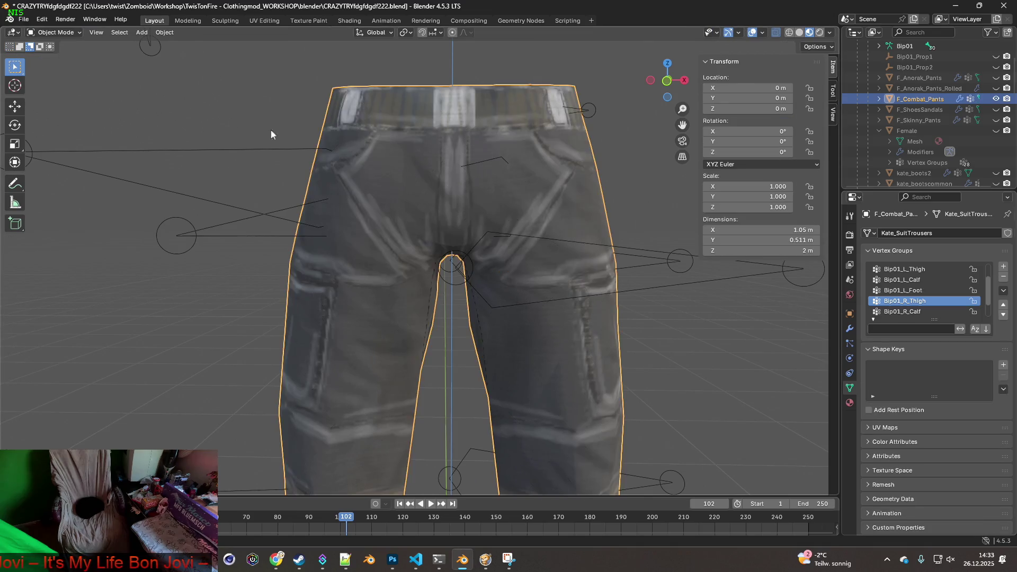
Step: Re-export the pants with the tightened crotch as FBX and switch to Project Zomboid
{"action": "scroll", "coordinate": [318, 159], "scroll_direction": "down", "scroll_amount": 3}
{"action": "left_click", "coordinate": [25, 20]}
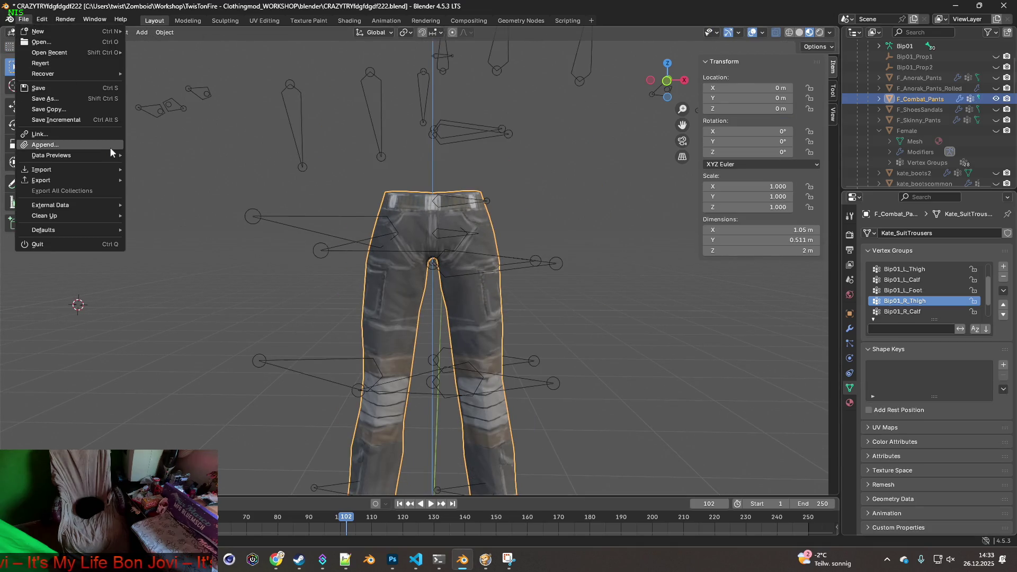
{"action": "mouse_move", "coordinate": [69, 181]}
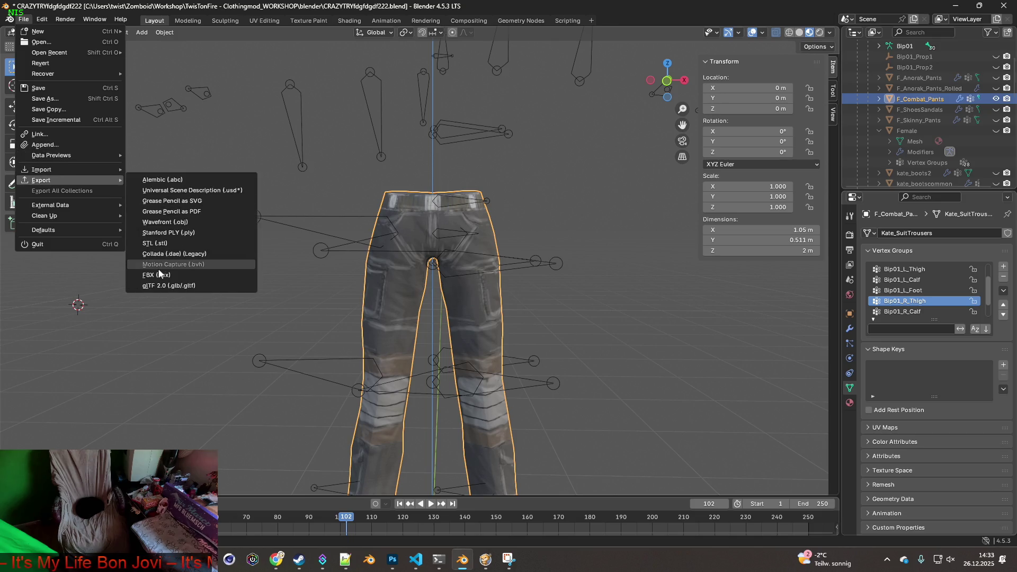
{"action": "left_click", "coordinate": [160, 275]}
{"action": "left_click", "coordinate": [679, 447]}
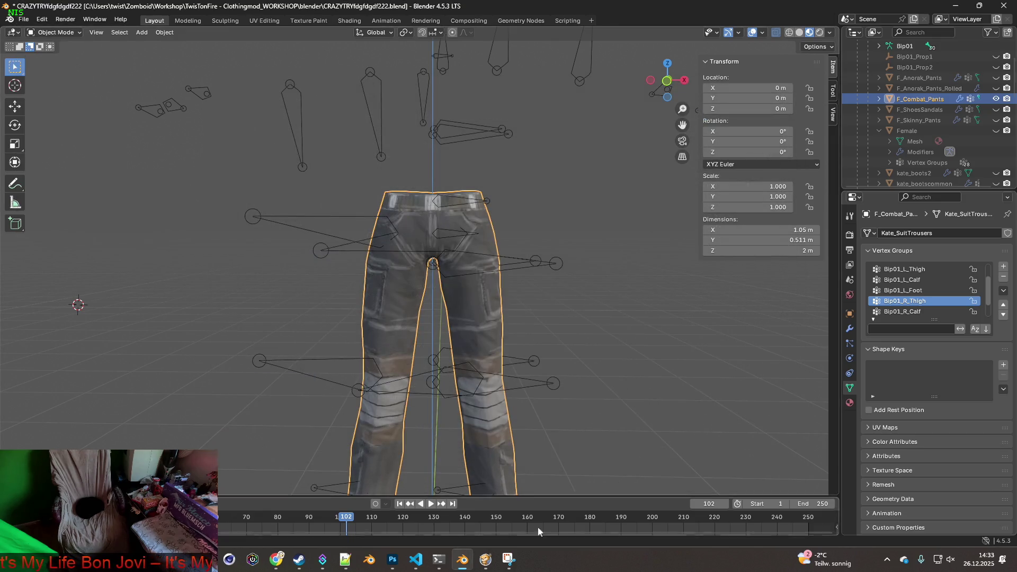
{"action": "left_click", "coordinate": [486, 559]}
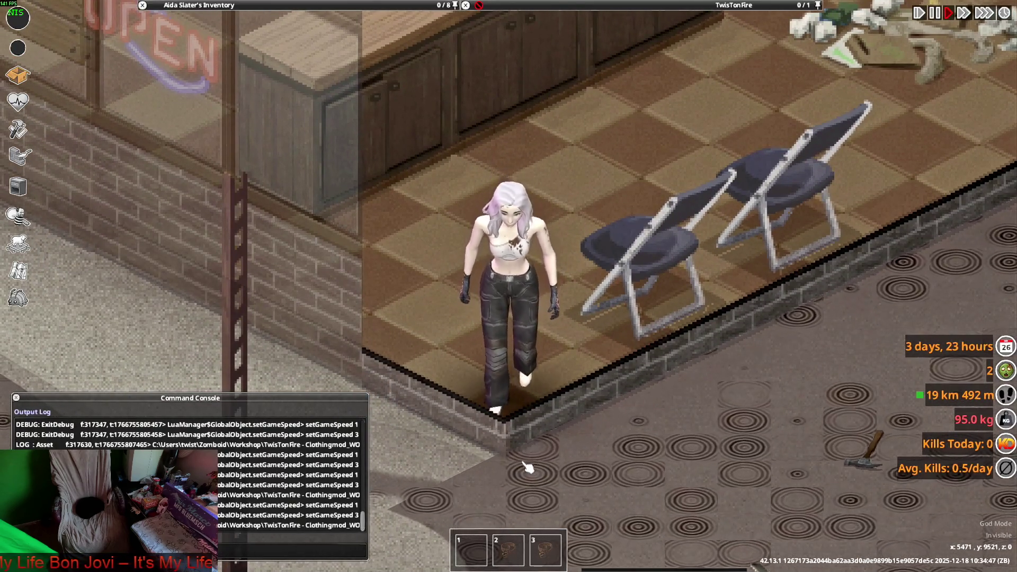
Step: Crouch, walk, and stand the character to test the tightened pants, then return to Blender
{"action": "key", "text": "c"}
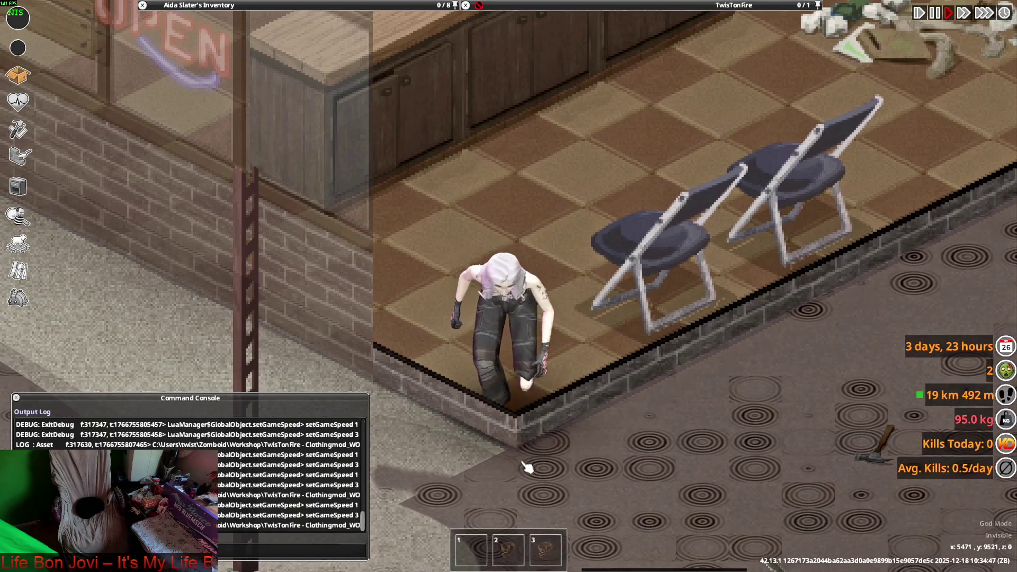
{"action": "key", "text": "d"}
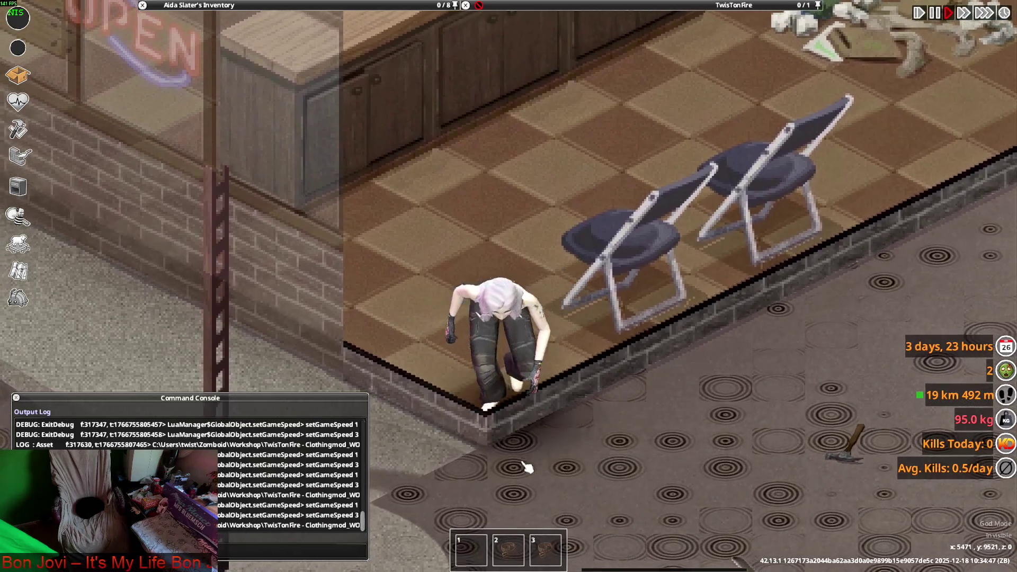
{"action": "key", "text": "c"}
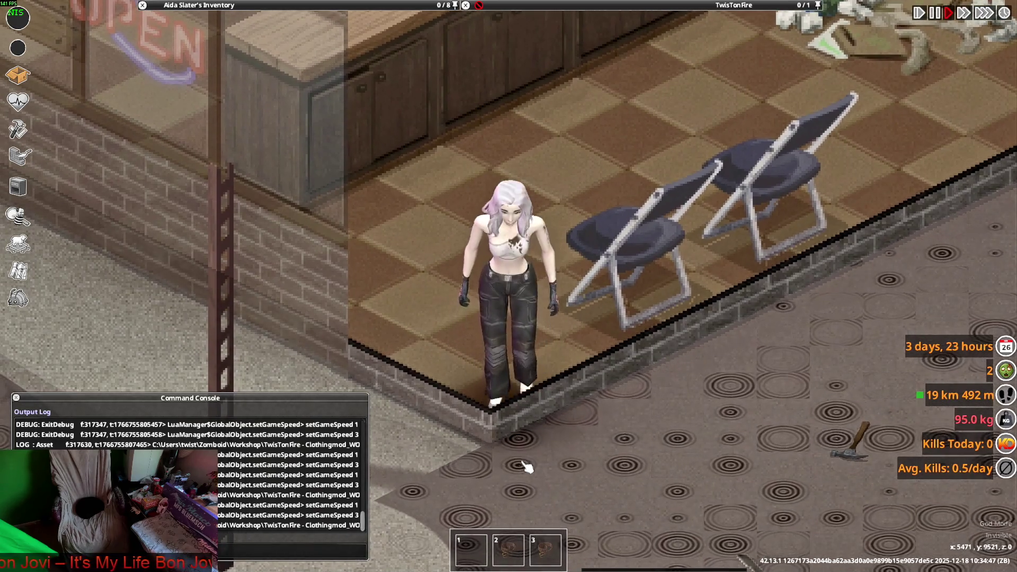
{"action": "key", "text": "alt+Tab"}
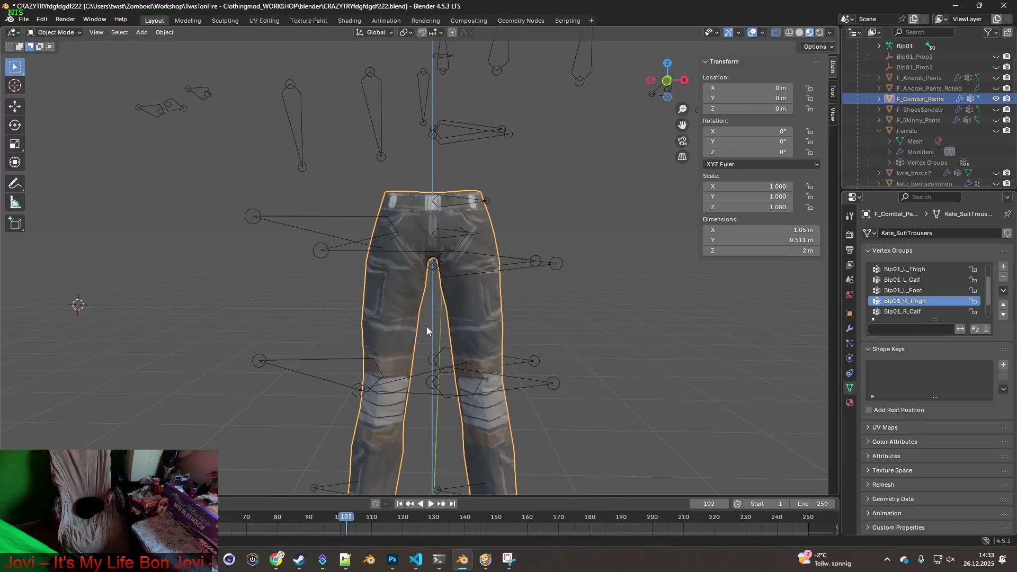
{"action": "scroll", "coordinate": [405, 300], "scroll_direction": "up", "scroll_amount": 2}
{"action": "left_click", "coordinate": [62, 33]}
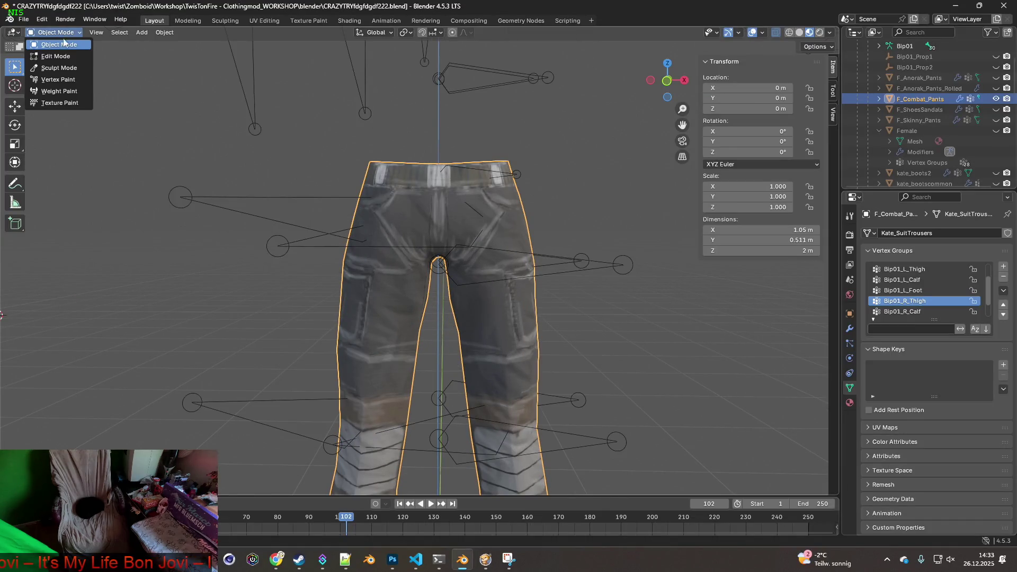
Step: Put the combat pants in Weight Paint mode and save the blend file
{"action": "left_click", "coordinate": [58, 91]}
{"action": "scroll", "coordinate": [437, 286], "scroll_direction": "up", "scroll_amount": 5}
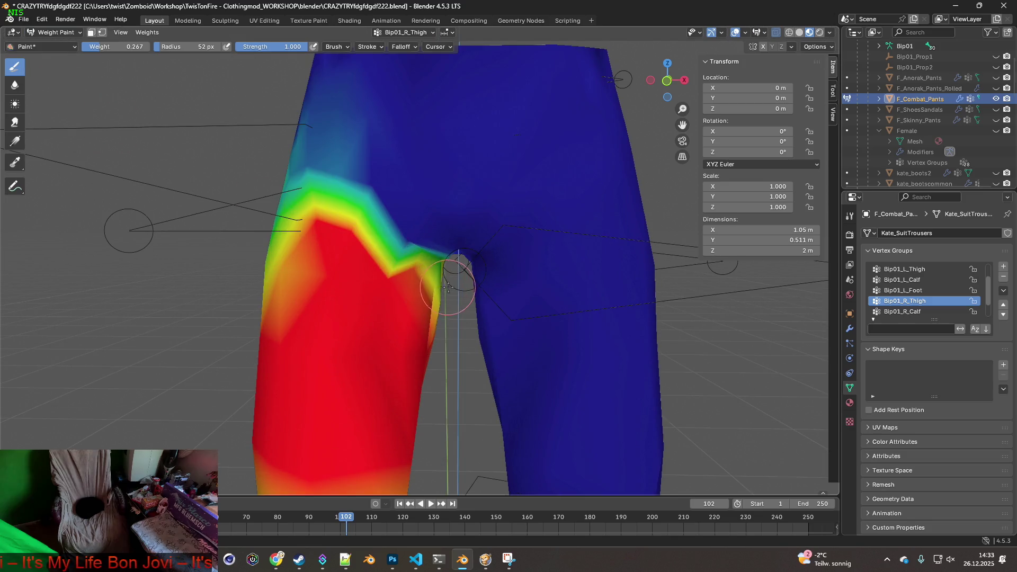
{"action": "middle_click_drag", "start_coordinate": [437, 286], "coordinate": [435, 282]}
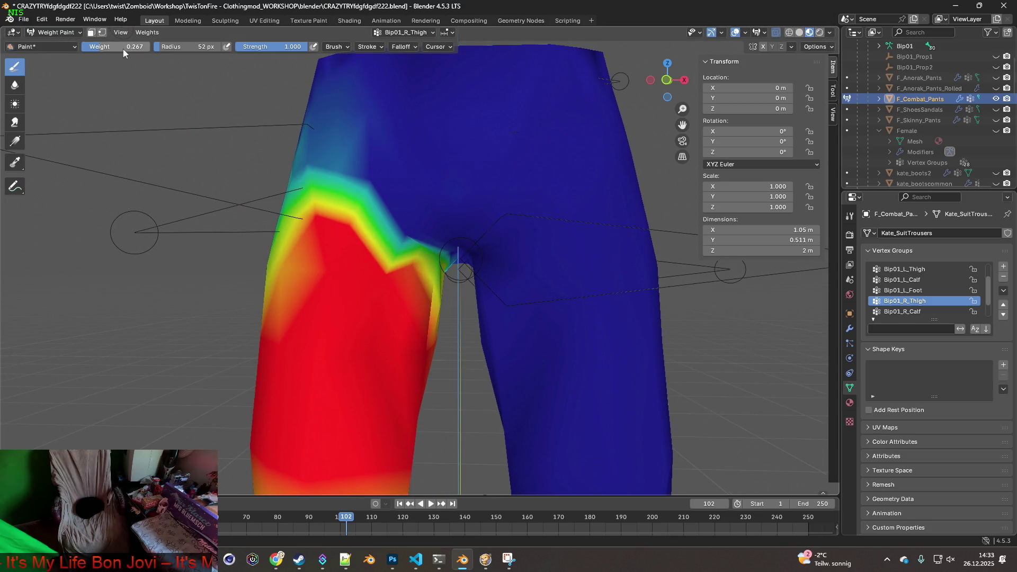
{"action": "left_click", "coordinate": [24, 19]}
{"action": "left_click", "coordinate": [32, 90]}
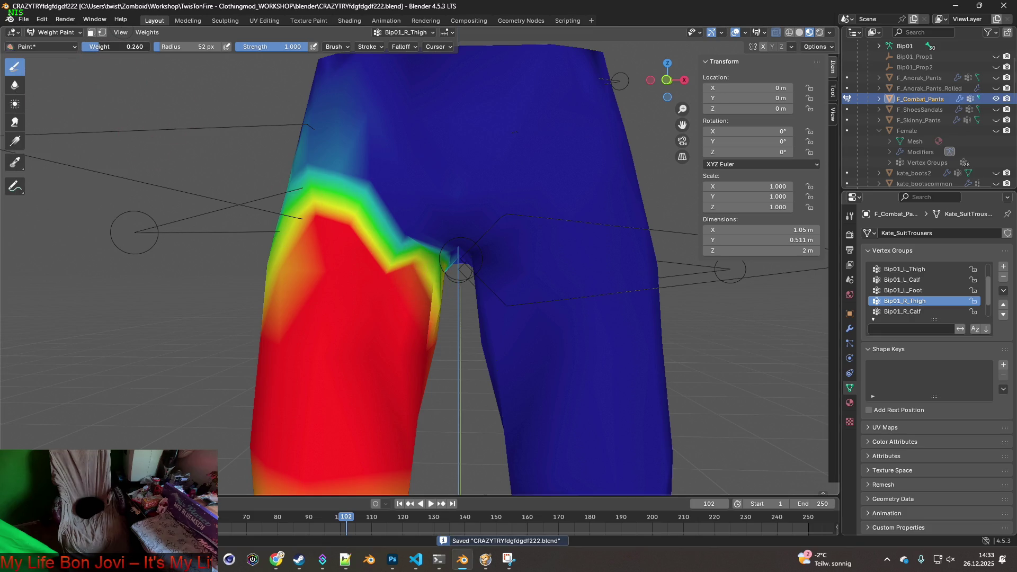
Step: Paint lower Bip01_R_Thigh weights, 0.26 then about 0.031, over the inner thigh and crotch
{"action": "left_click_drag", "start_coordinate": [413, 273], "coordinate": [414, 274]}
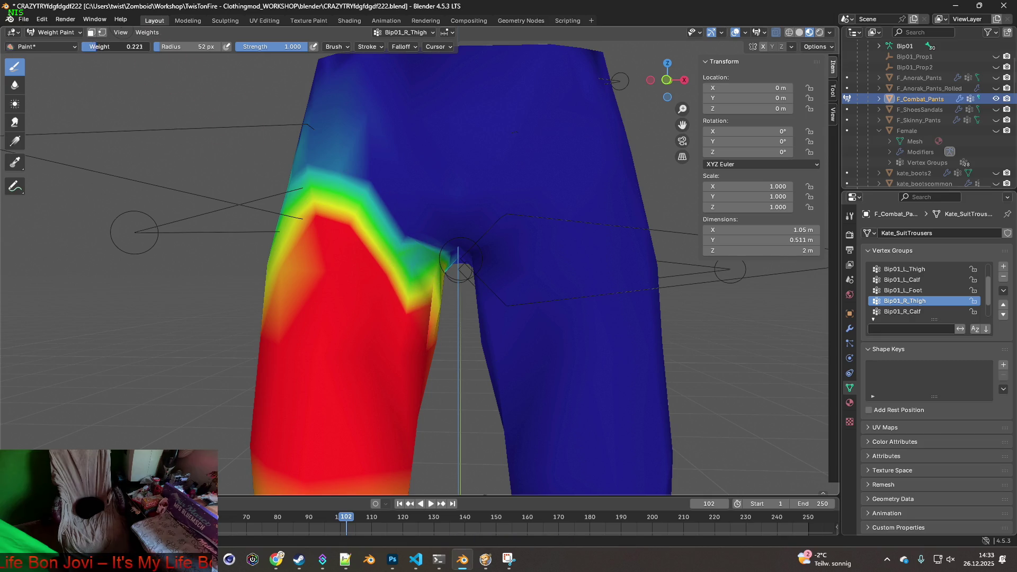
{"action": "middle_click_drag", "start_coordinate": [380, 225], "coordinate": [423, 257]}
{"action": "left_click_drag", "start_coordinate": [413, 240], "coordinate": [435, 262]}
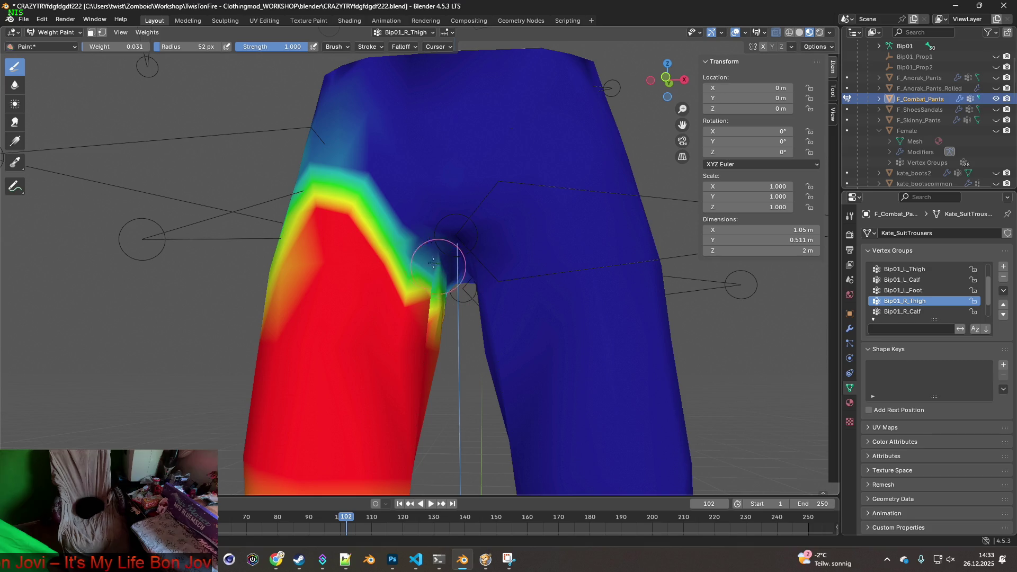
{"action": "middle_click_drag", "start_coordinate": [436, 256], "coordinate": [180, 107]}
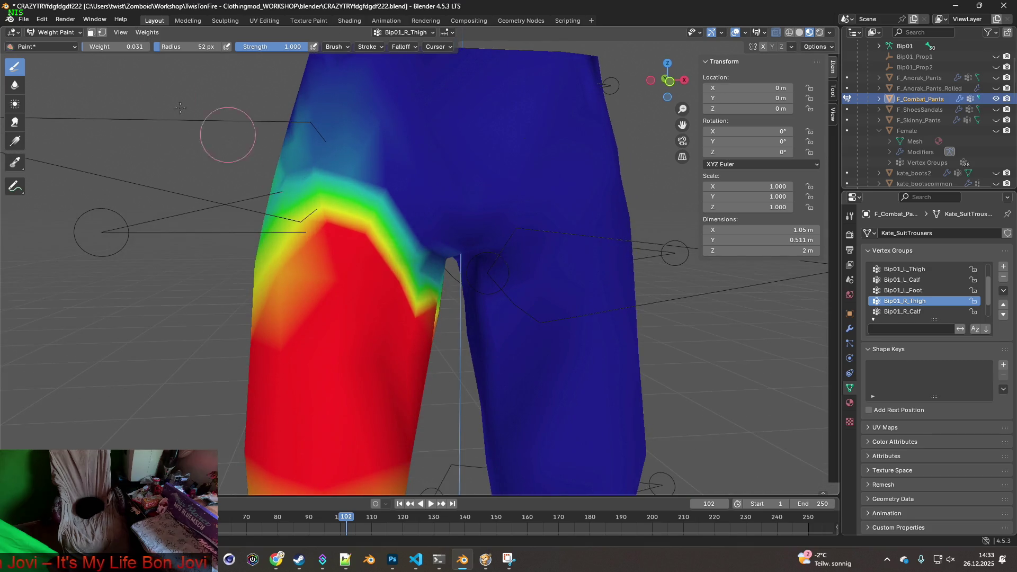
Step: Export the repainted pants as FBX and switch to the running game
{"action": "left_click", "coordinate": [41, 21]}
{"action": "mouse_move", "coordinate": [24, 19]}
{"action": "mouse_move", "coordinate": [47, 180]}
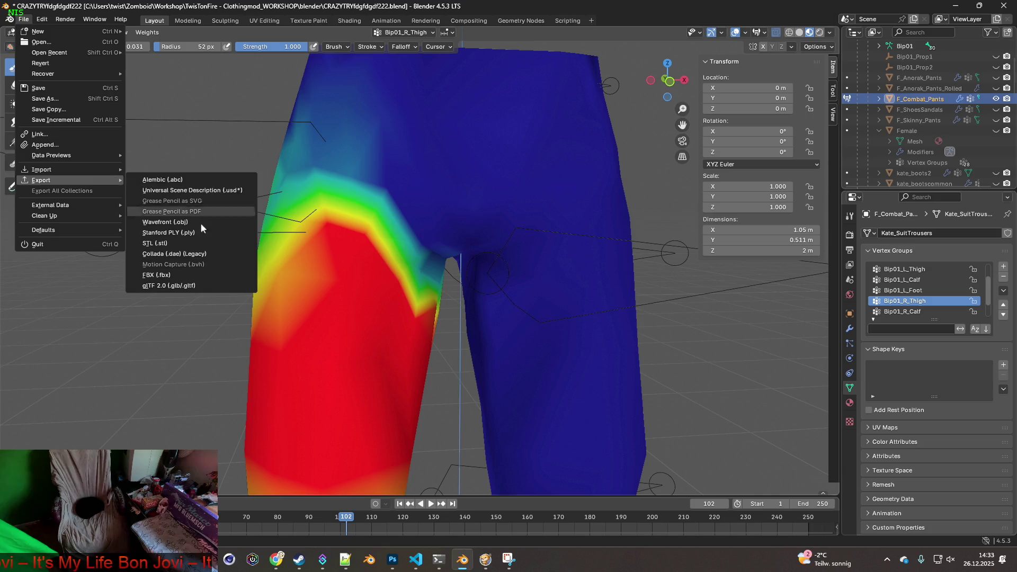
{"action": "left_click", "coordinate": [179, 276]}
{"action": "left_click", "coordinate": [678, 448]}
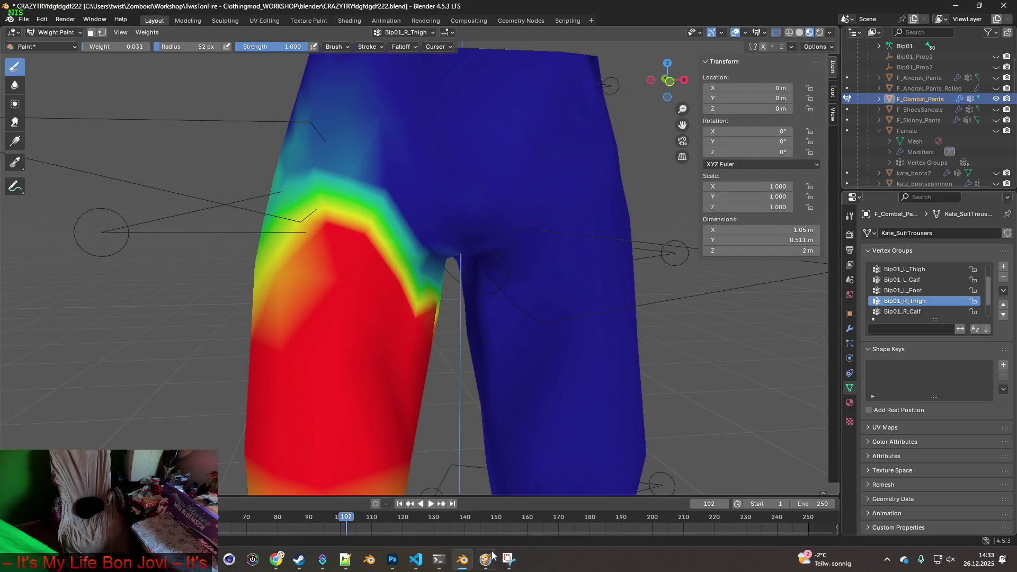
{"action": "left_click", "coordinate": [485, 559]}
Step: Crouch and stand the character repeatedly and walk to the counter to test the new weights
{"action": "key", "text": "c"}
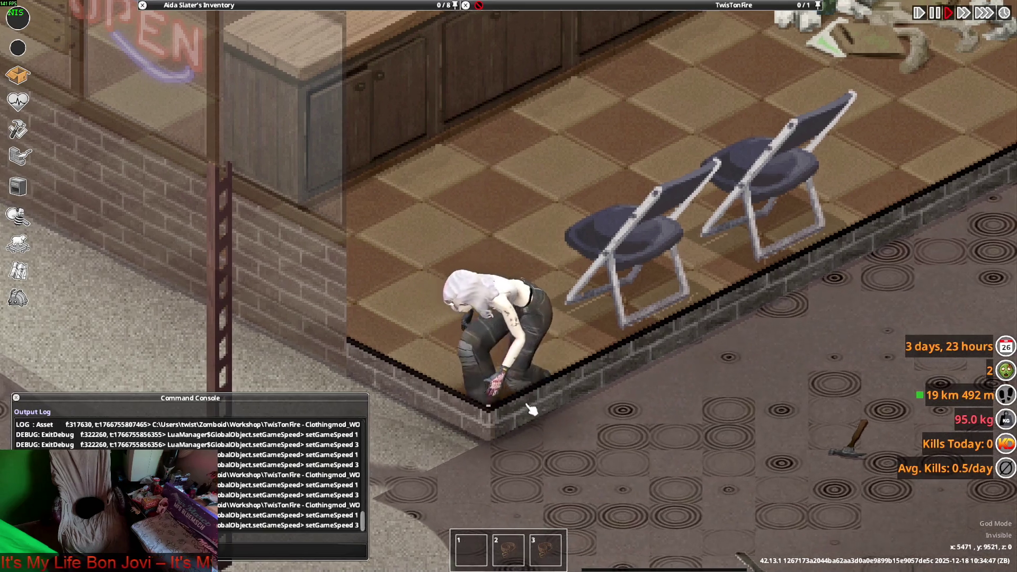
{"action": "key", "text": "c"}
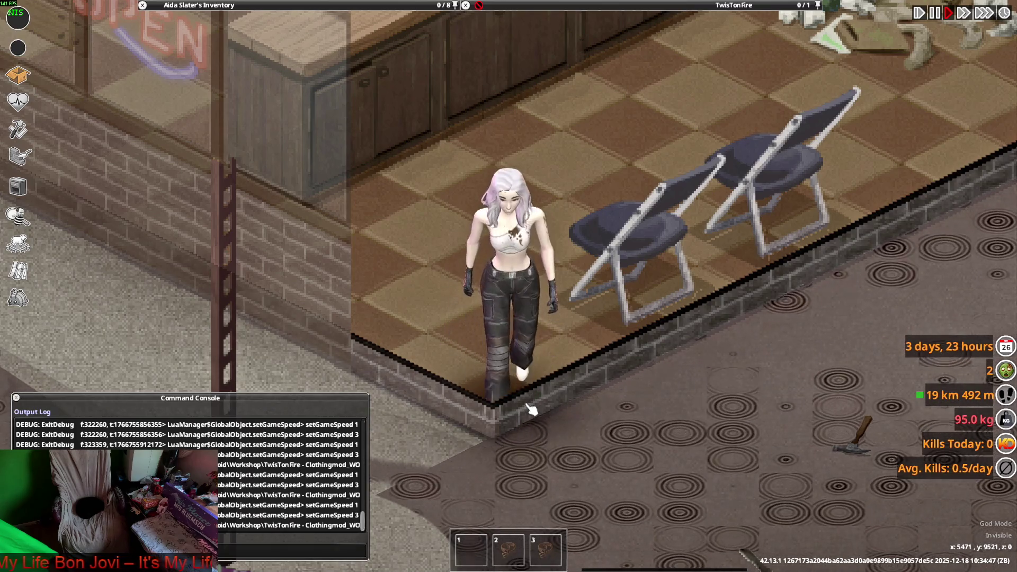
{"action": "key", "text": "c"}
{"action": "key", "text": "c"}
{"action": "scroll", "coordinate": [531, 409], "scroll_direction": "up", "scroll_amount": 1}
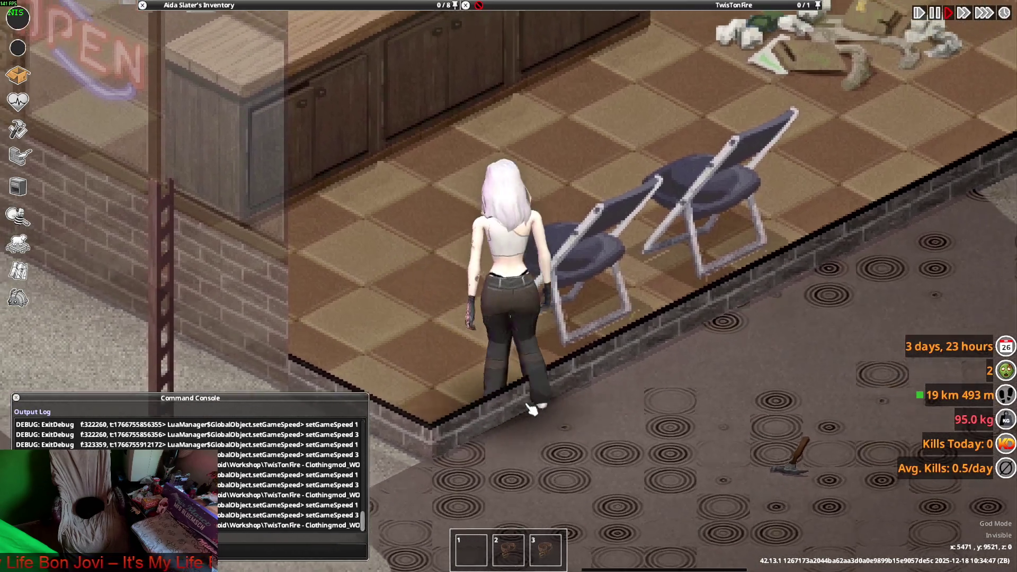
{"action": "key", "text": "w"}
{"action": "key", "text": "c"}
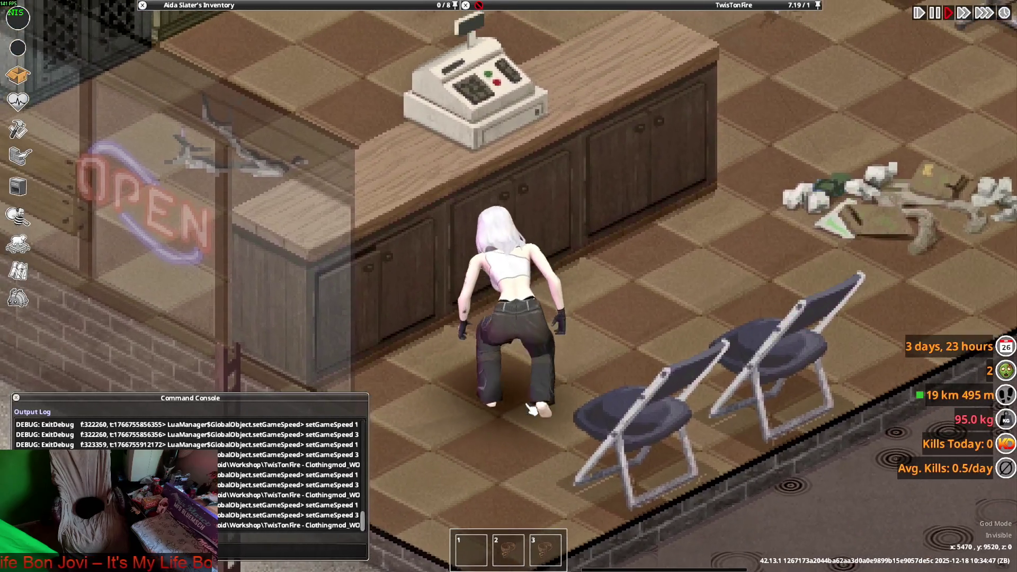
Step: Sneak toward the camera and chairs, crouch at the floor edge, then return to Blender
{"action": "key", "text": "s"}
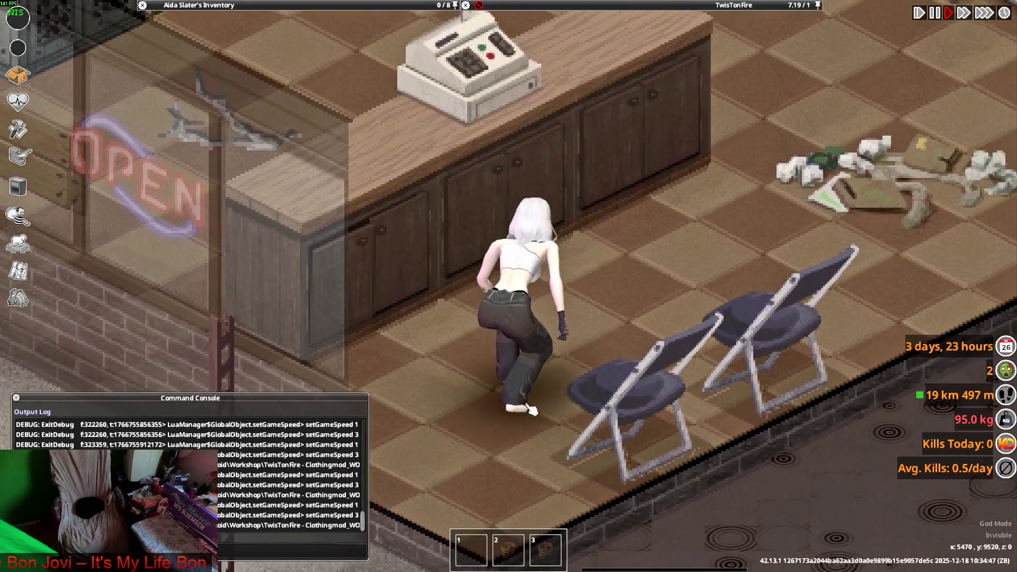
{"action": "key", "text": "d"}
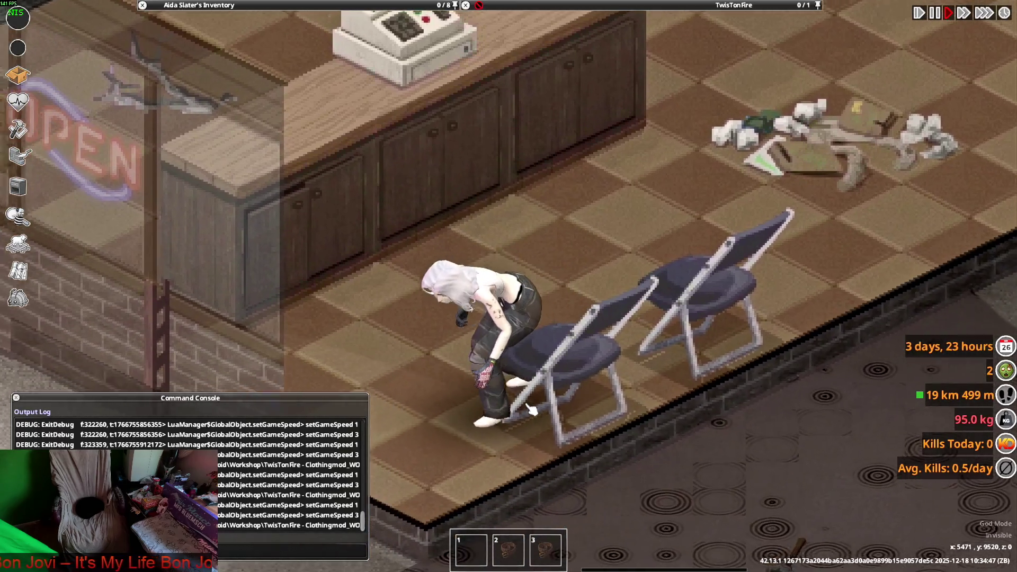
{"action": "scroll", "coordinate": [530, 409], "scroll_direction": "down", "scroll_amount": 2}
{"action": "key", "text": "s"}
{"action": "scroll", "coordinate": [530, 409], "scroll_direction": "up", "scroll_amount": 2}
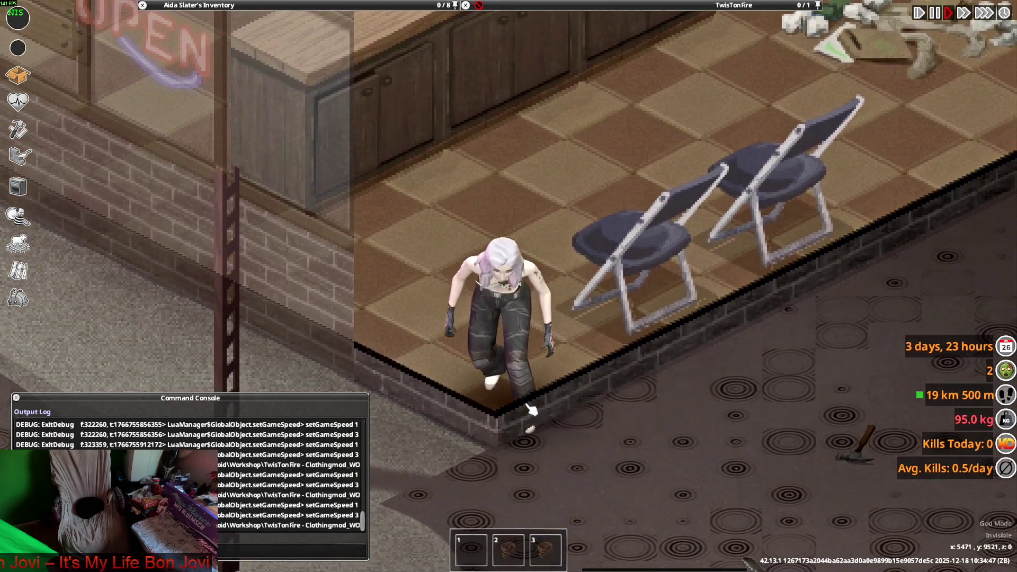
{"action": "key", "text": "c"}
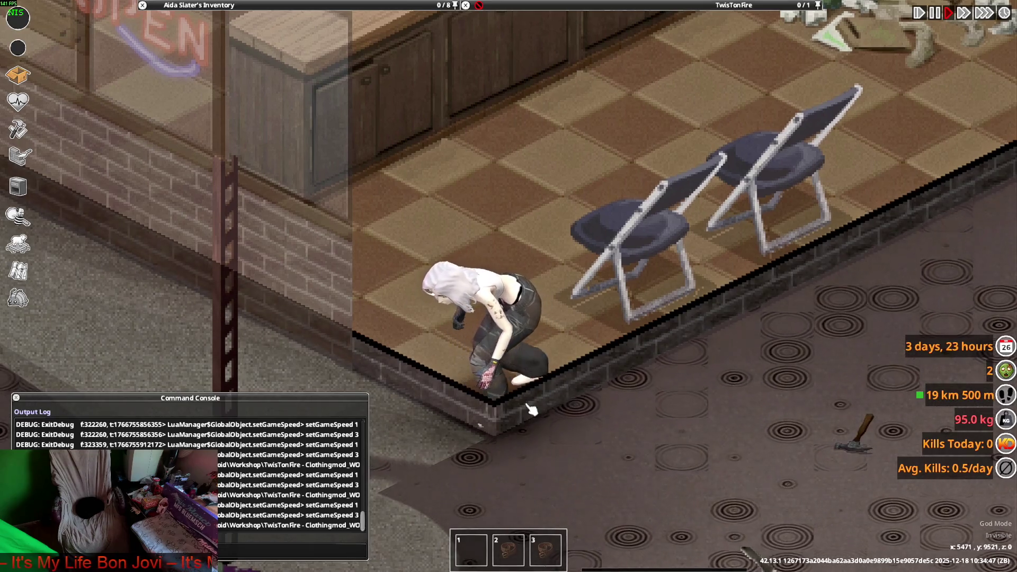
{"action": "key", "text": "c"}
{"action": "key", "text": "alt+Tab"}
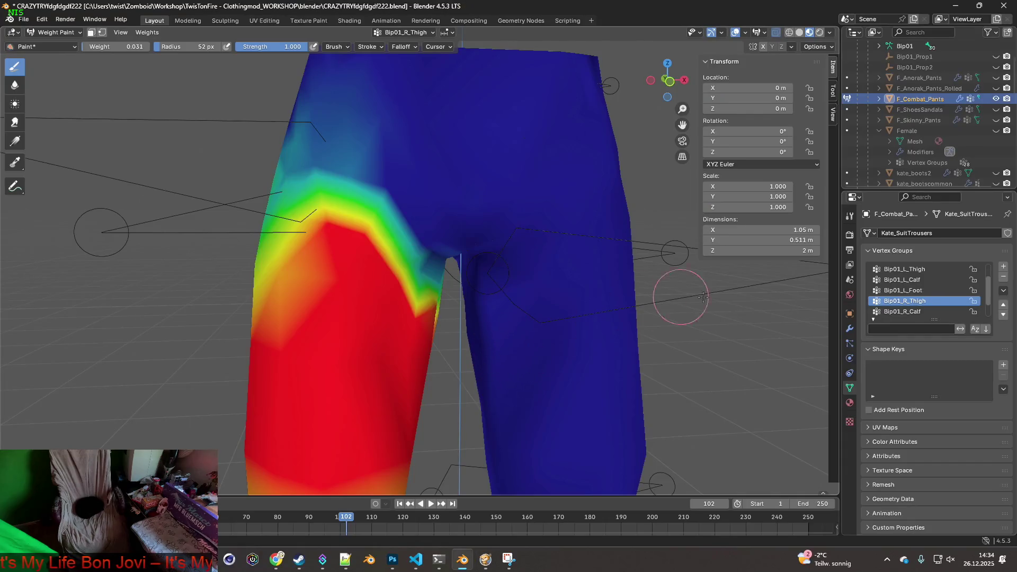
Step: Compare the Bip01_L_Thigh and Bip01_R_Thigh weights, ending on Bip01_R_Thigh
{"action": "left_click", "coordinate": [918, 269]}
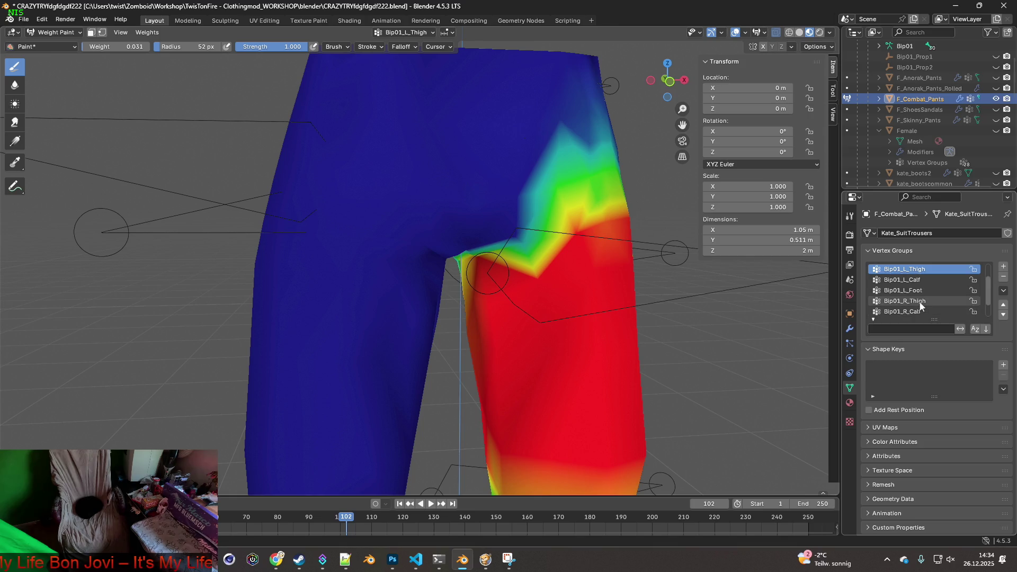
{"action": "left_click", "coordinate": [920, 301]}
{"action": "left_click", "coordinate": [920, 271]}
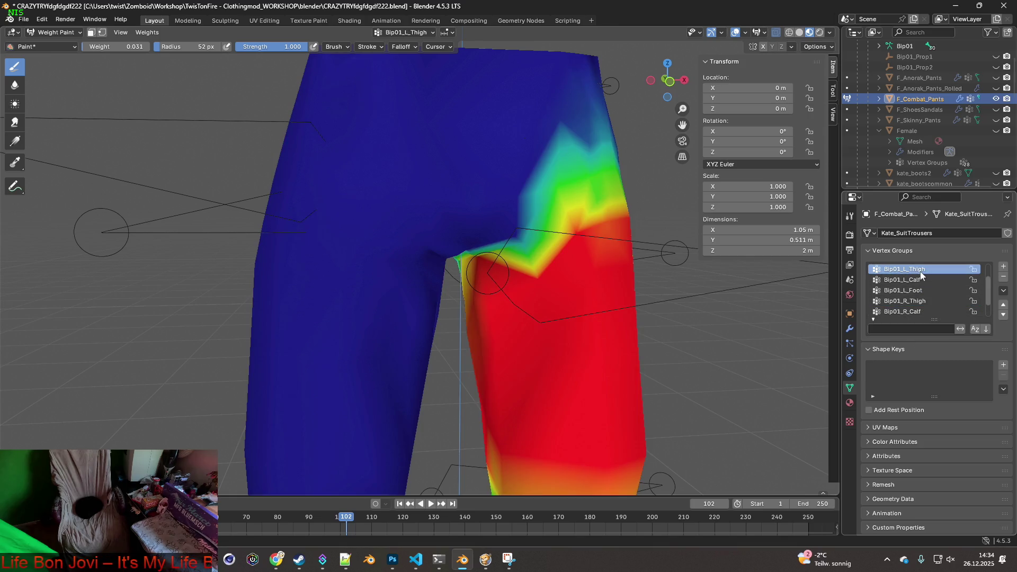
{"action": "left_click", "coordinate": [916, 302]}
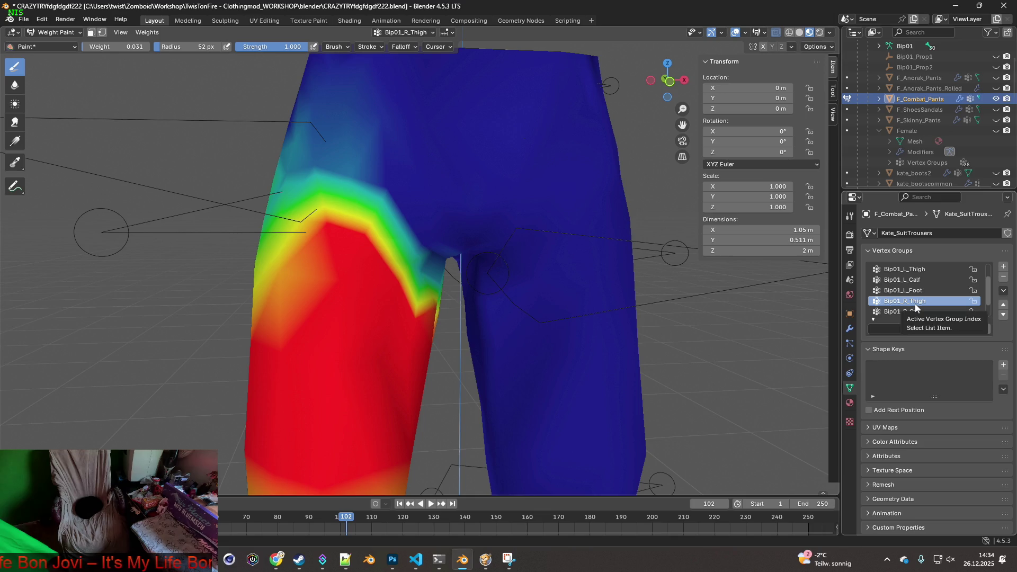
{"action": "middle_click_drag", "start_coordinate": [445, 245], "coordinate": [388, 210]}
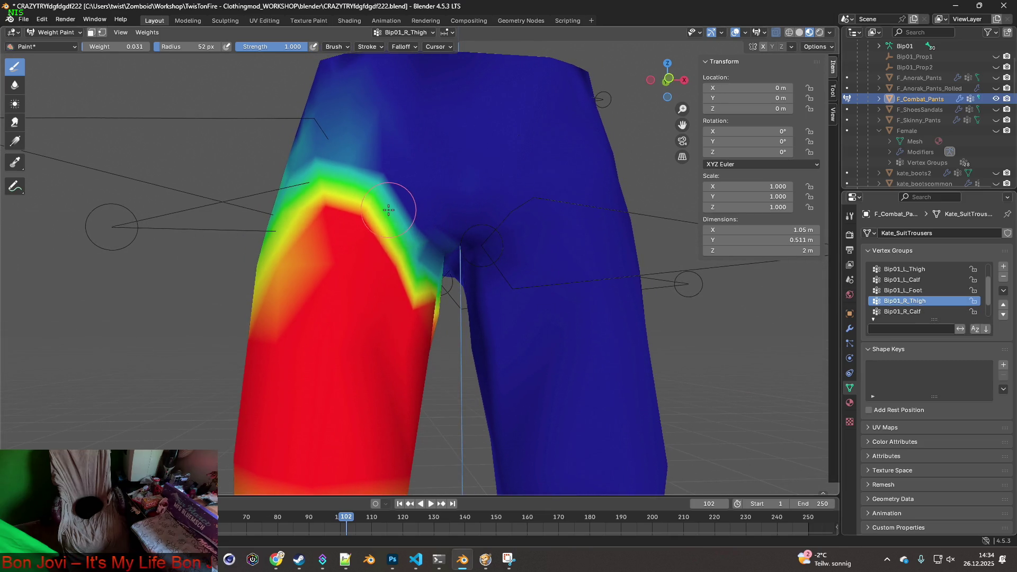
Step: Turn on the wireframe overlay and paint 0.430 Bip01_R_Thigh weight along the inner thigh and crotch seam
{"action": "left_click", "coordinate": [790, 33]}
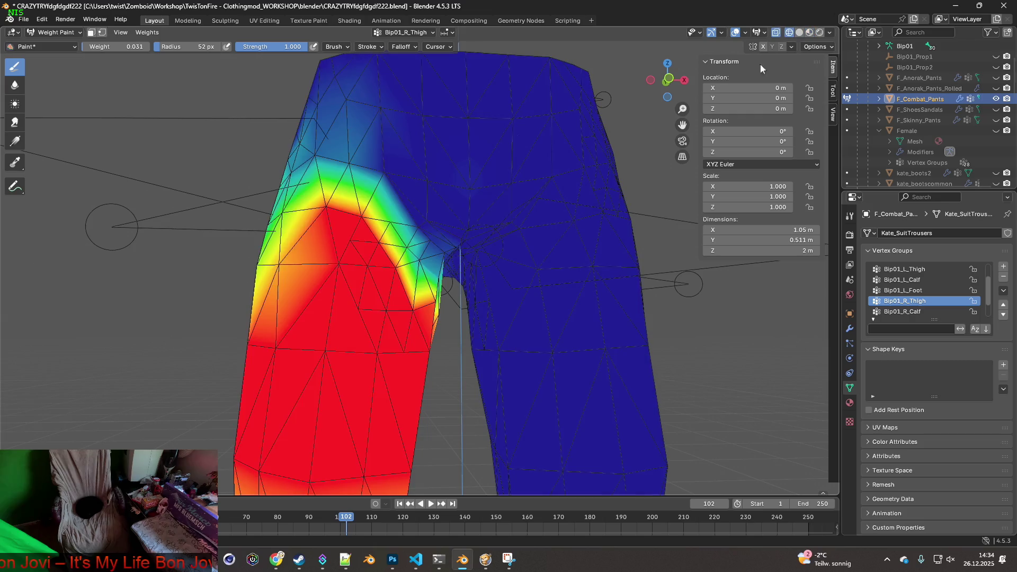
{"action": "scroll", "coordinate": [534, 206], "scroll_direction": "up", "scroll_amount": 2}
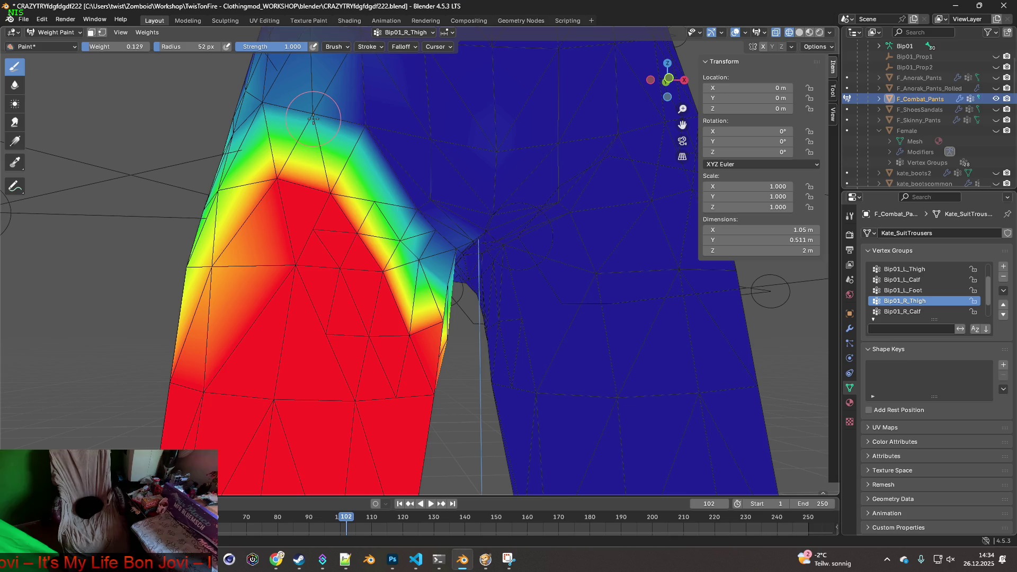
{"action": "left_click_drag", "start_coordinate": [448, 227], "coordinate": [434, 233]}
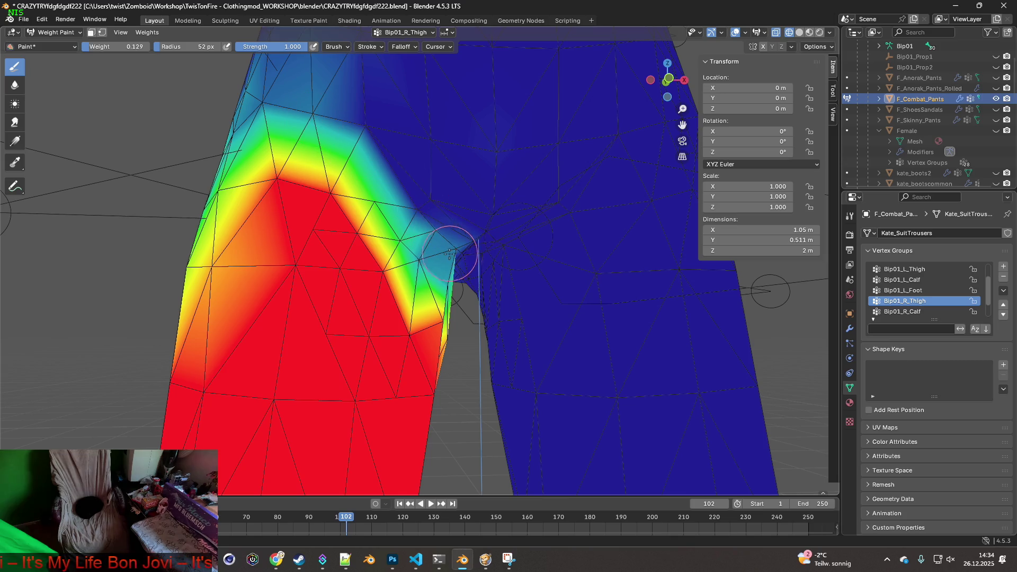
{"action": "left_click_drag", "start_coordinate": [434, 233], "coordinate": [415, 210]}
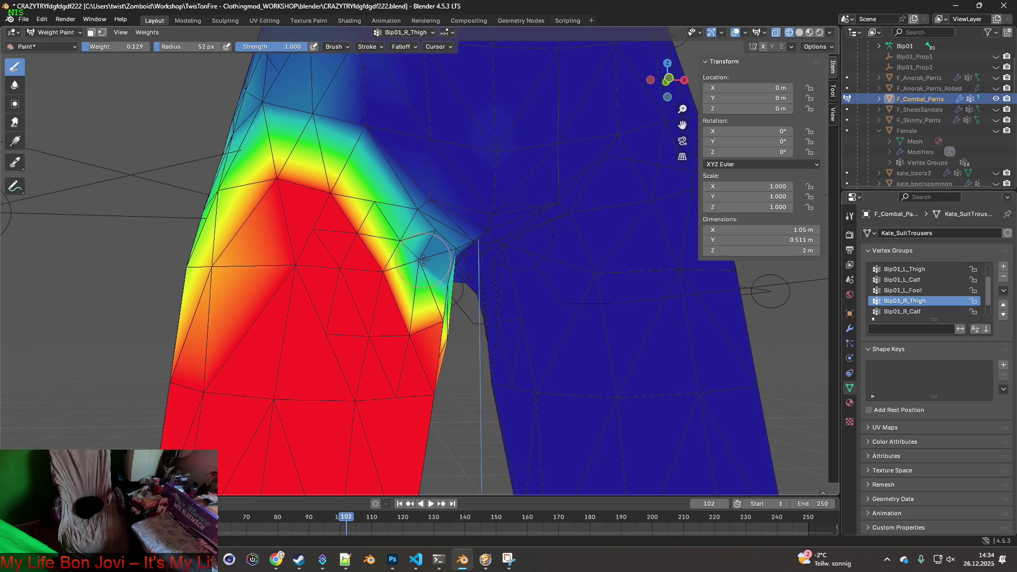
{"action": "left_click_drag", "start_coordinate": [400, 239], "coordinate": [420, 258]}
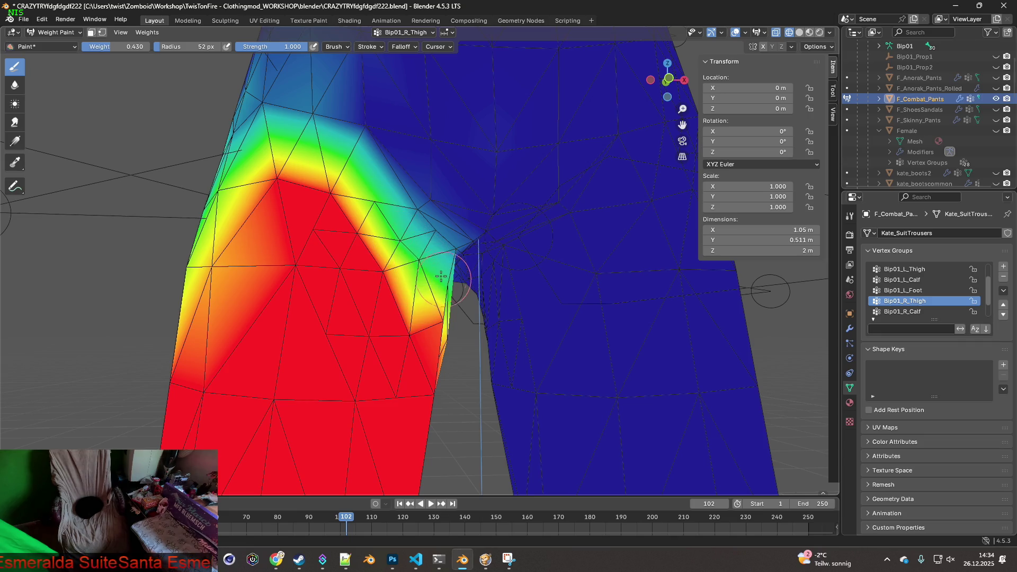
{"action": "left_click", "coordinate": [24, 20]}
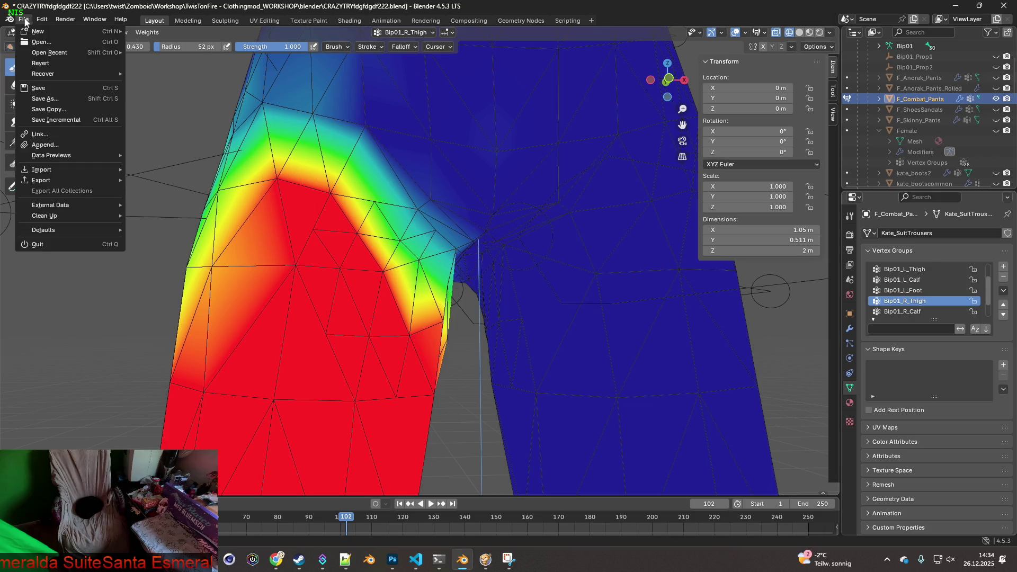
Step: Export the pants to F_Combat_Pants.fbx and stand the character up in the game
{"action": "mouse_move", "coordinate": [53, 180]}
{"action": "left_click", "coordinate": [156, 275]}
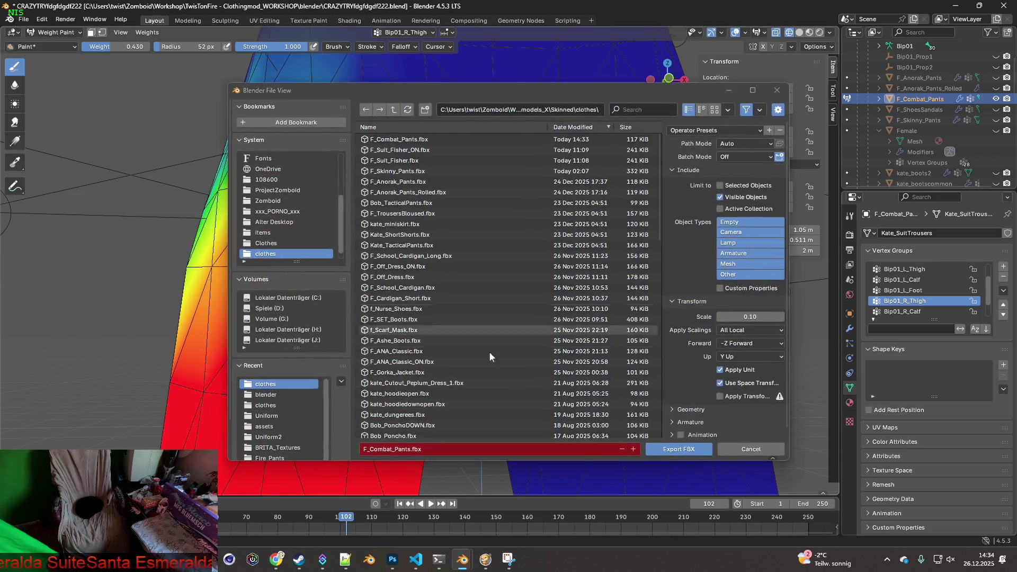
{"action": "left_click", "coordinate": [672, 442]}
{"action": "left_click", "coordinate": [485, 559]}
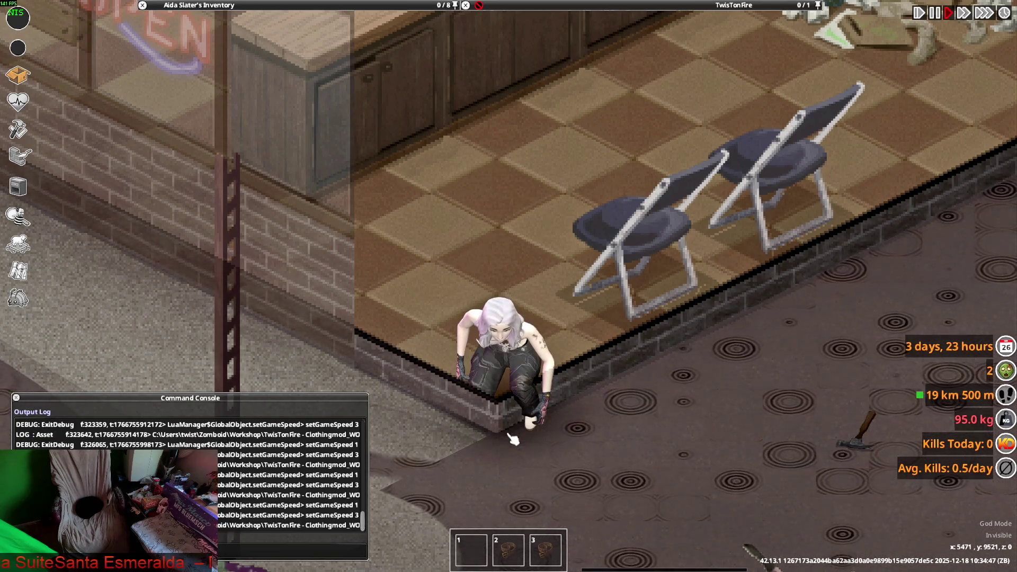
{"action": "key", "text": "c"}
Step: Re-export the pants over F_Combat_Pants.fbx and go back to the game to test
{"action": "key", "text": "alt+Tab"}
{"action": "mouse_move", "coordinate": [56, 183]}
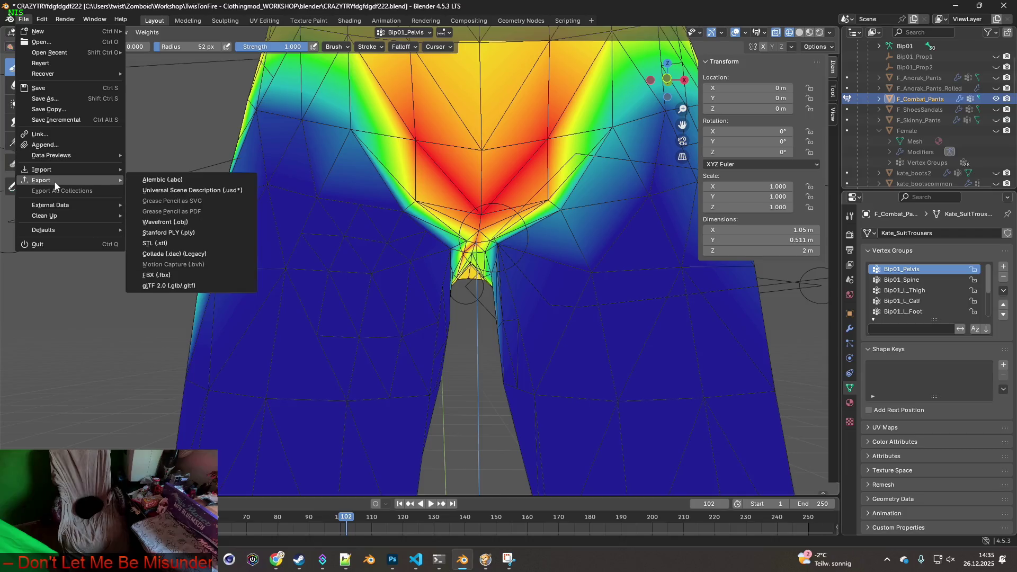
{"action": "left_click", "coordinate": [169, 275]}
{"action": "left_click", "coordinate": [670, 446]}
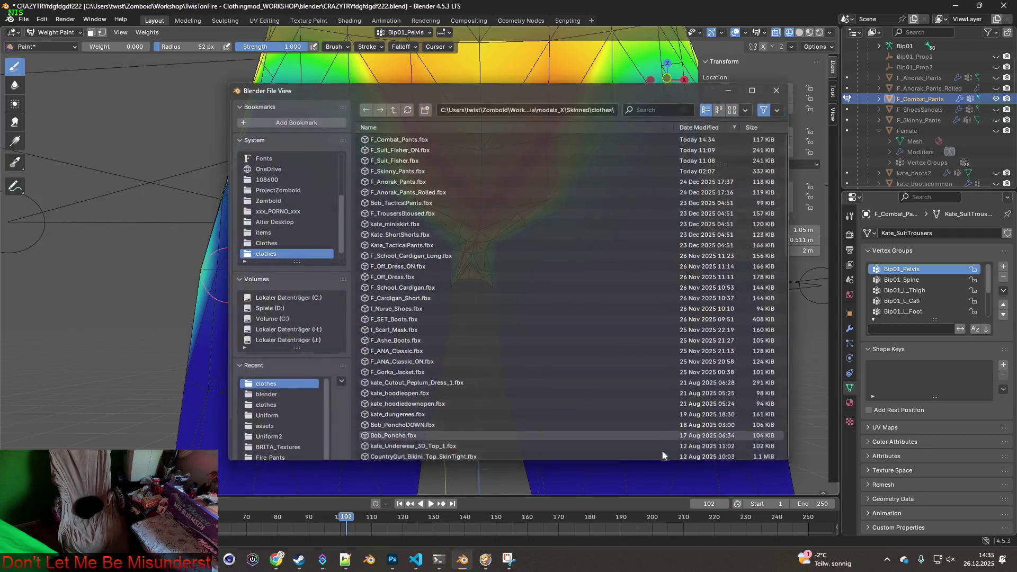
{"action": "left_click", "coordinate": [494, 554]}
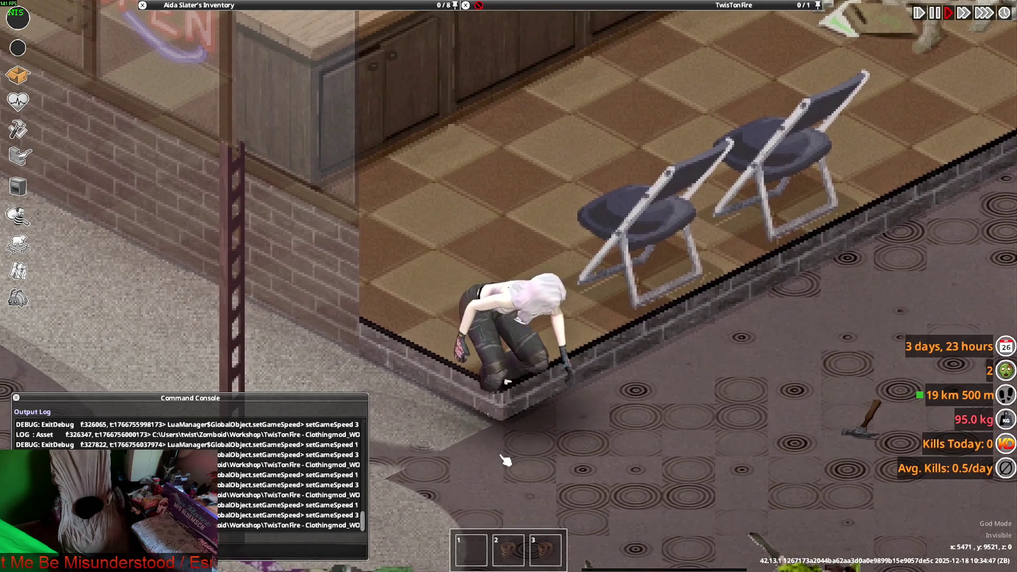
Step: Sneak the character along the wall toward the folding chairs, then back left along the wall
{"action": "key", "text": "w"}
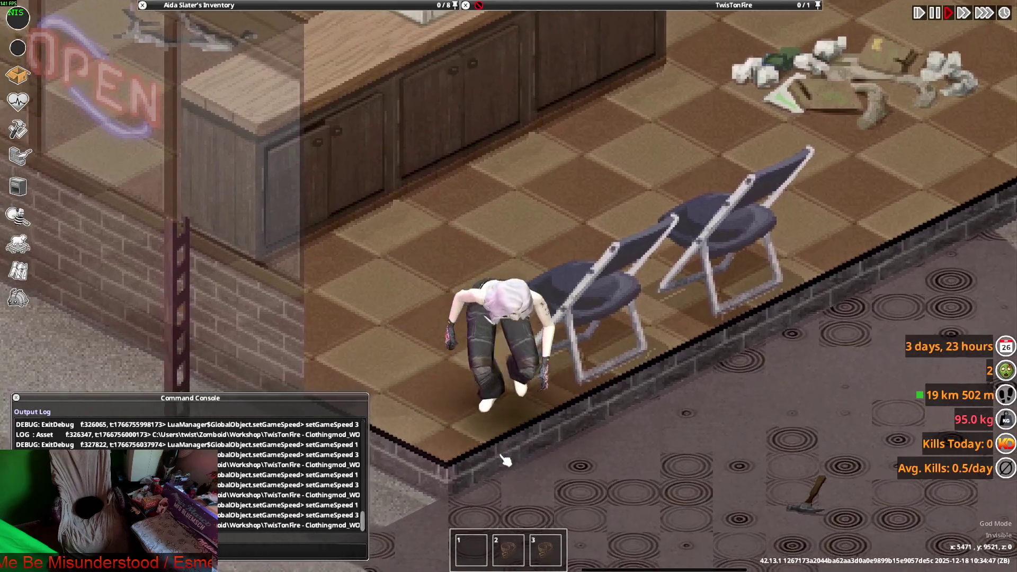
{"action": "key", "text": "d"}
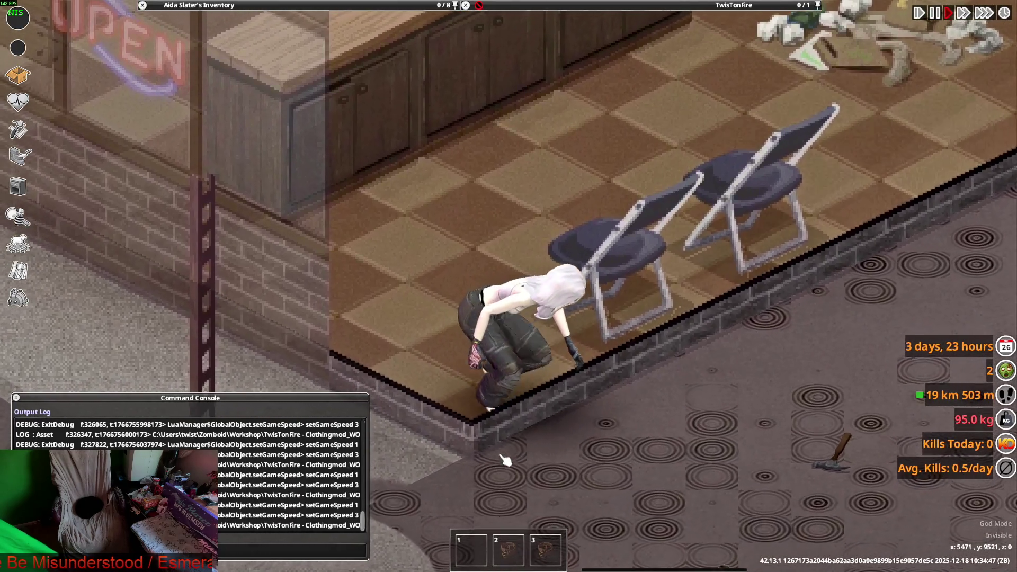
{"action": "key", "text": "d"}
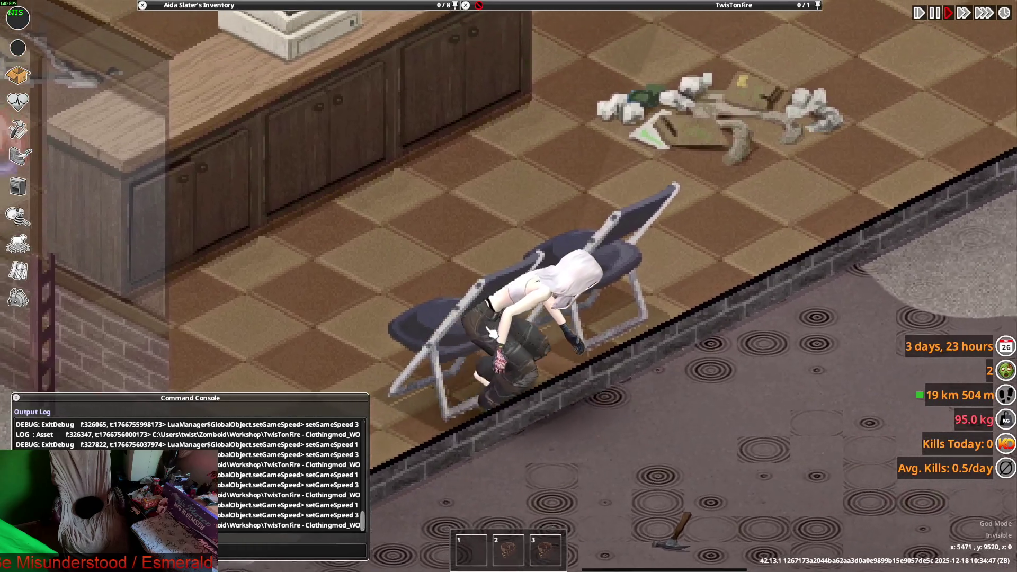
{"action": "key", "text": "a"}
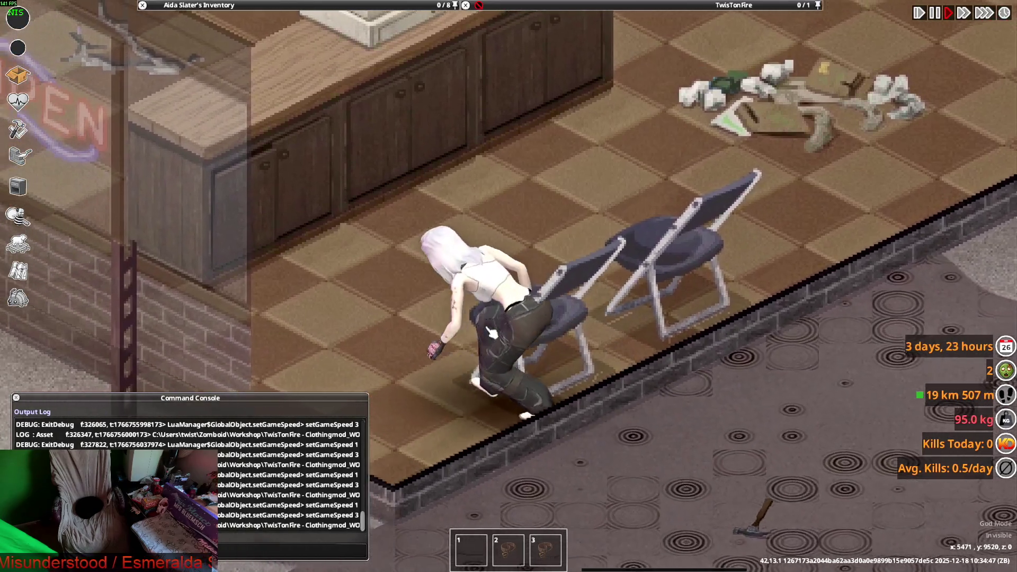
{"action": "scroll", "coordinate": [493, 333], "scroll_direction": "down", "scroll_amount": 3}
{"action": "scroll", "coordinate": [492, 332], "scroll_direction": "up", "scroll_amount": 3}
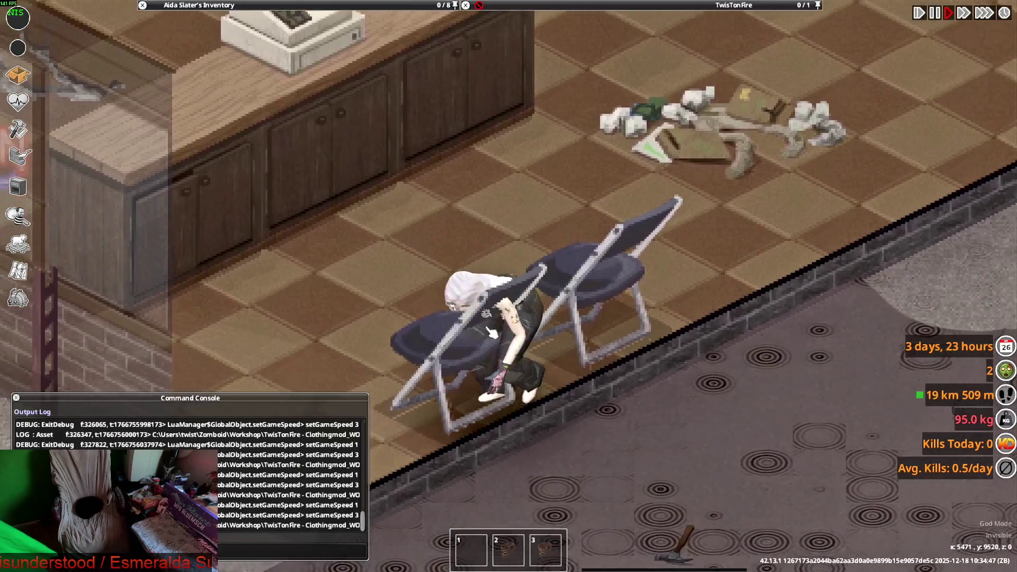